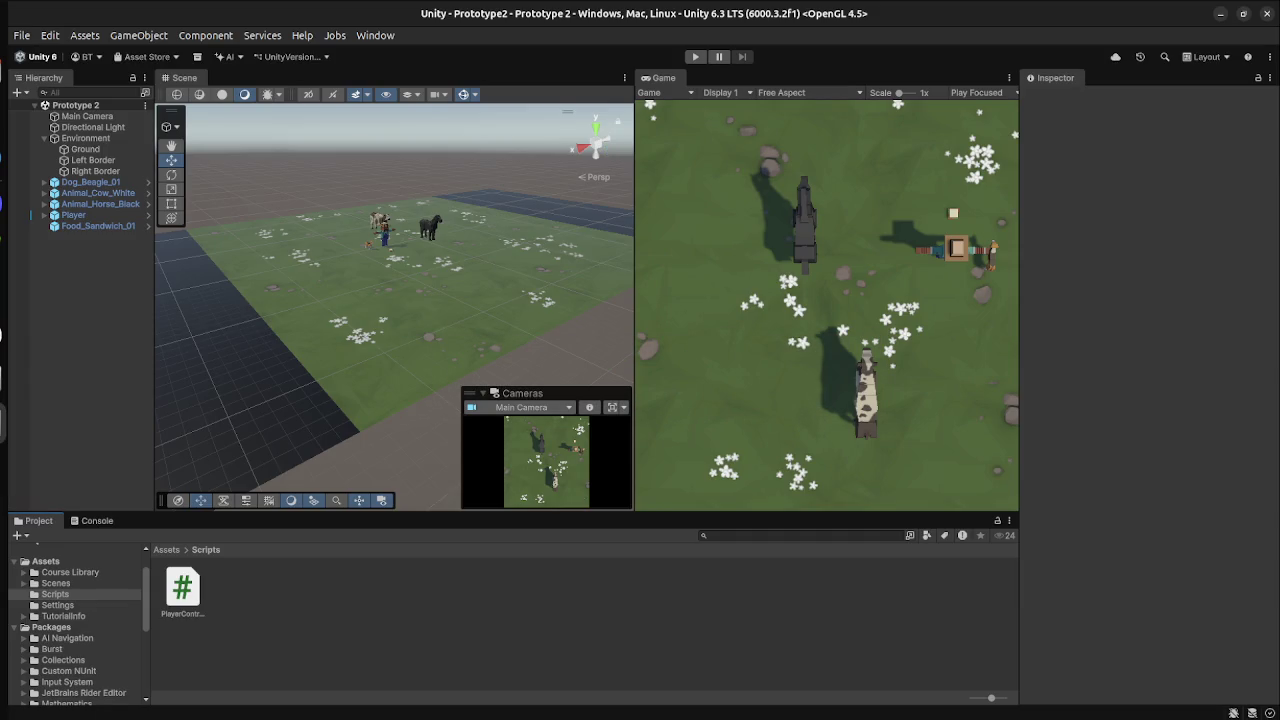
Open PlayerController in VS Code and start a transform.Translate call on a new line in Update.
double_click(182, 588)
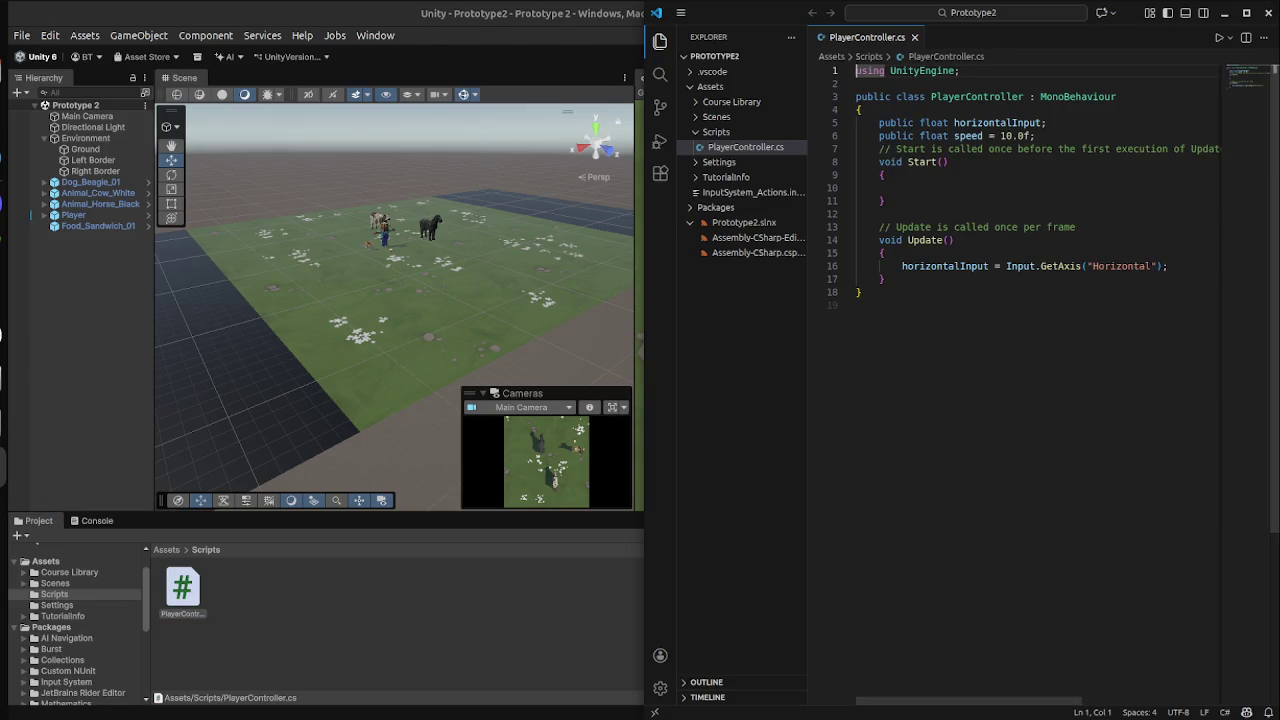
key("super")
key("super")
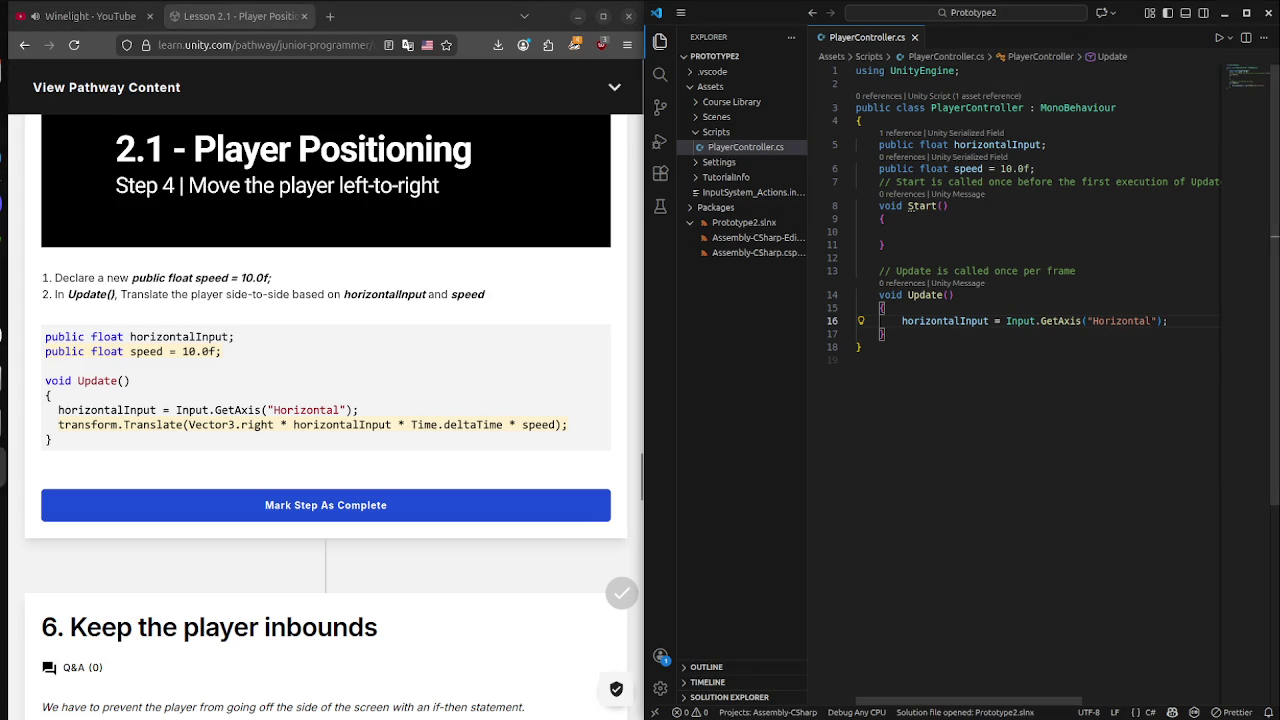
key("Return")
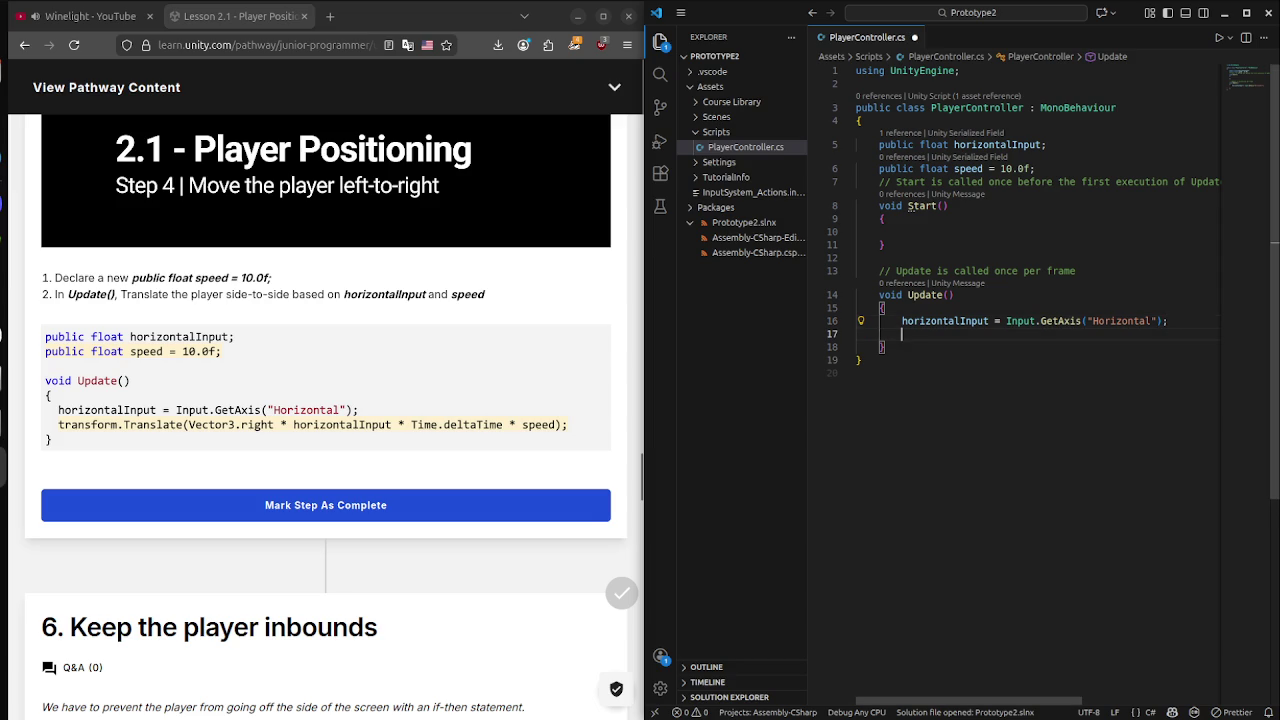
type("tran")
key("Tab")
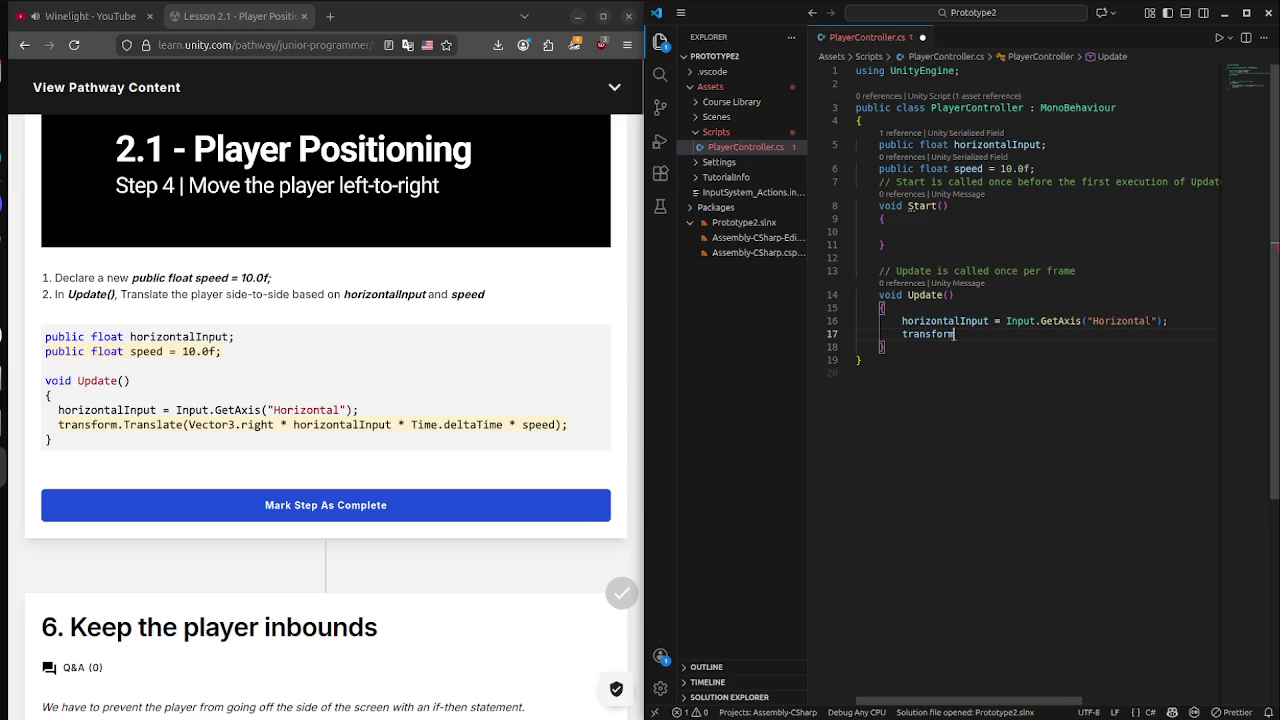
type(".TransformD")
key("Tab")
type("sl")
key("Tab")
Complete the call as Translate(Vector3.right * horizontalInput * Time.deltaTime * speed);.
type("(Ve")
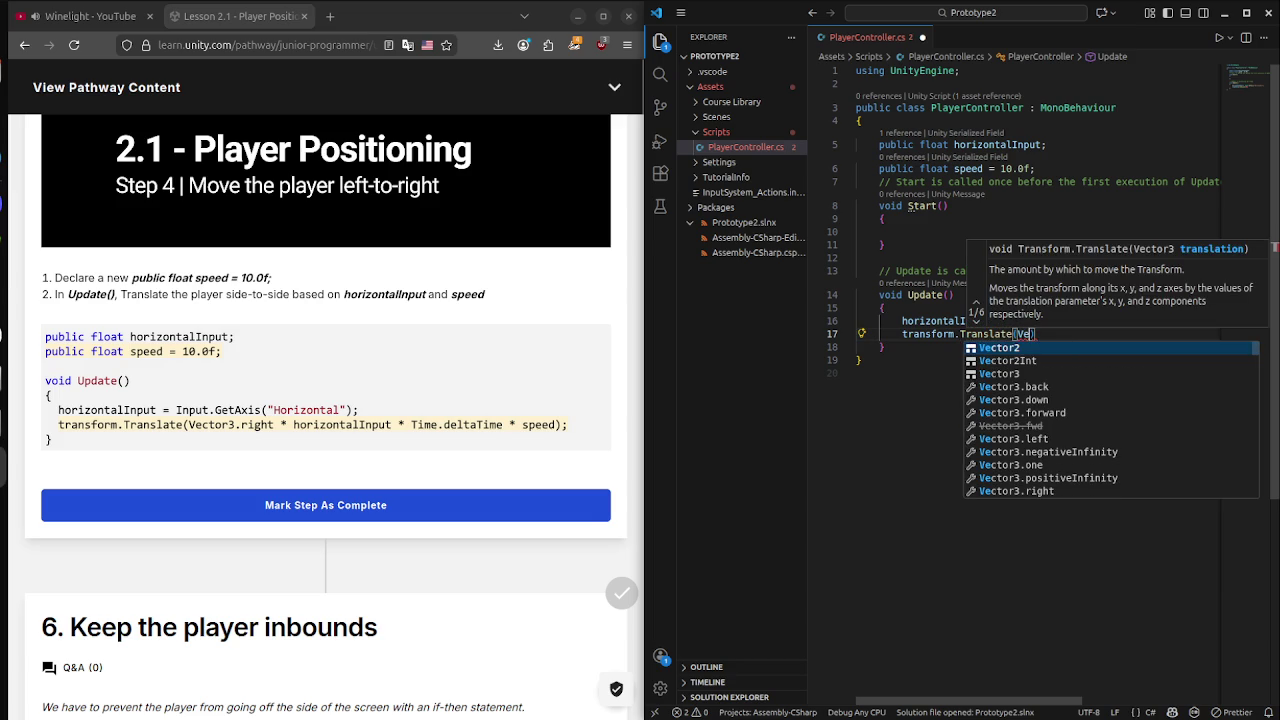
key("Down")
key("Down")
key("Tab")
type(".")
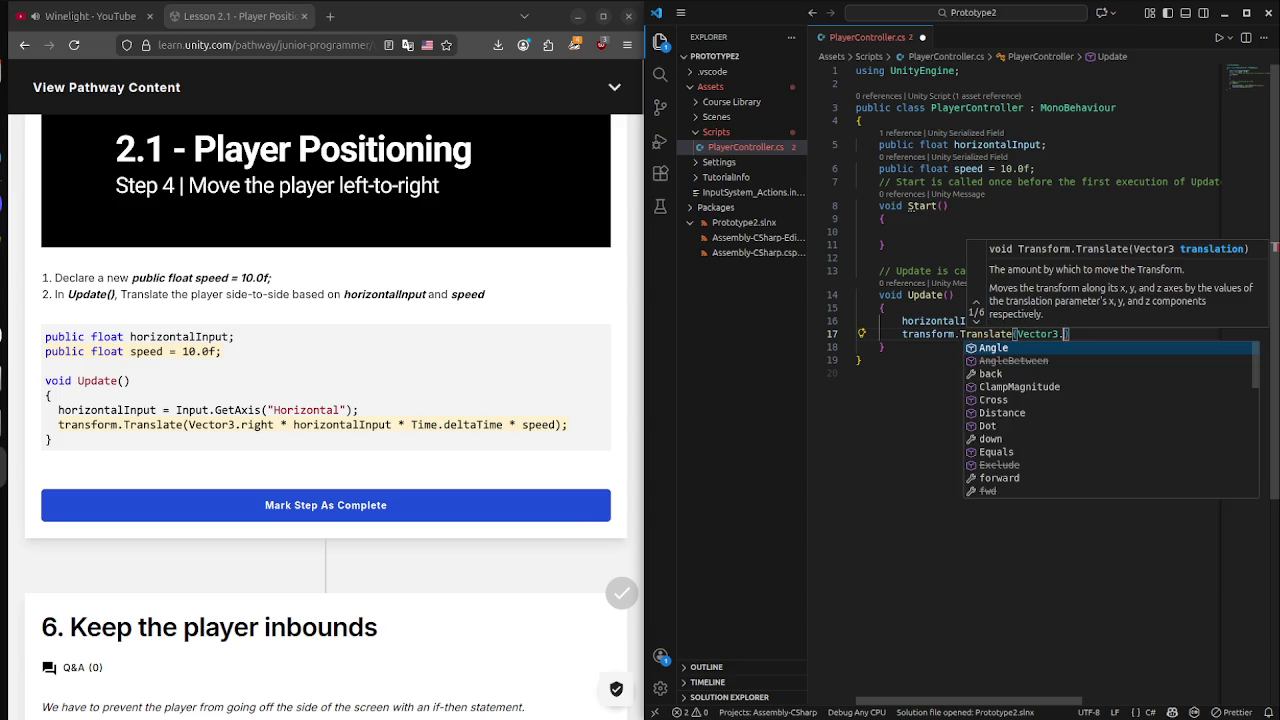
type("r")
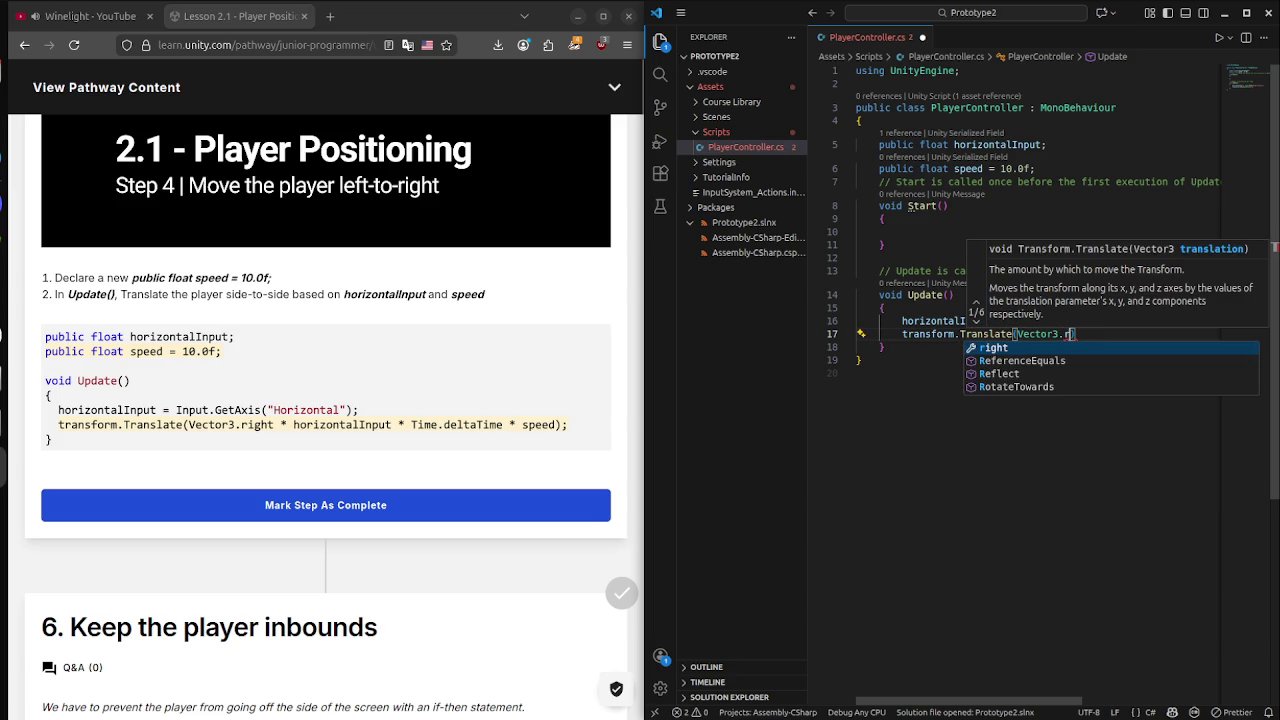
key("Tab")
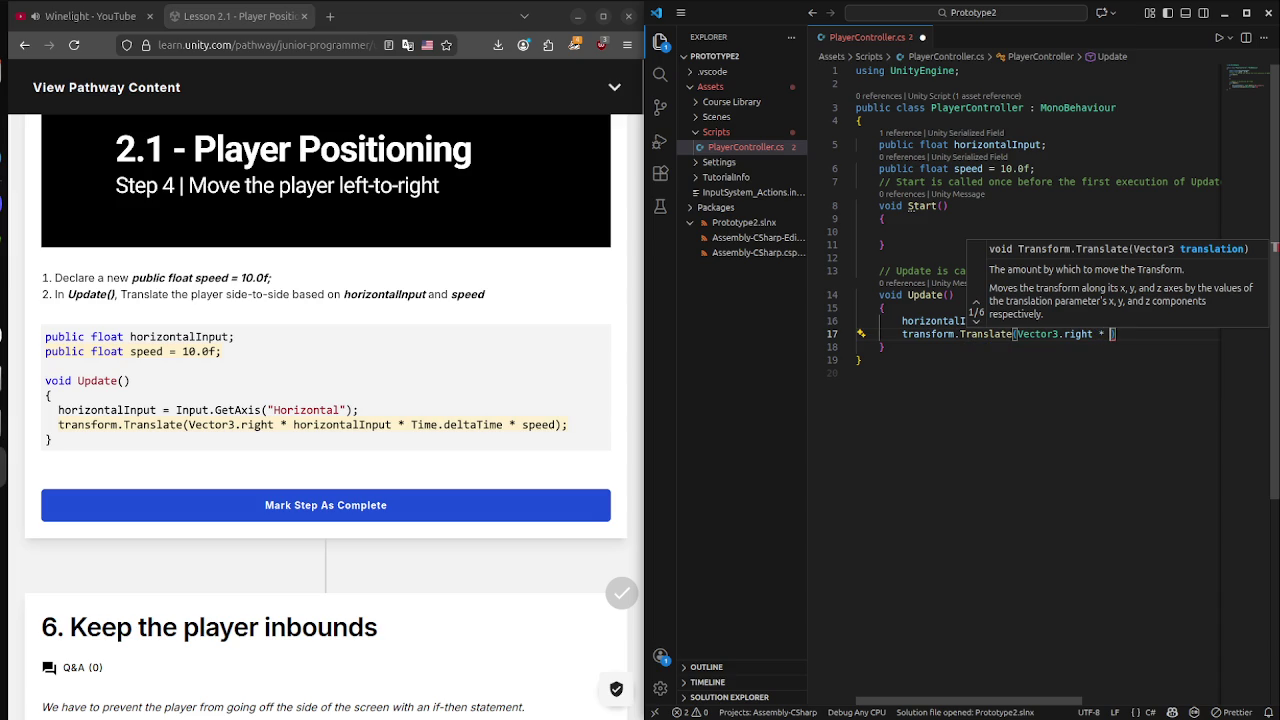
type("ho")
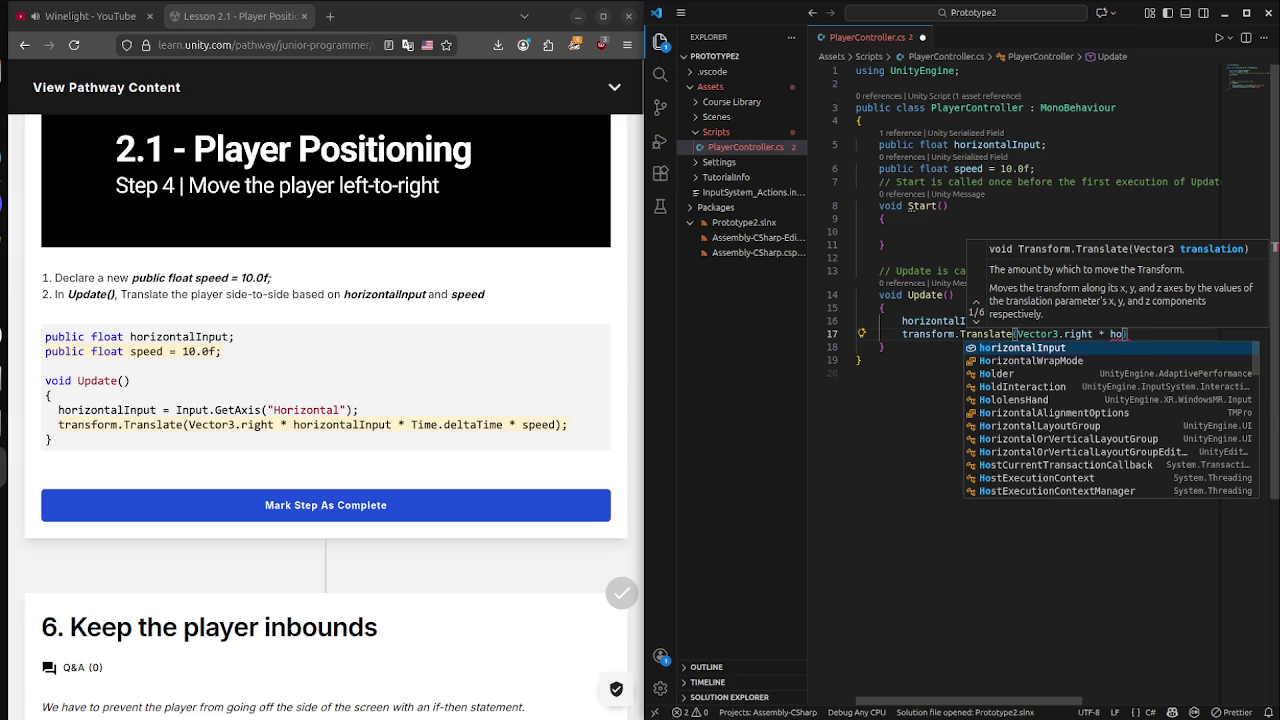
type("ri")
key("Tab")
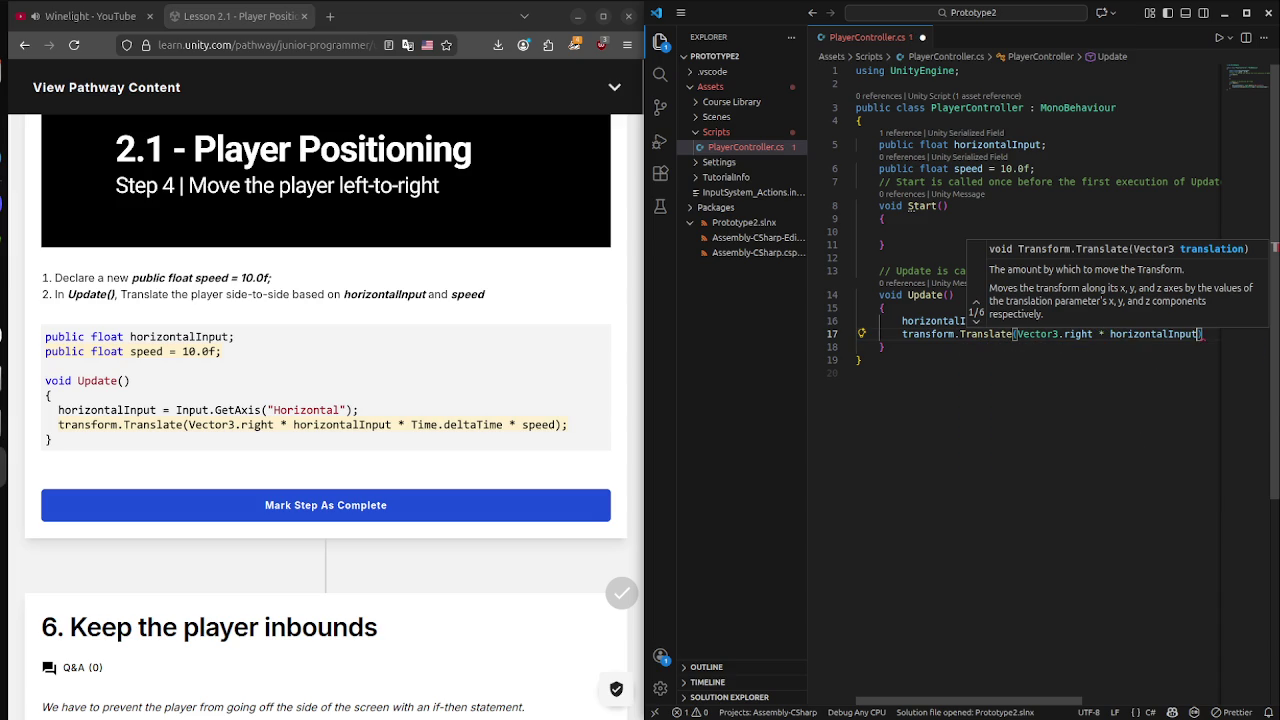
type("* ")
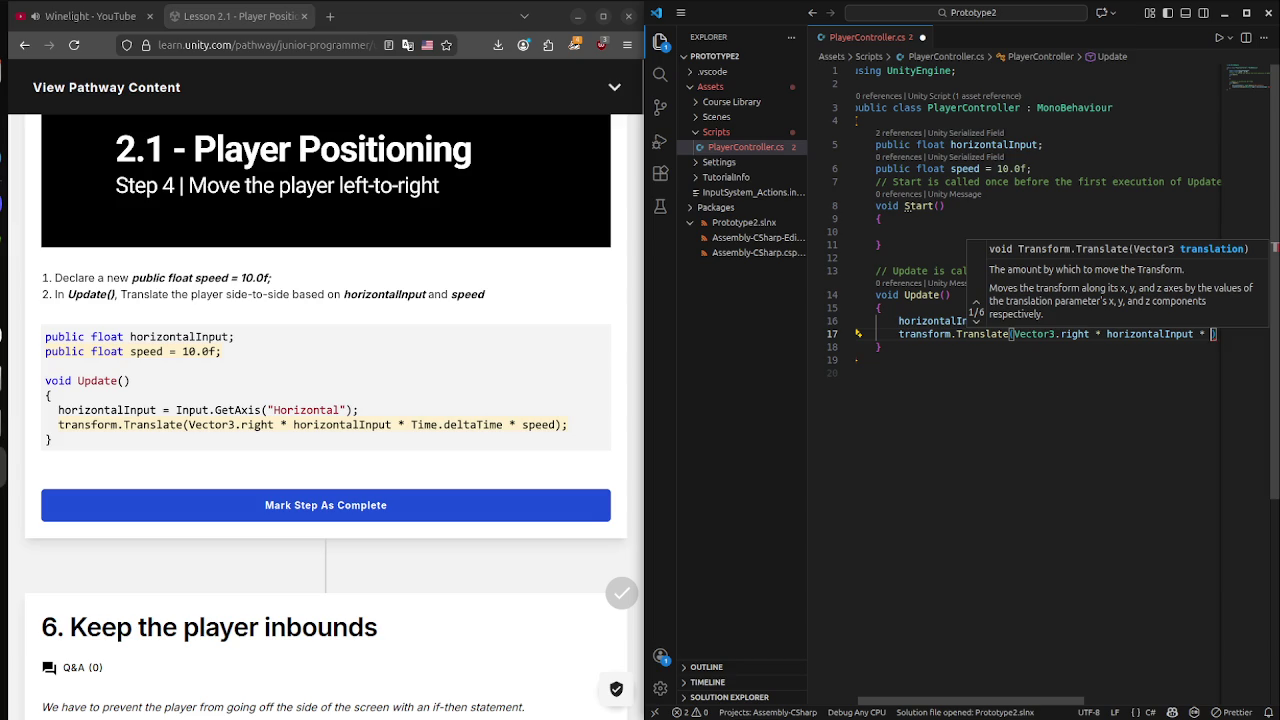
type("Time.")
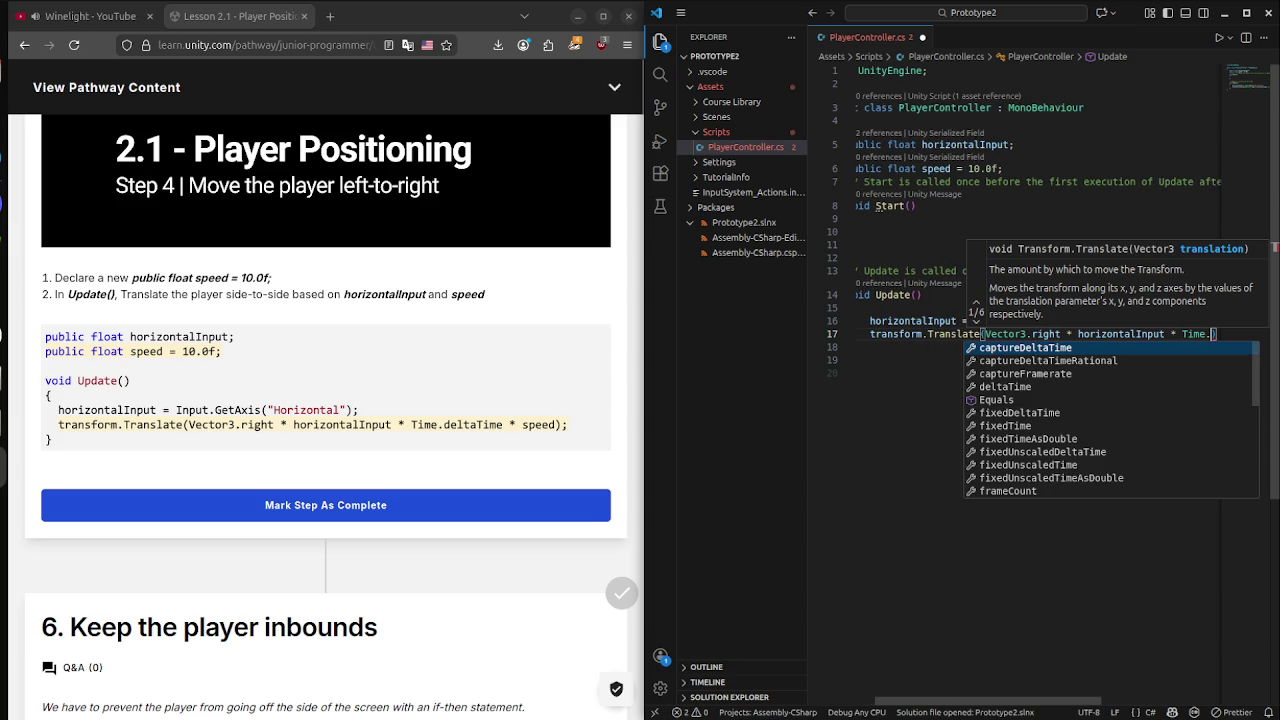
type("de")
key("Tab")
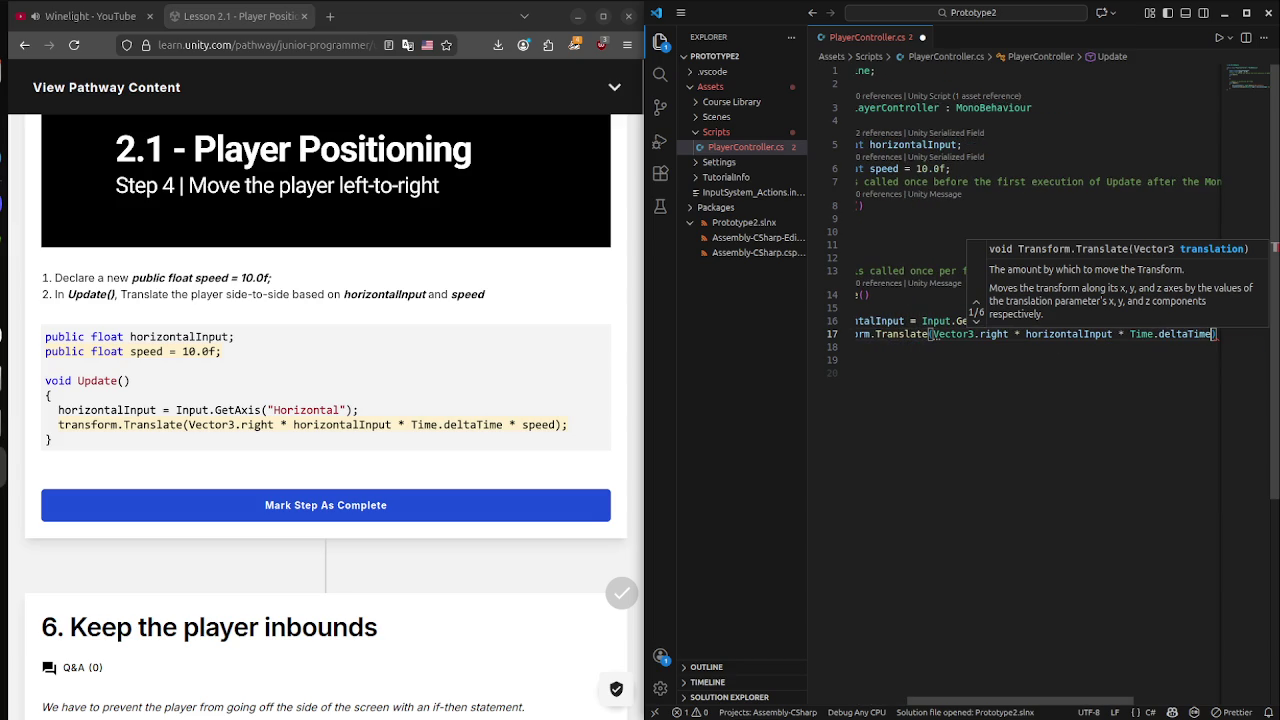
type("* speed")
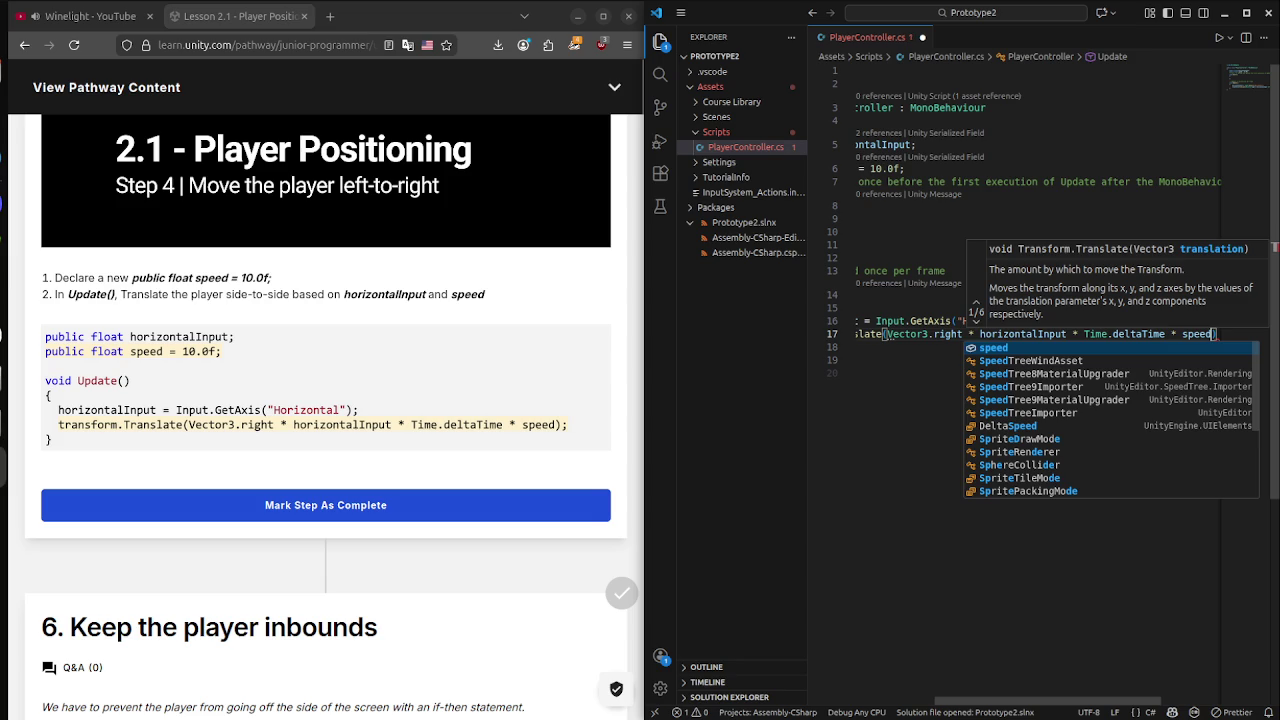
key("Tab")
type(");")
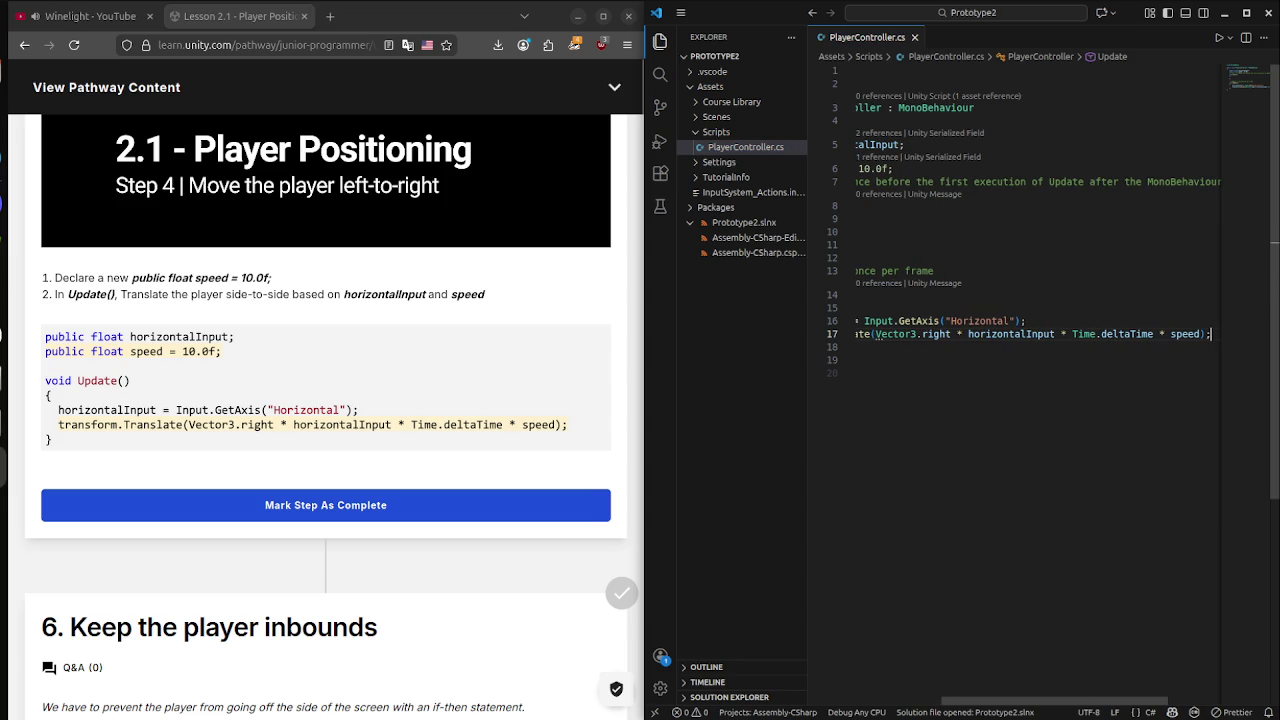
left_click(876, 347)
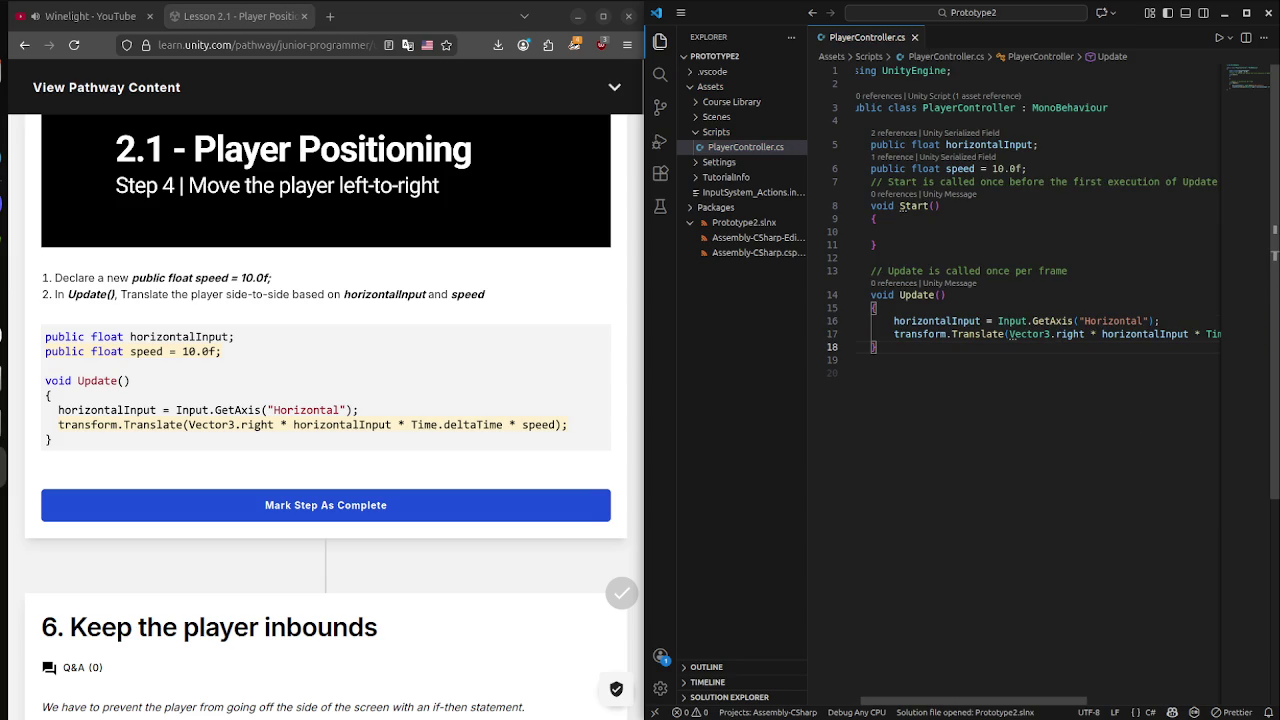
Add a closing brace below the Translate line and hide the VS Code Explorer sidebar with Ctrl+B.
key("Down")
type("}")
key("Down")
scroll(1040, 380, "down", 1)
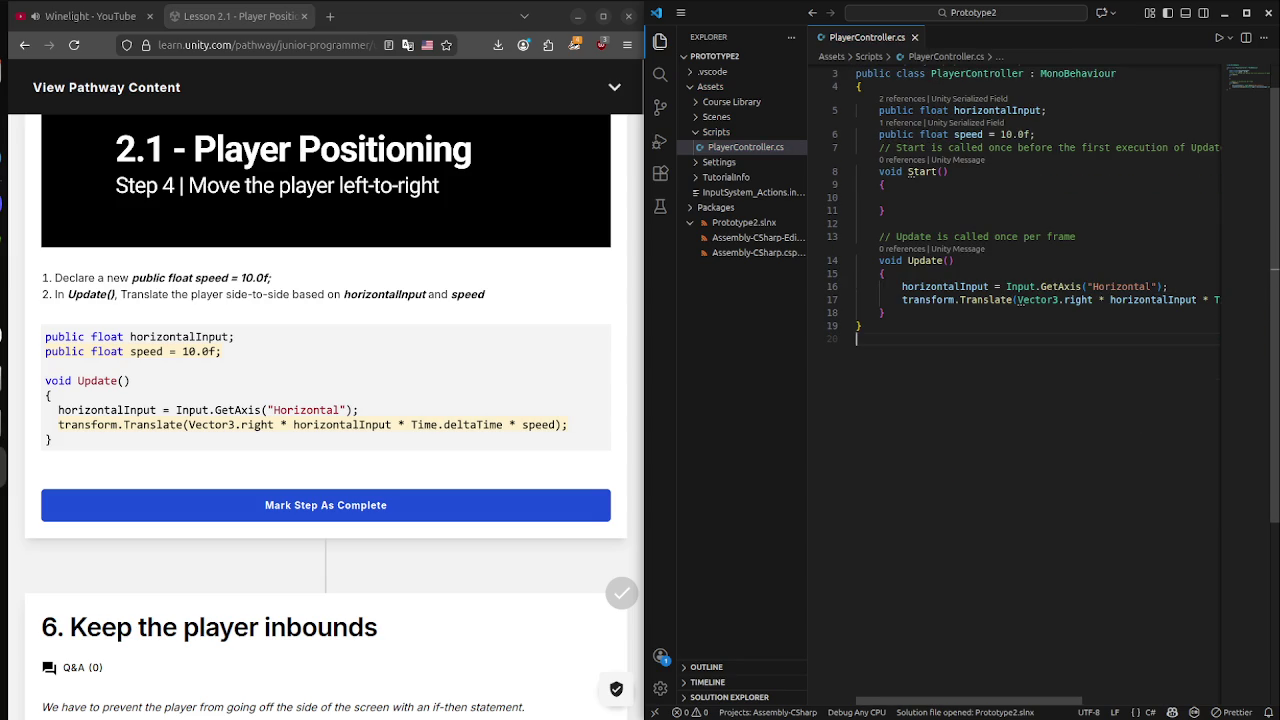
key("ctrl+b")
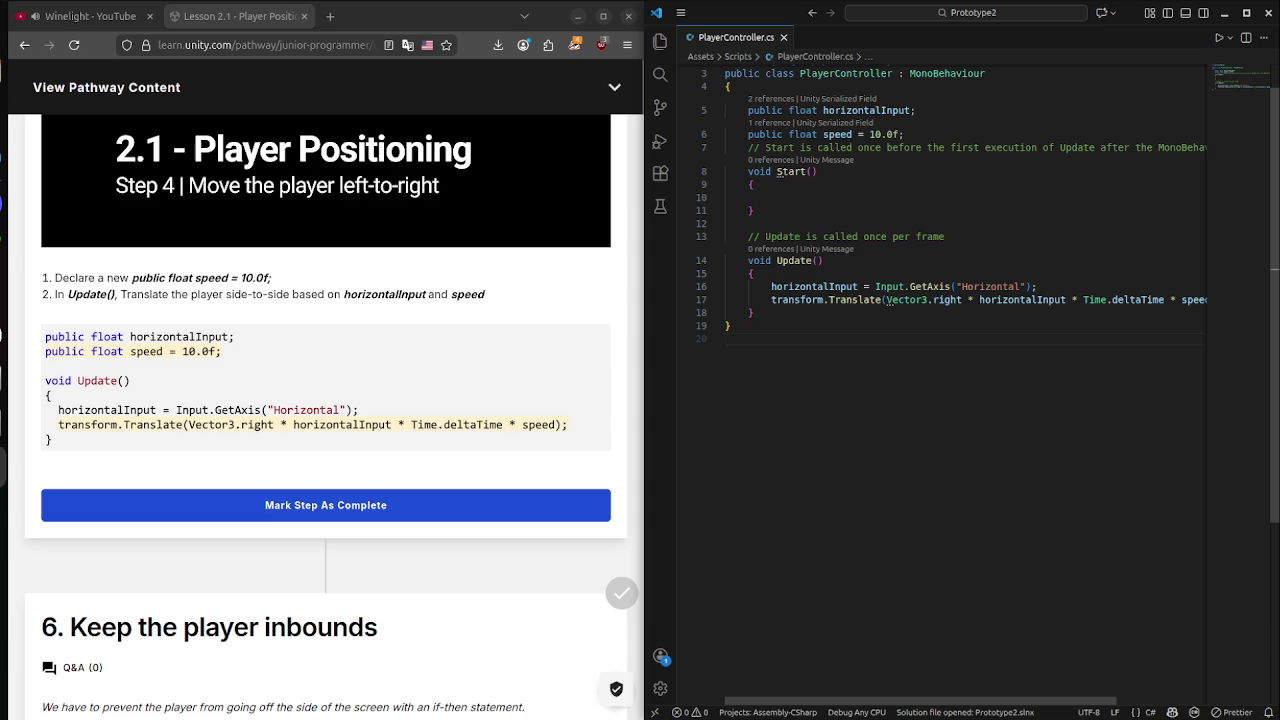
scroll(326, 400, "down", 4)
scroll(326, 400, "up", 4)
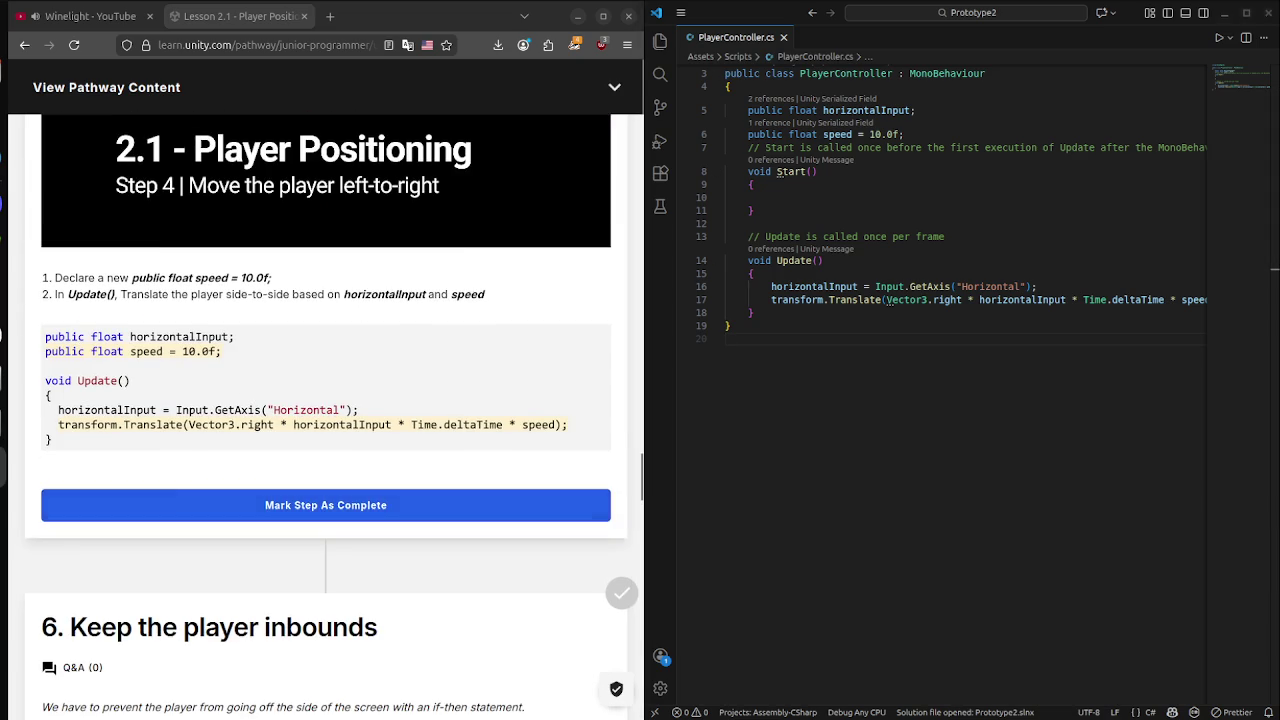
scroll(326, 400, "down", 4)
scroll(326, 400, "down", 2)
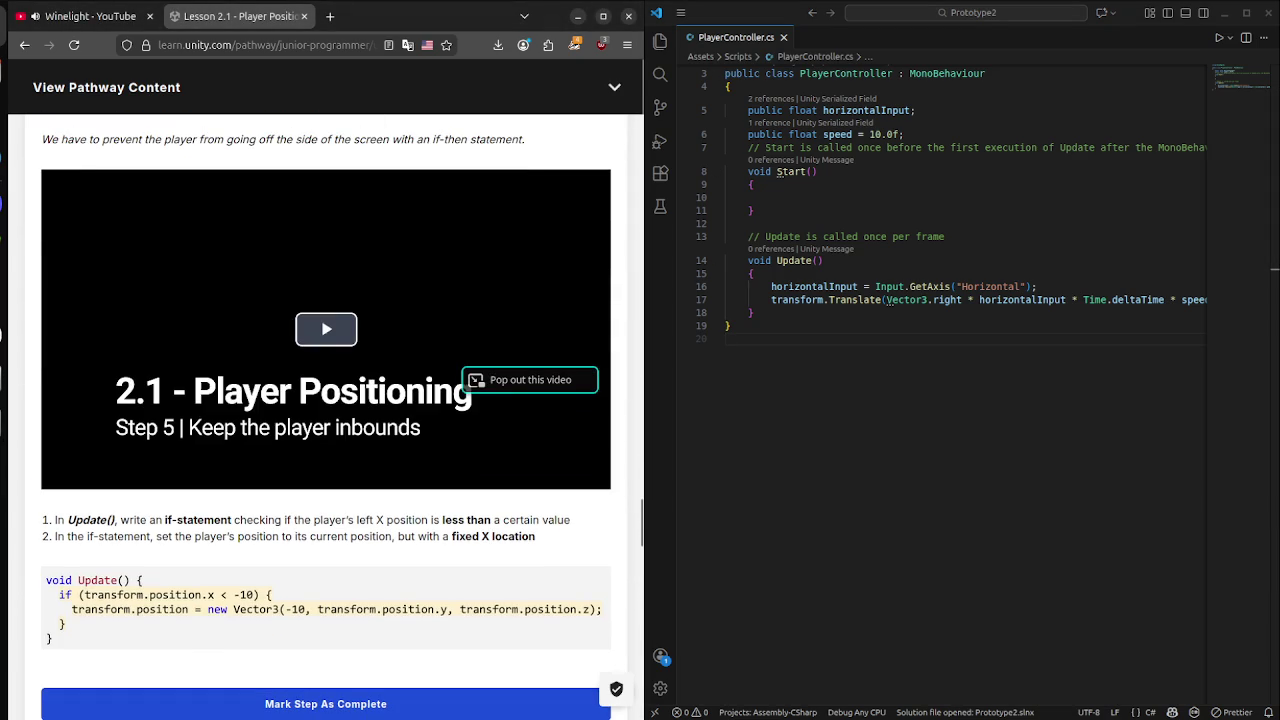
scroll(326, 400, "down", 2)
left_click(726, 338)
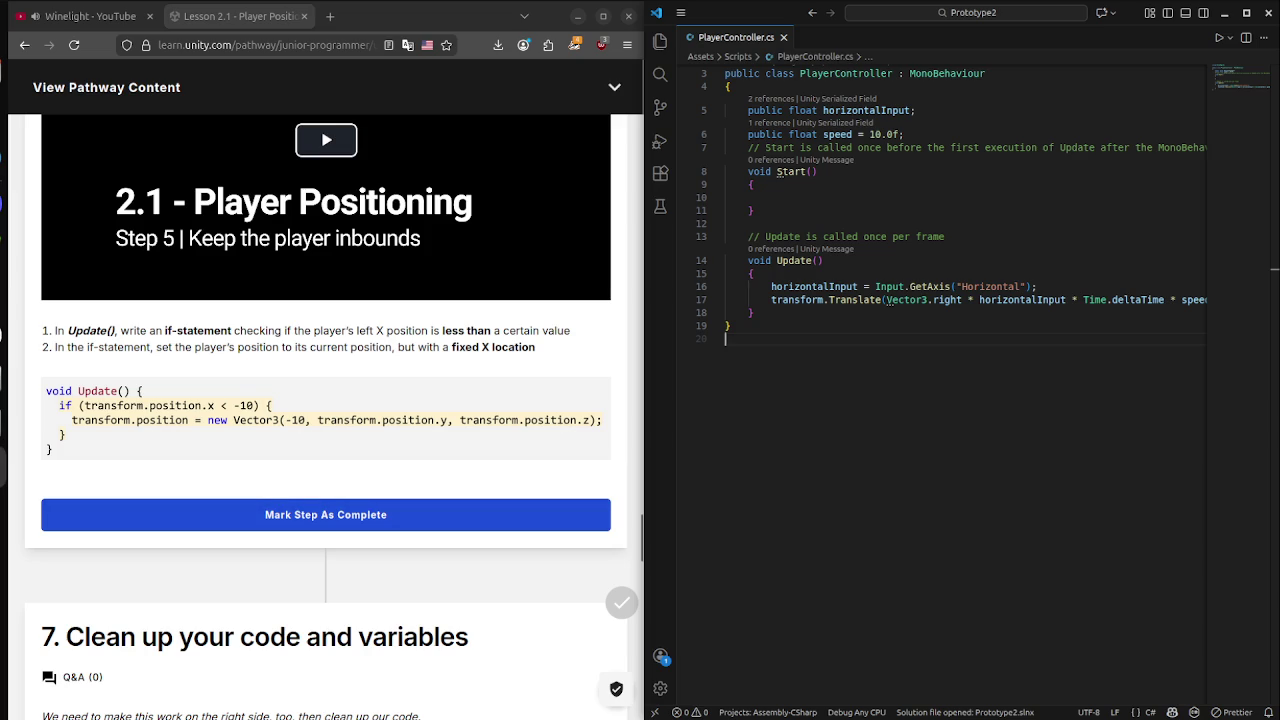
Play the Step 5 video, then play the Step 4 'Move the player left-to-right' video.
left_click(326, 140)
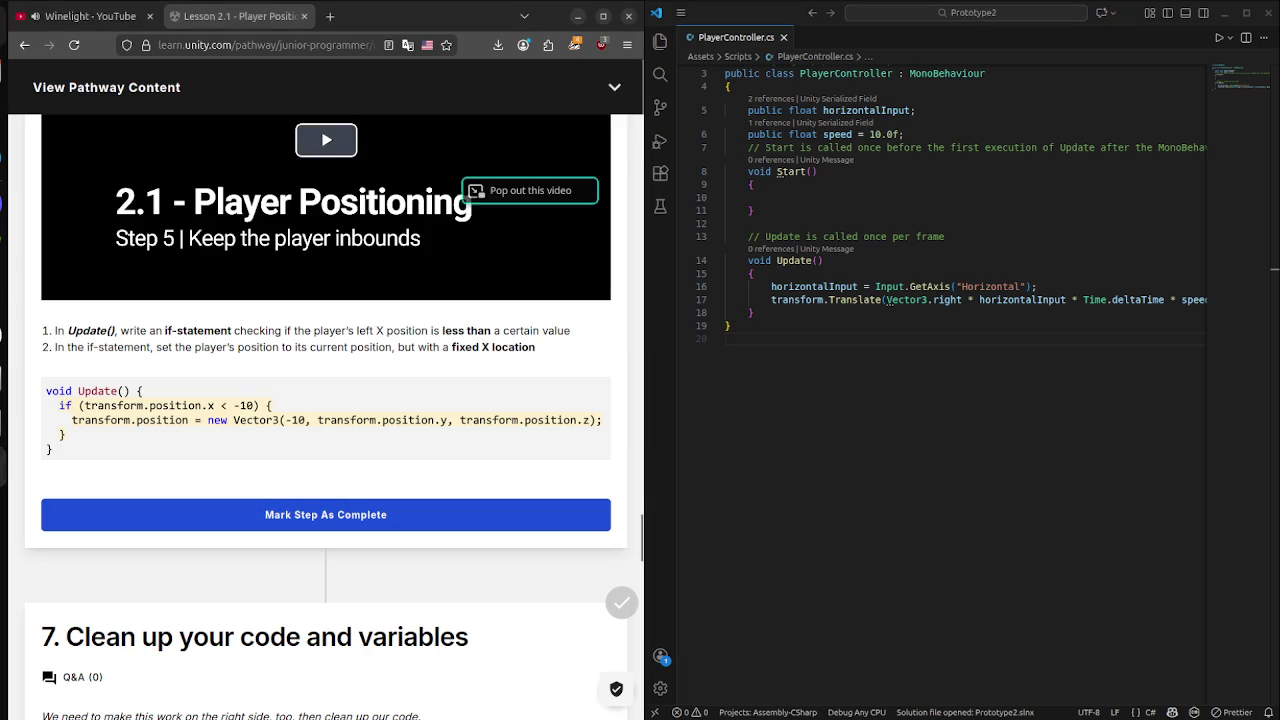
scroll(326, 400, "up", 3)
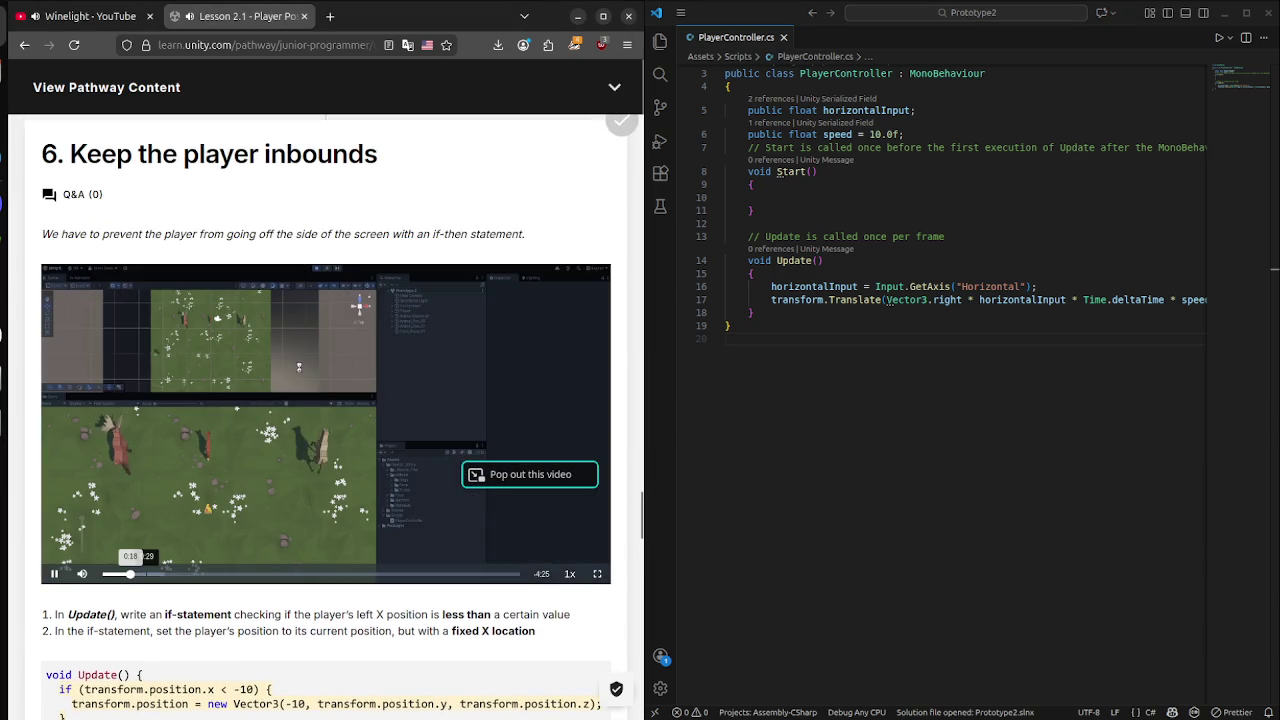
scroll(82, 540, "up", 3)
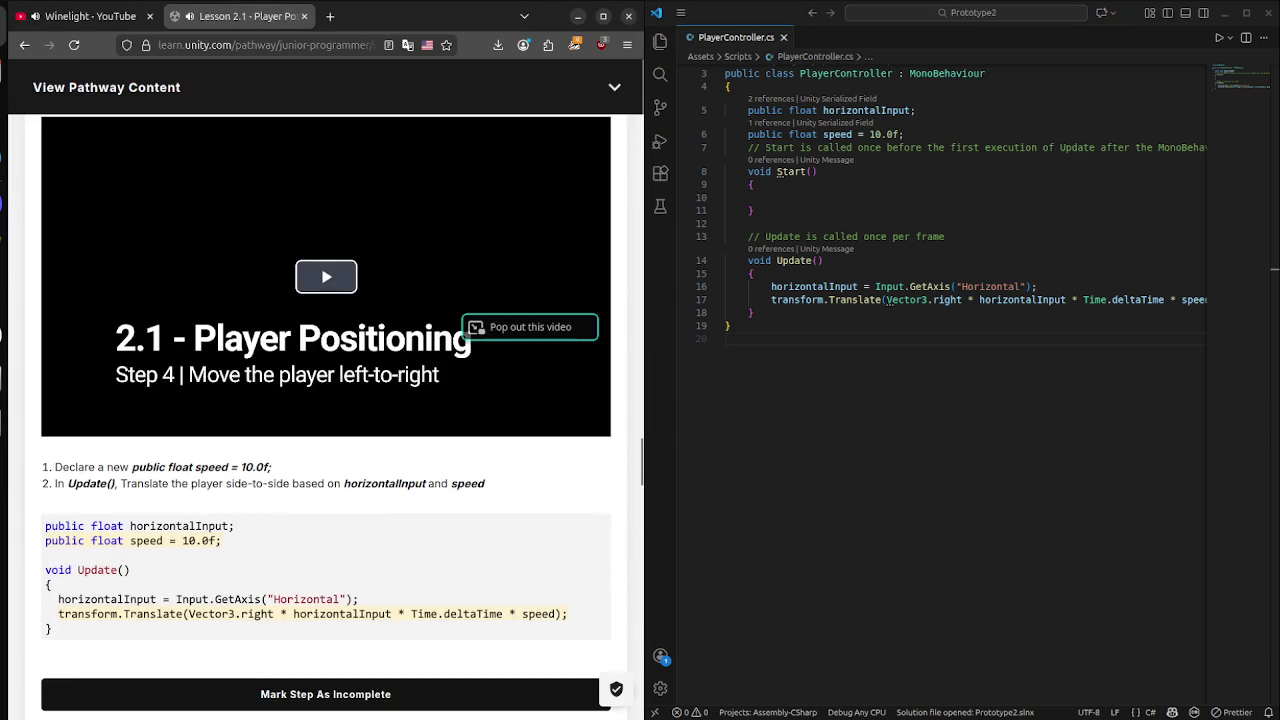
left_click(320, 277)
left_click(597, 426)
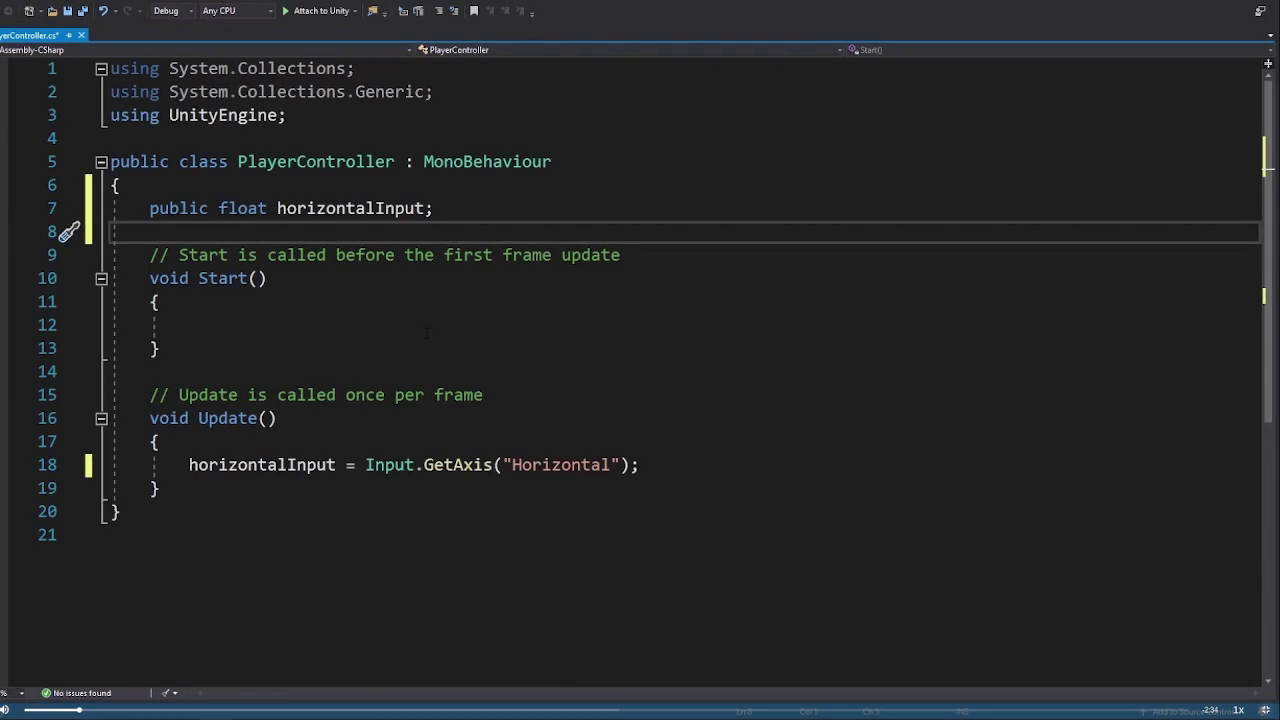
Seek forward and back in the full-screen lesson video to reach its Unity play-mode demo.
key("Right")
key("Right")
key("Right")
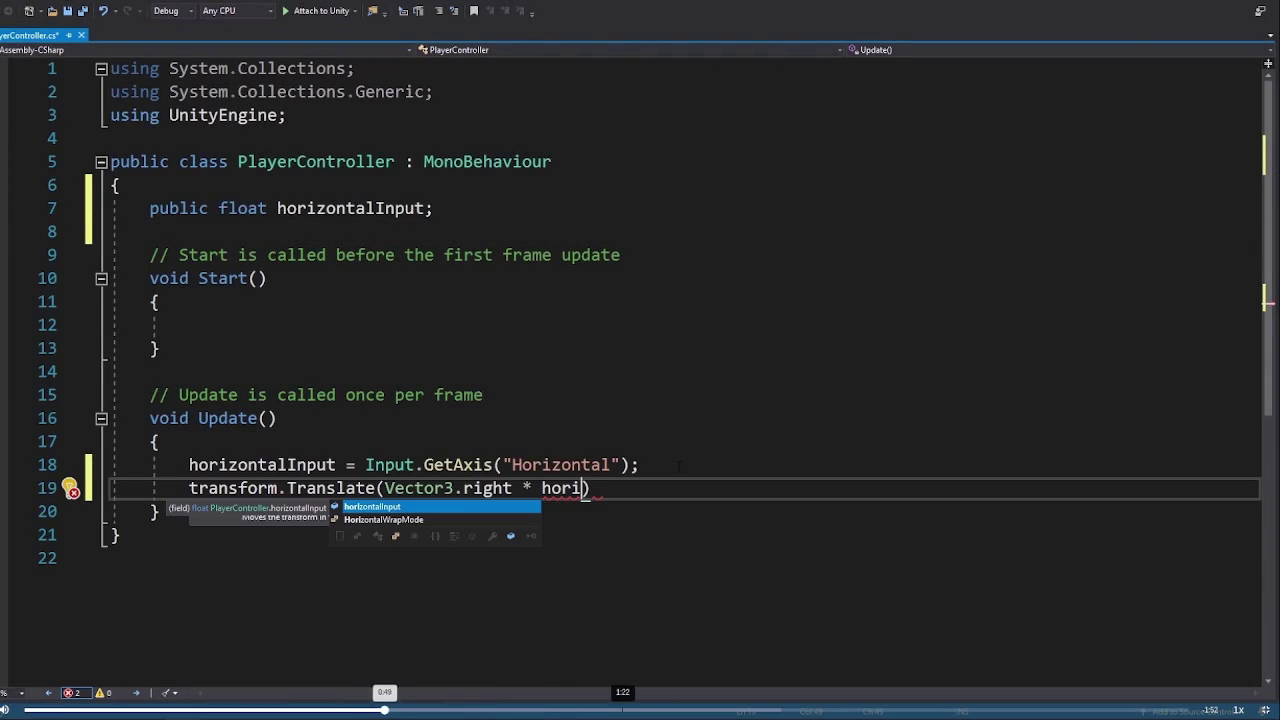
key("Left")
key("Left")
key("Left")
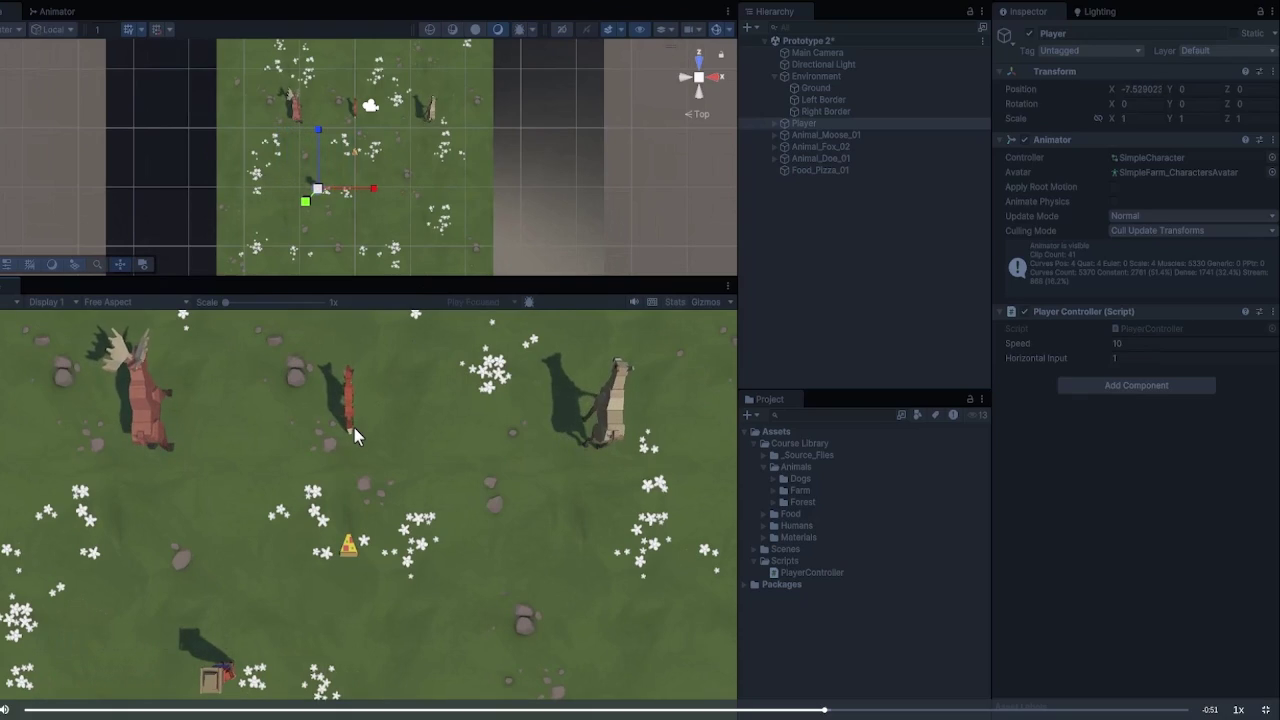
key("super")
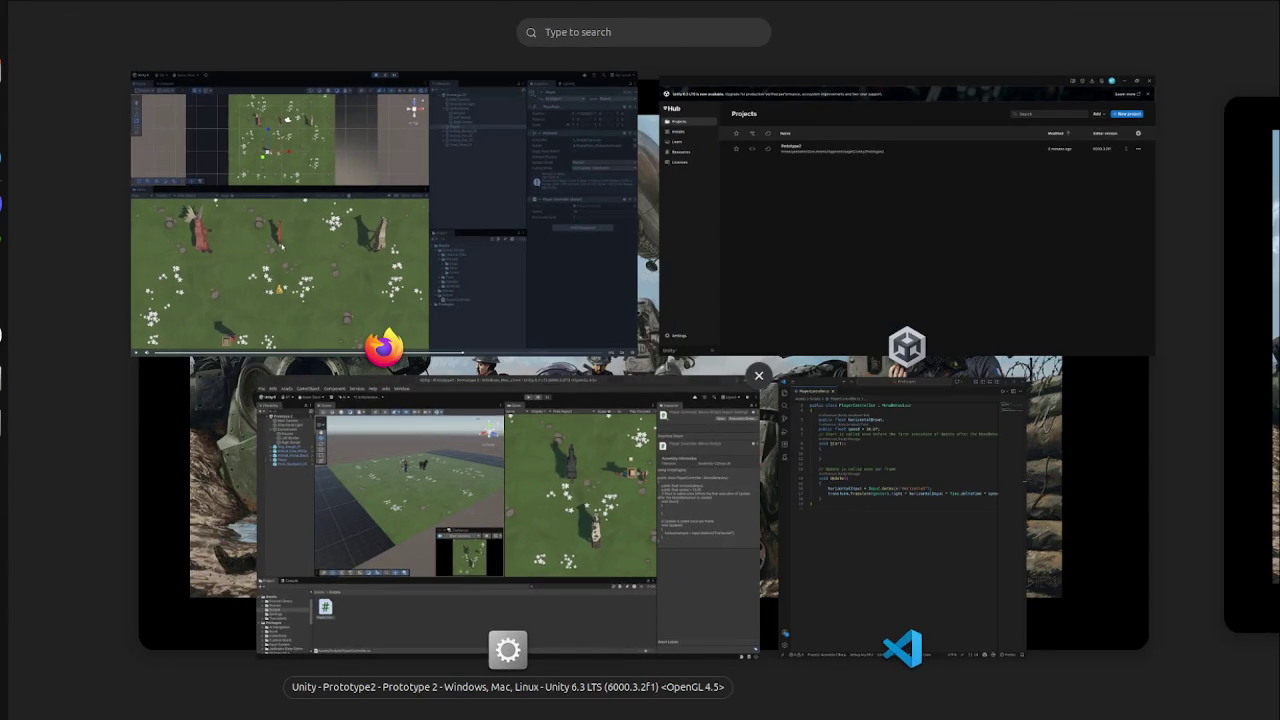
Switch to Unity and briefly start Play mode, glancing back at the lesson video.
left_click(508, 500)
key("ctrl+p")
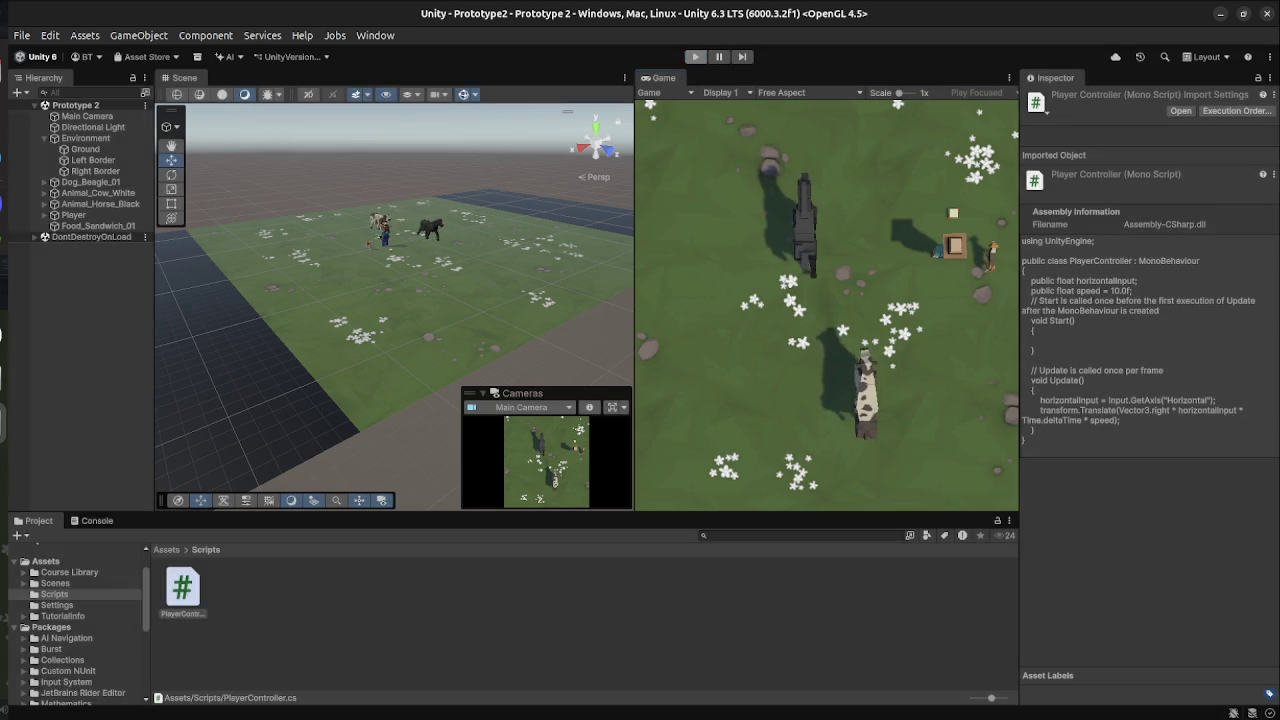
key("super")
left_click(327, 369)
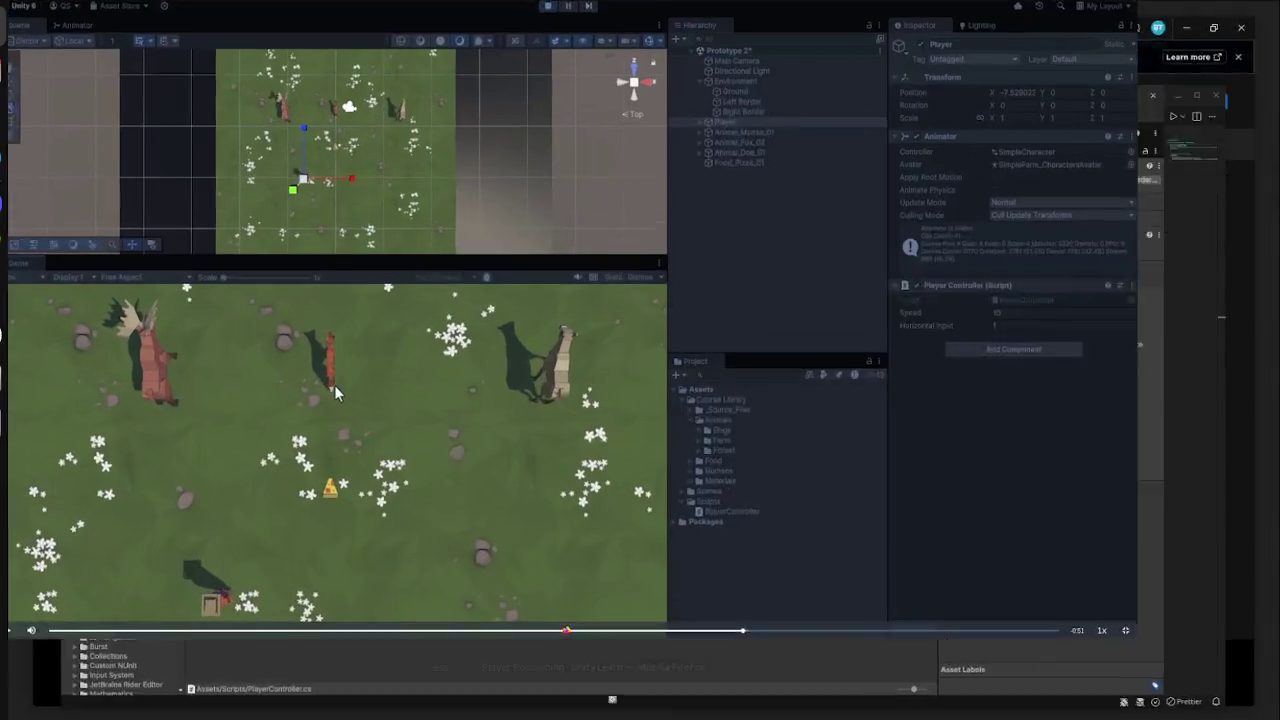
key("super")
left_click(354, 428)
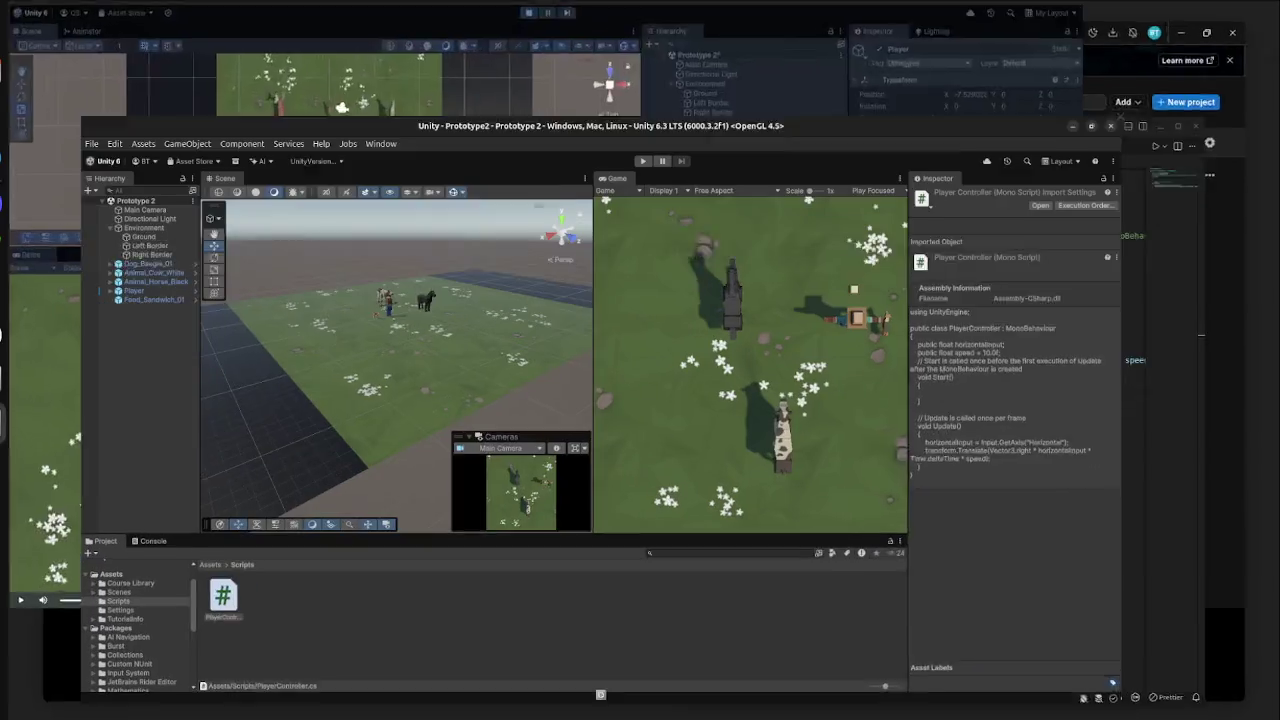
Select Player, run Play mode, steer left and watch Horizontal Input (-0.56, 0.93), then stop.
left_click(73, 215)
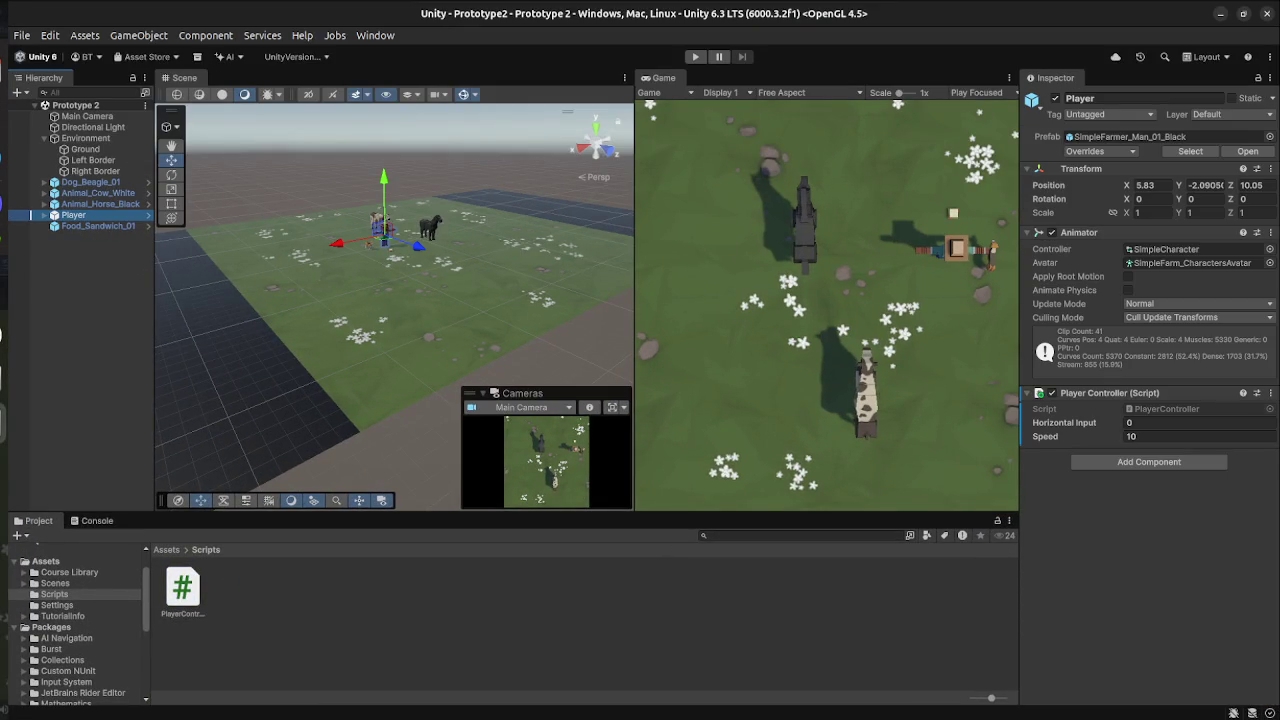
key("super")
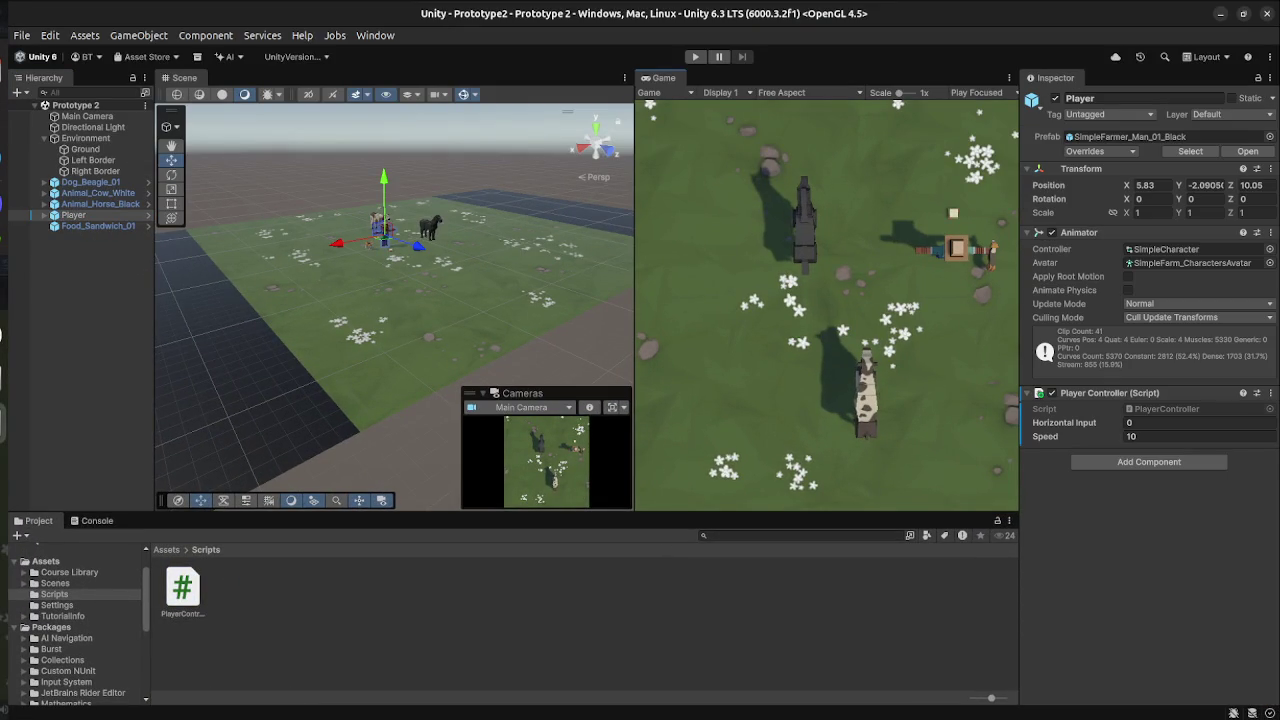
key("ctrl+p")
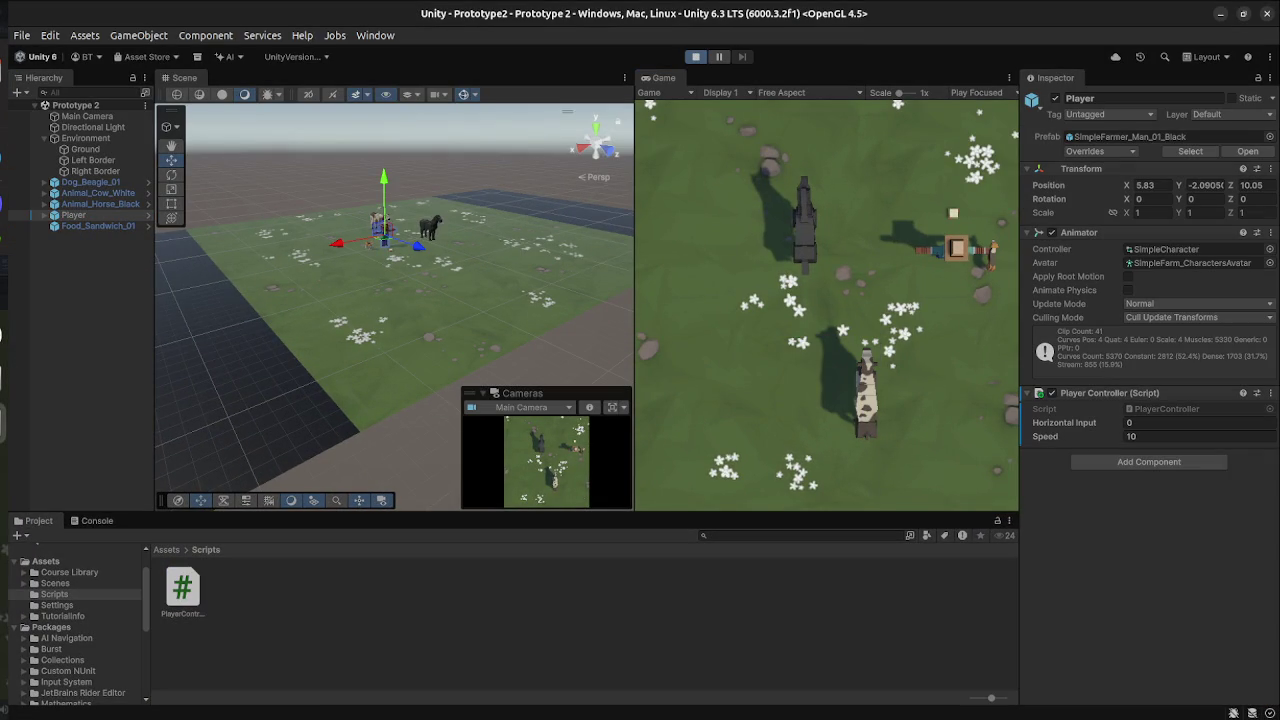
key("Left")
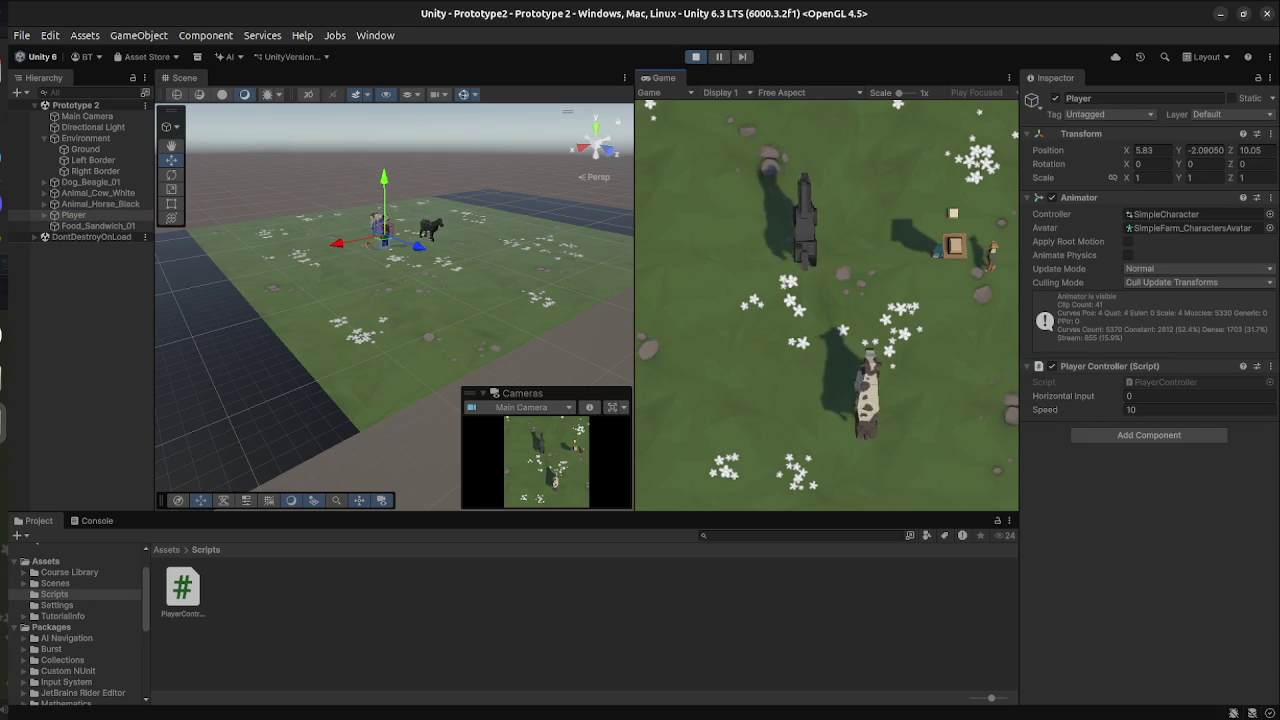
key("ctrl+p")
key("super")
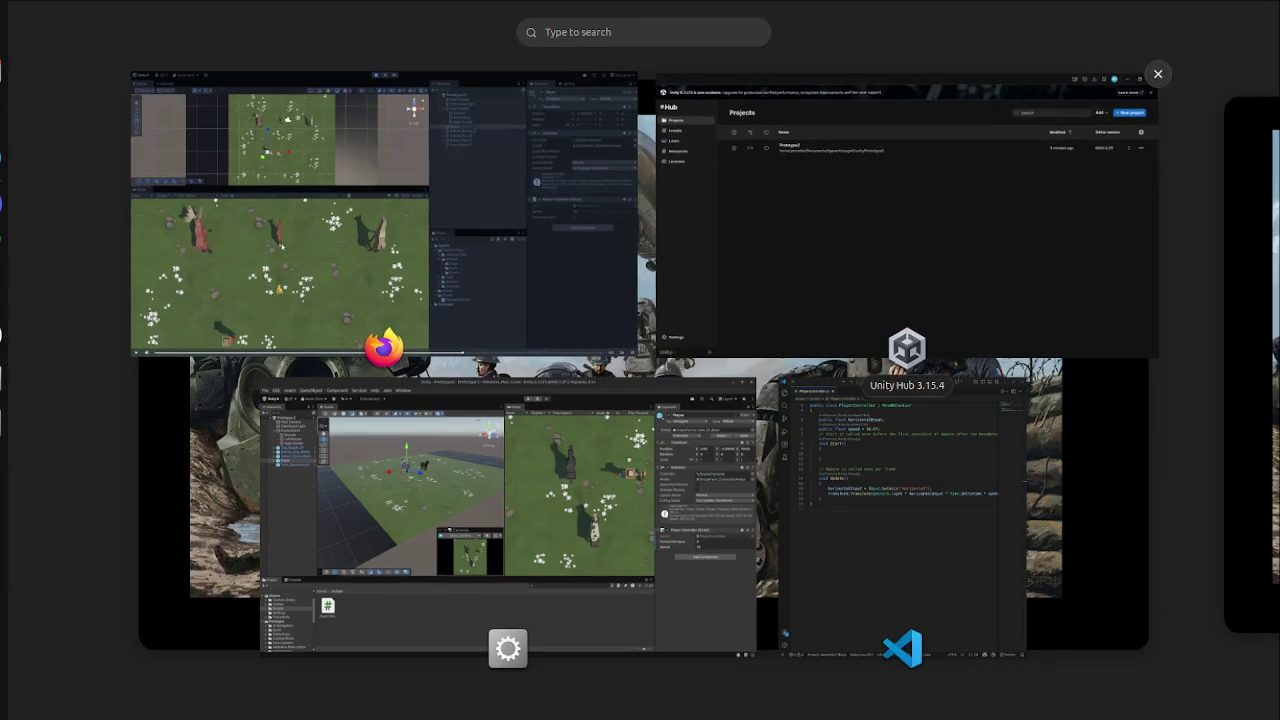
Rewind the tutorial video to its coding part and compare it with the script in VS Code.
left_click(354, 395)
left_click(222, 709)
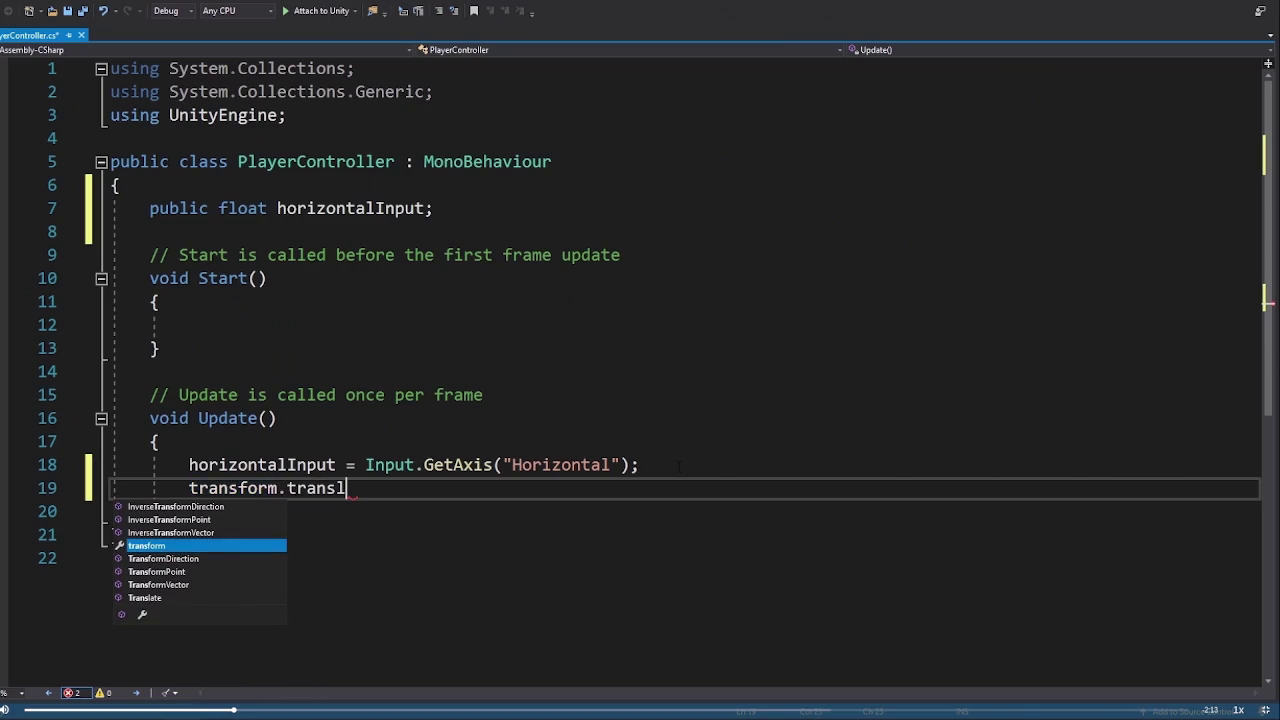
key("super")
left_click(850, 430)
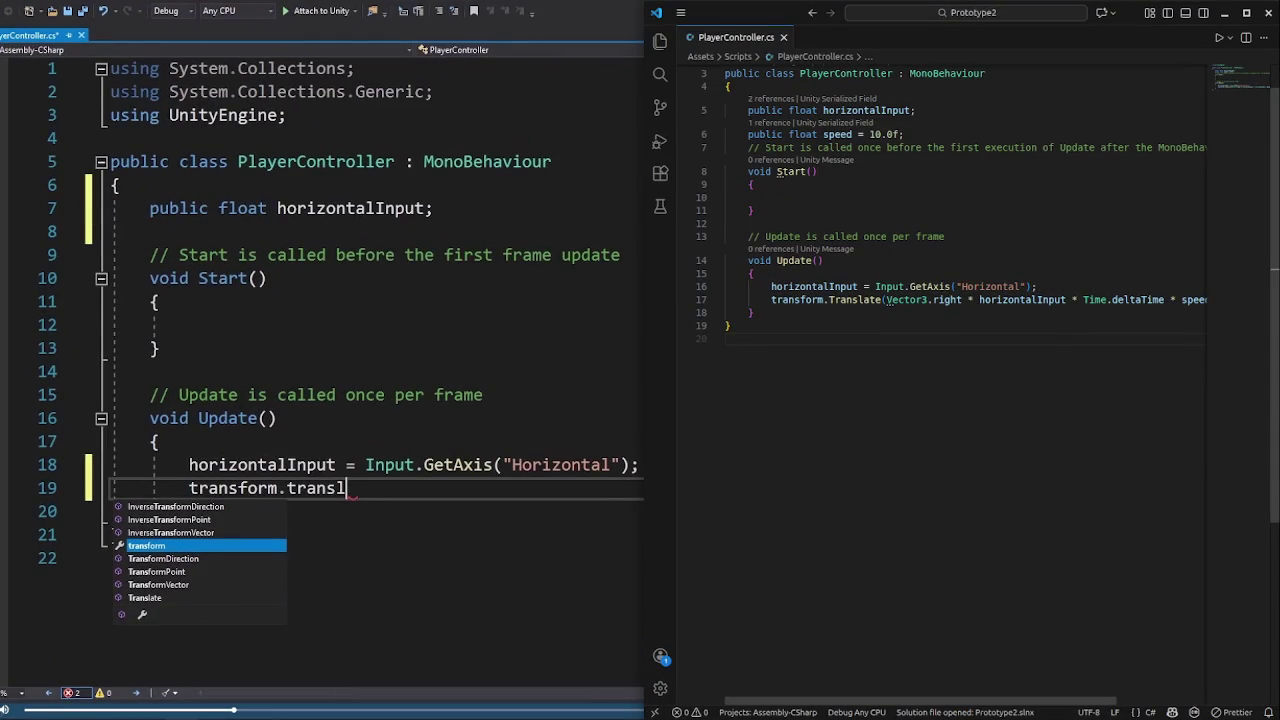
scroll(960, 300, "up", 1)
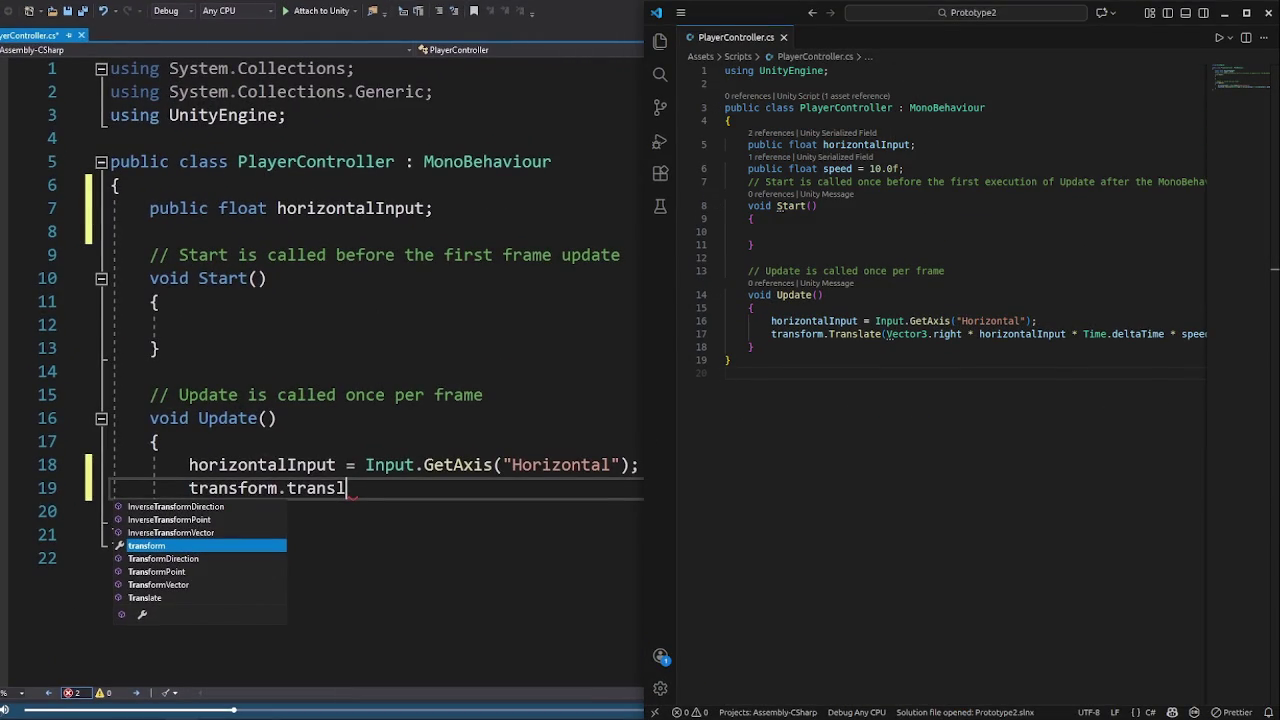
key("alt+Tab")
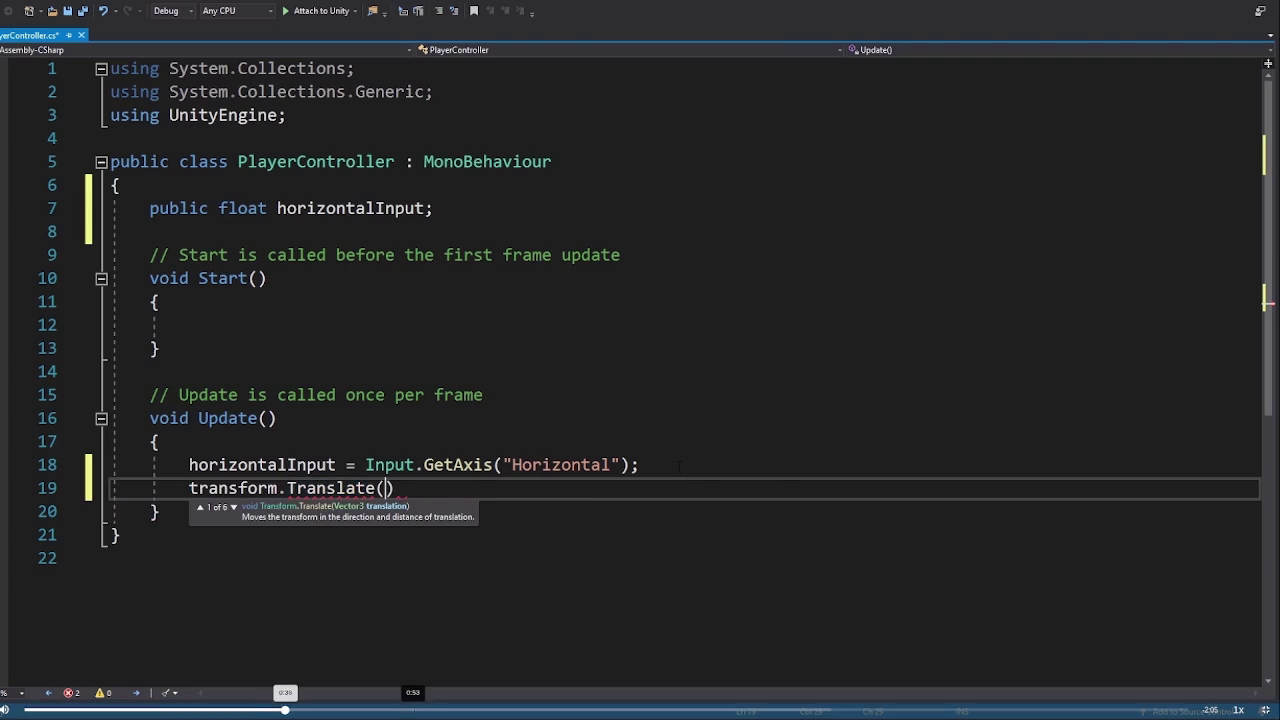
Skip the video ahead to the Translate argument, then show the lesson page beside Unity.
mouse_move(413, 709)
left_mouse_down()
mouse_move(914, 709)
mouse_move(824, 709)
left_mouse_up()
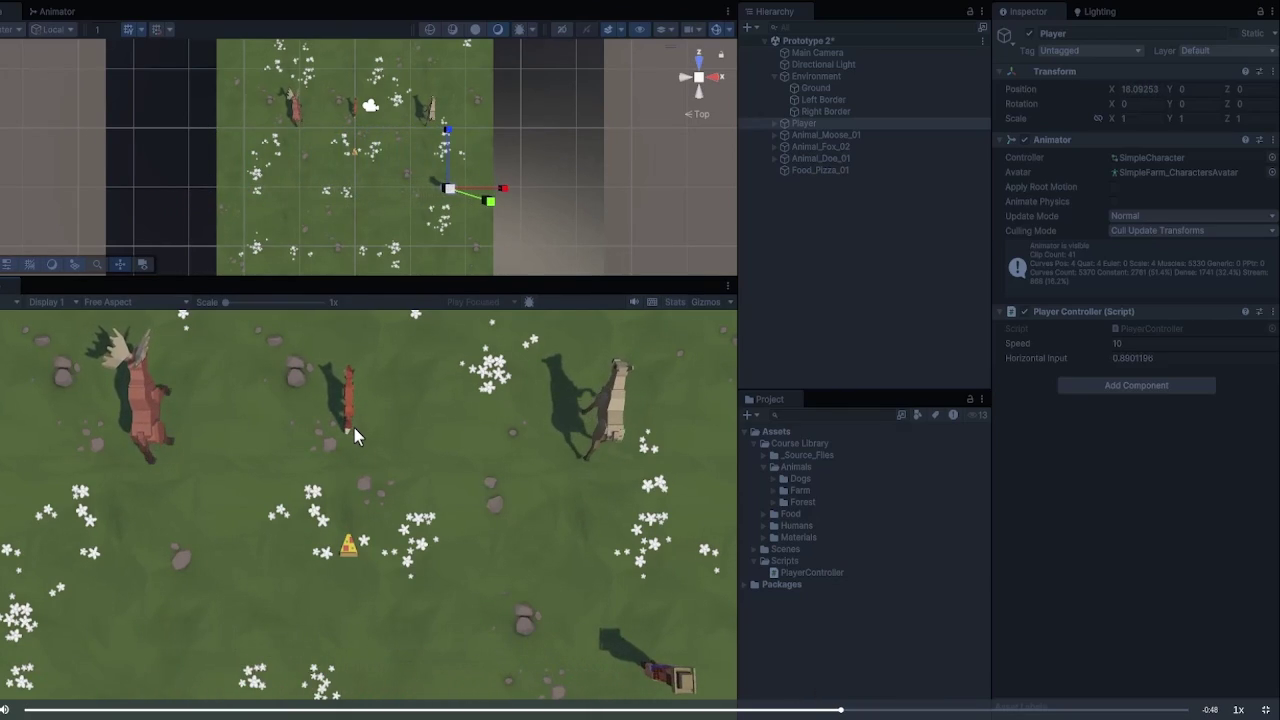
key("super")
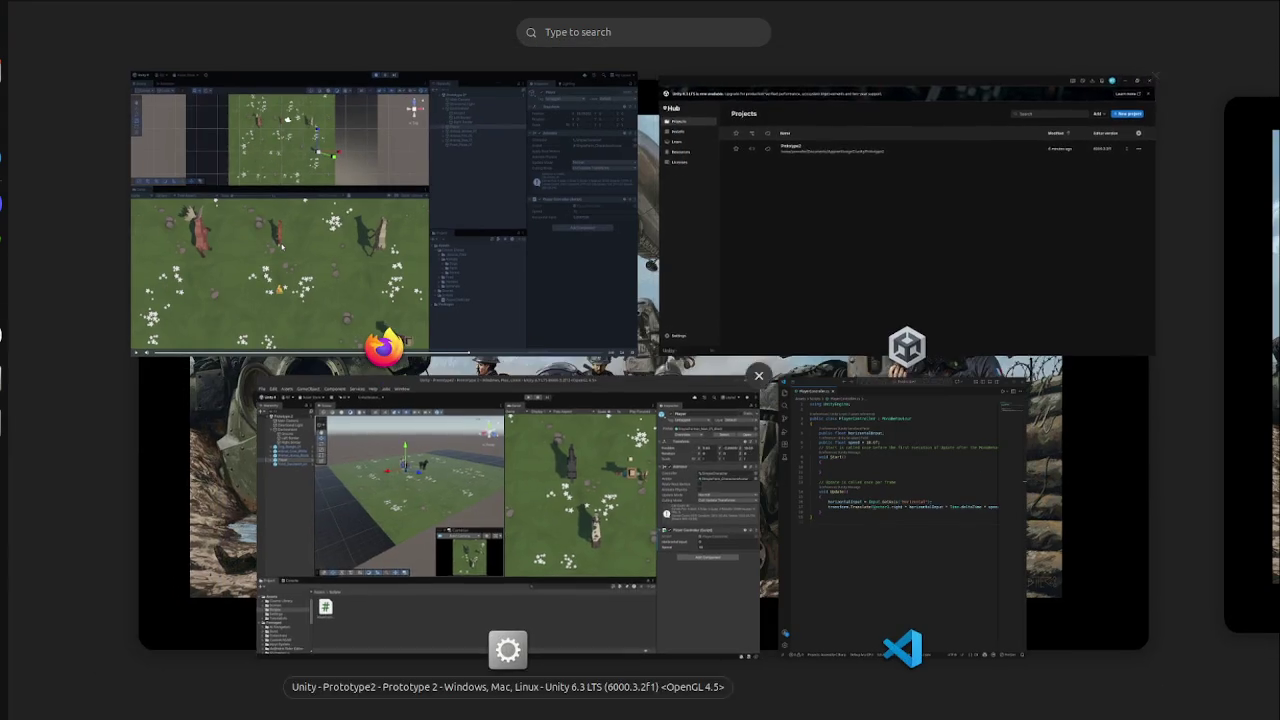
left_click(510, 510)
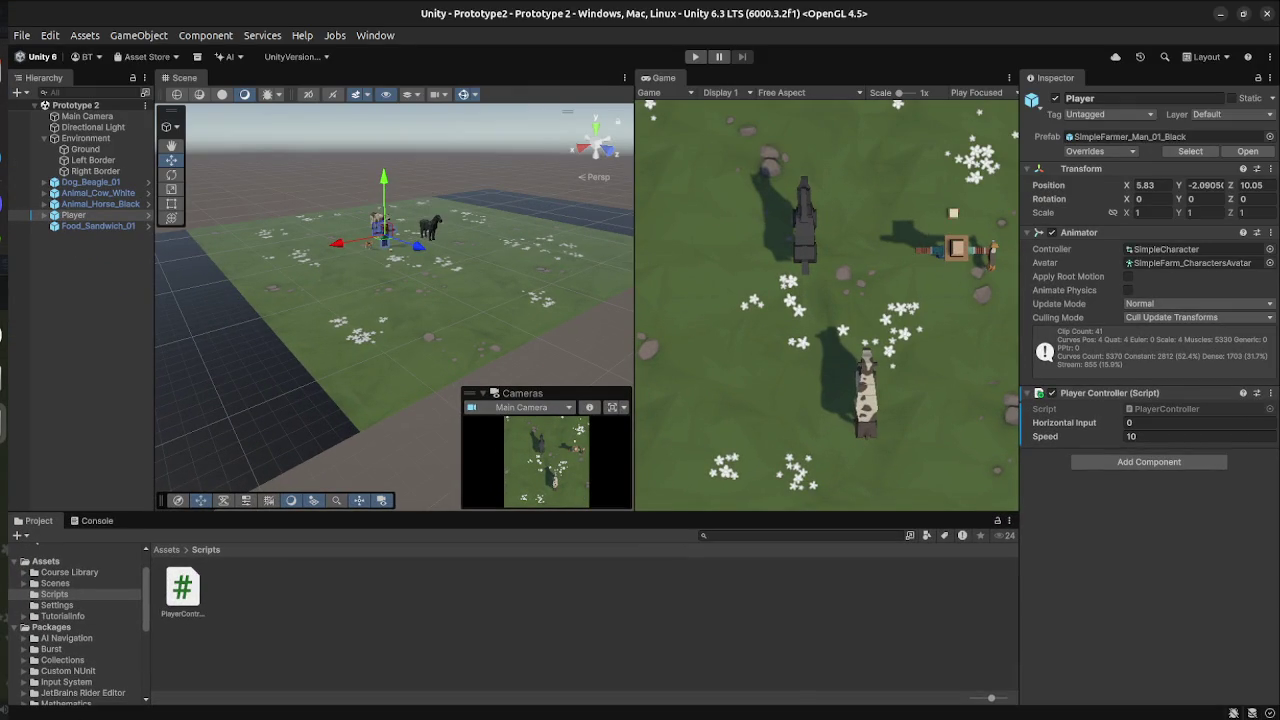
key("super")
left_click(354, 428)
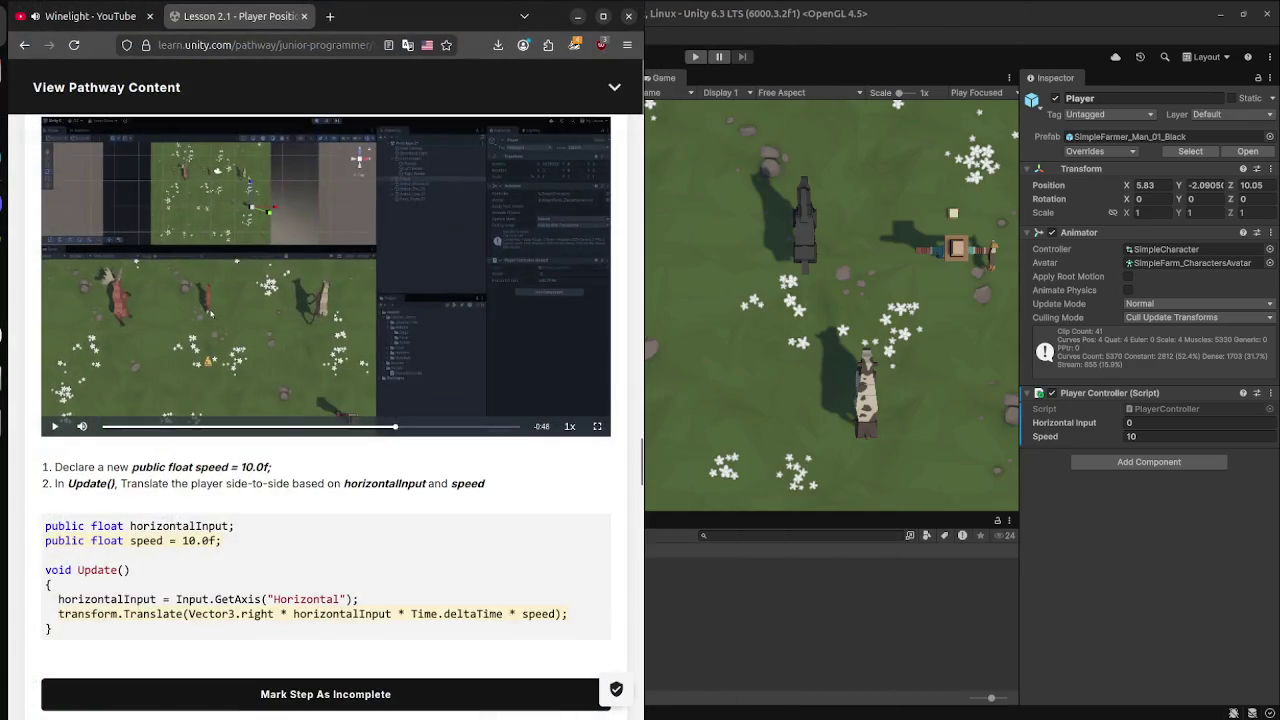
Scroll to step 4 'Get the user's horizontal input' and start its lesson video.
scroll(325, 400, "up", 8)
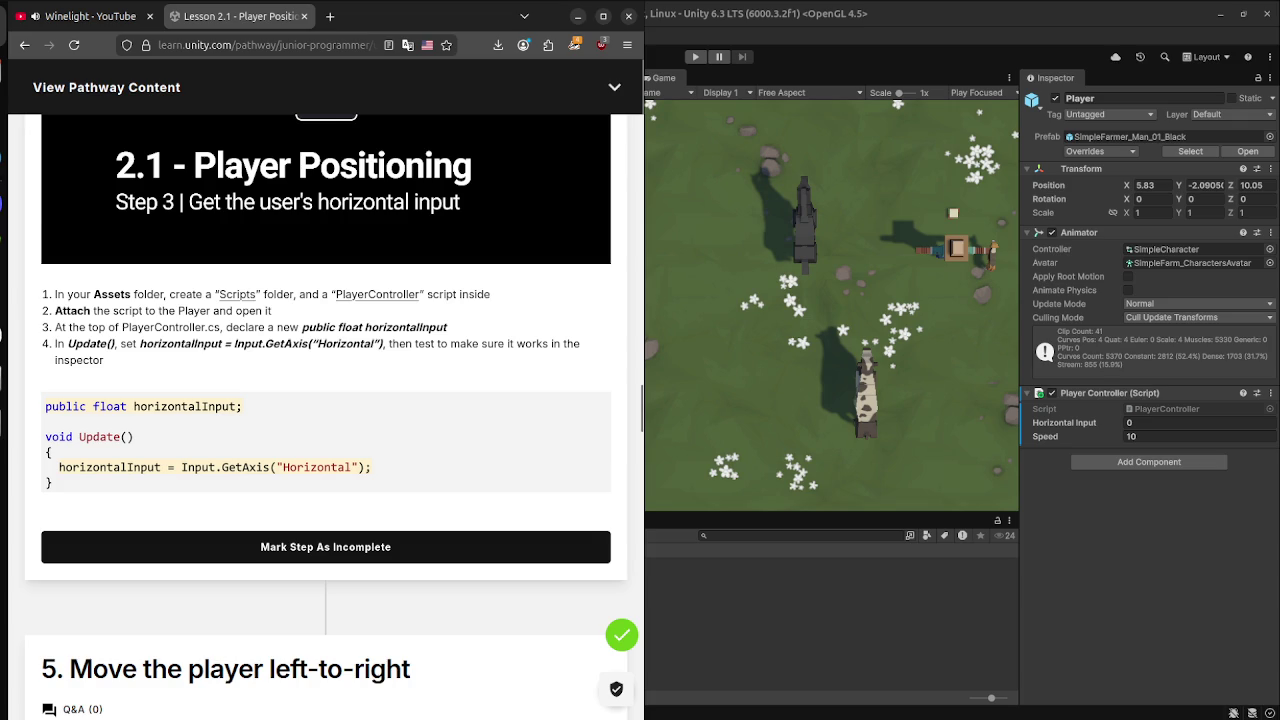
scroll(325, 400, "up", 15)
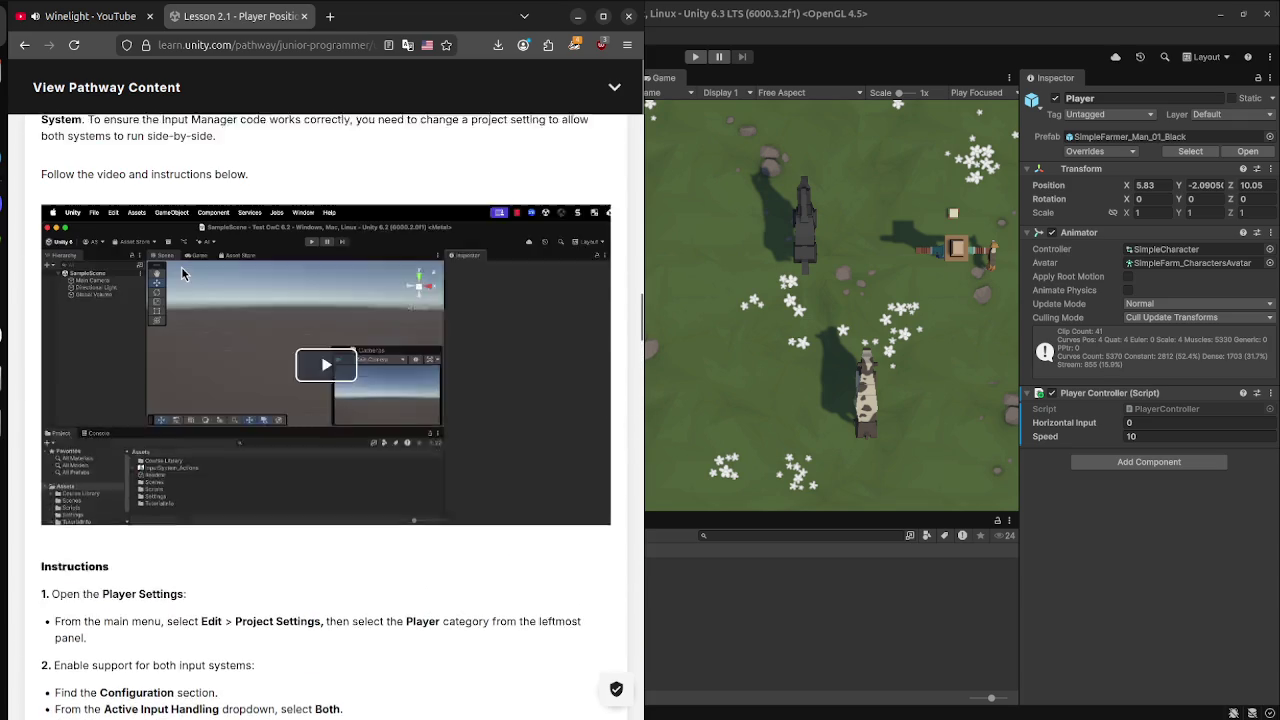
scroll(330, 370, "down", 5)
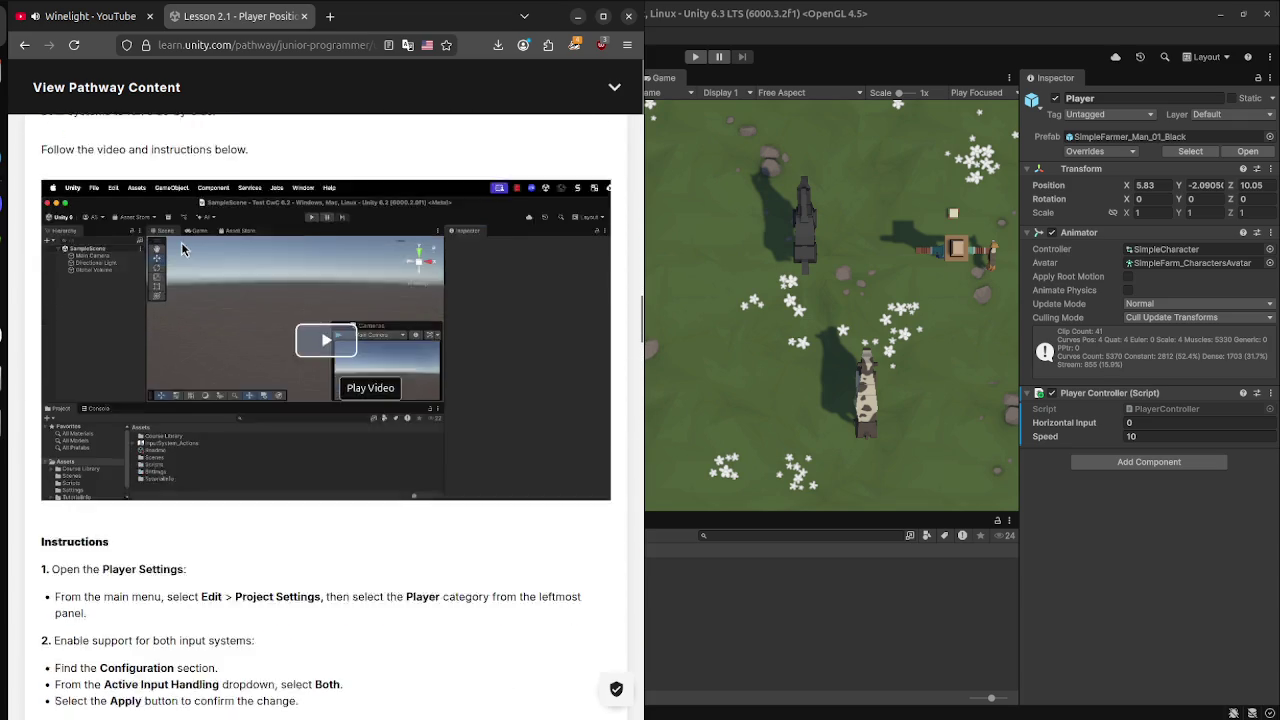
left_click(326, 174)
scroll(326, 360, "up", 3)
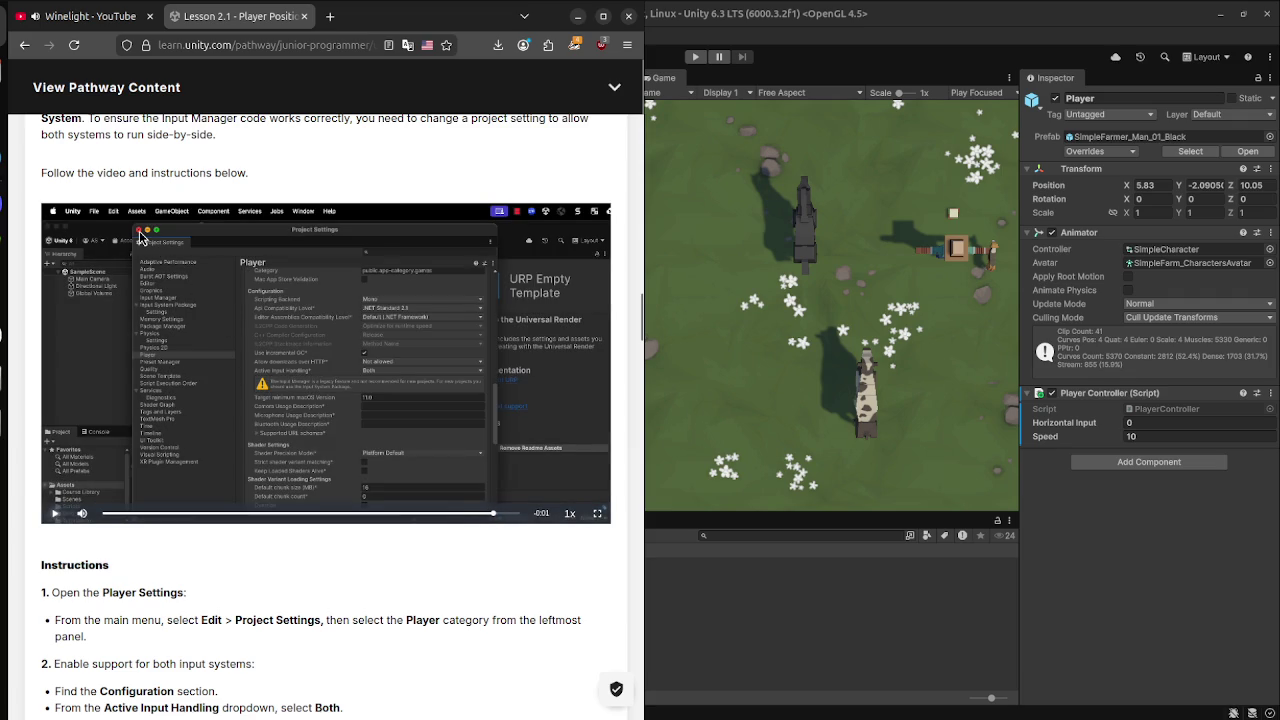
scroll(326, 416, "down", 10)
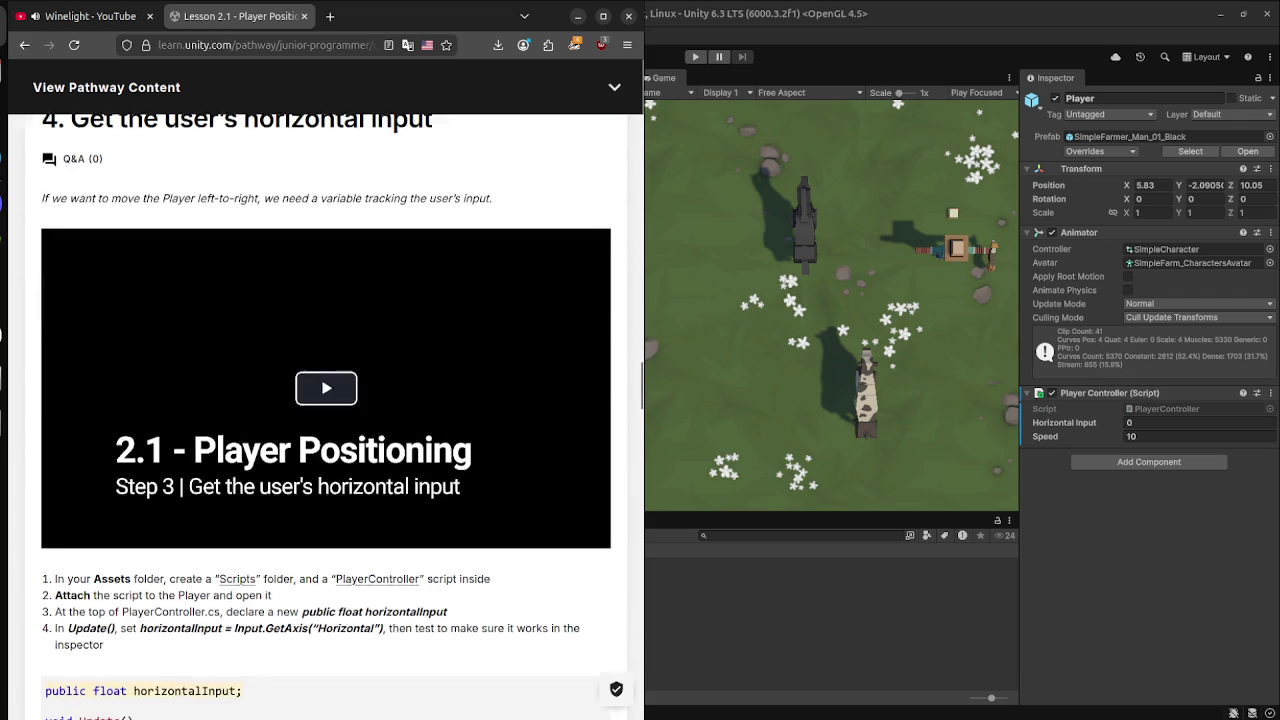
scroll(326, 387, "down", 3)
left_click(323, 197)
scroll(323, 197, "up", 3)
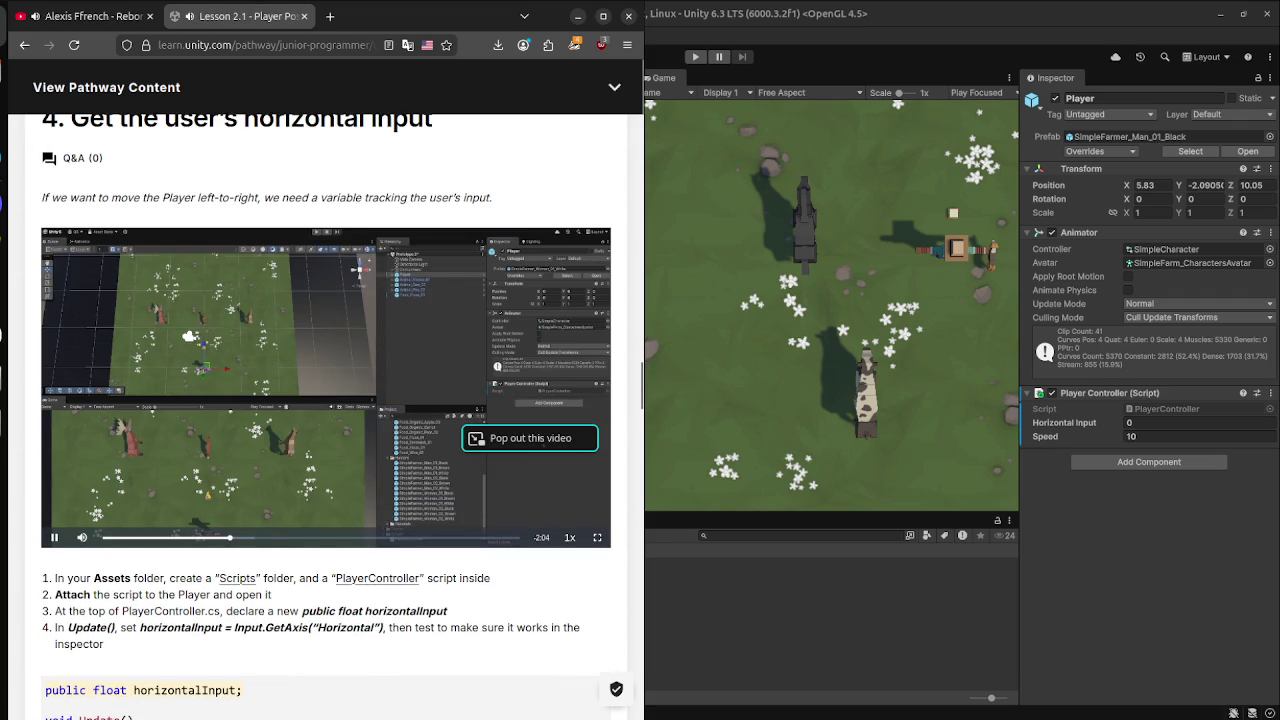
Make the video full screen and seek to about 0:39, where PlayerController is attached to Player.
key("f")
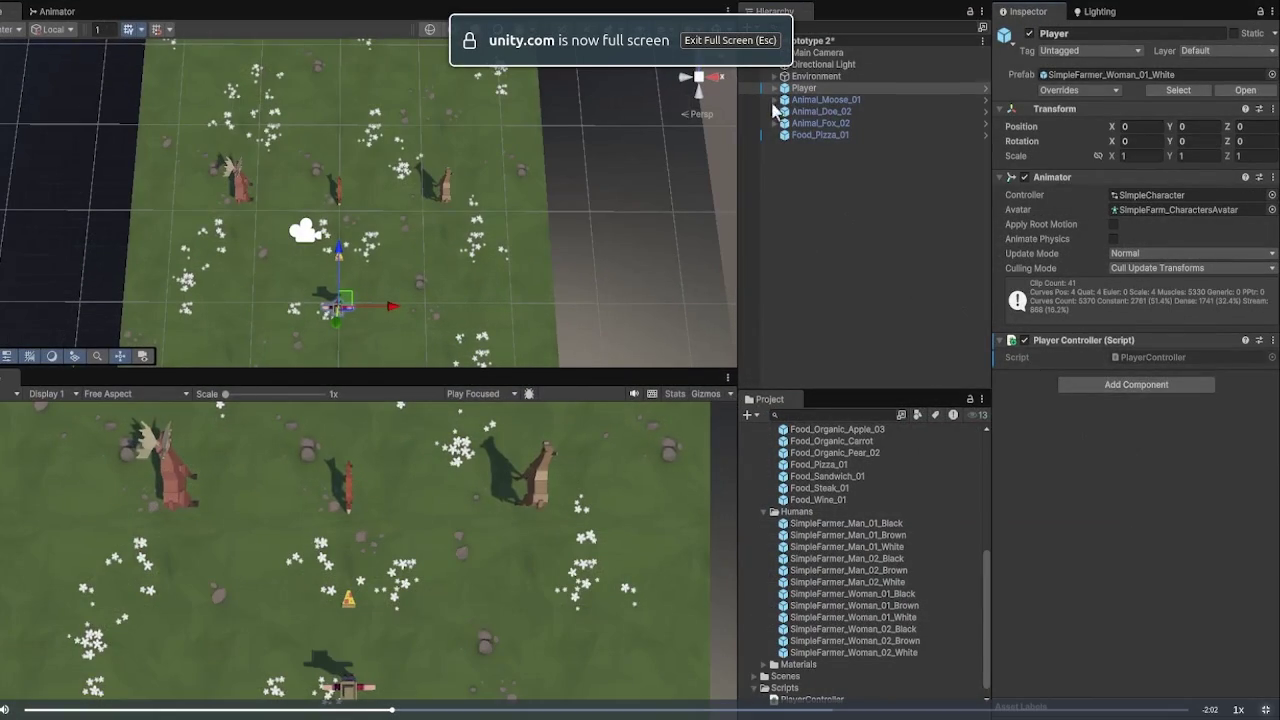
left_click(220, 709)
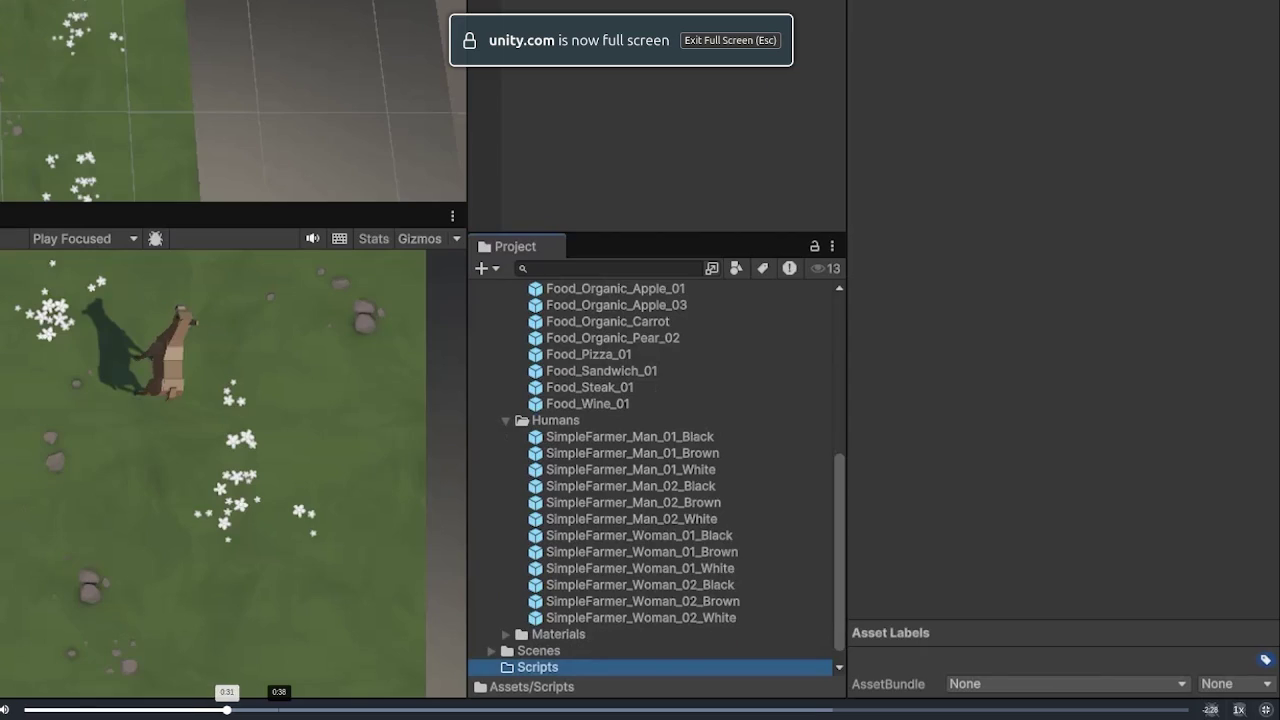
left_click(280, 709)
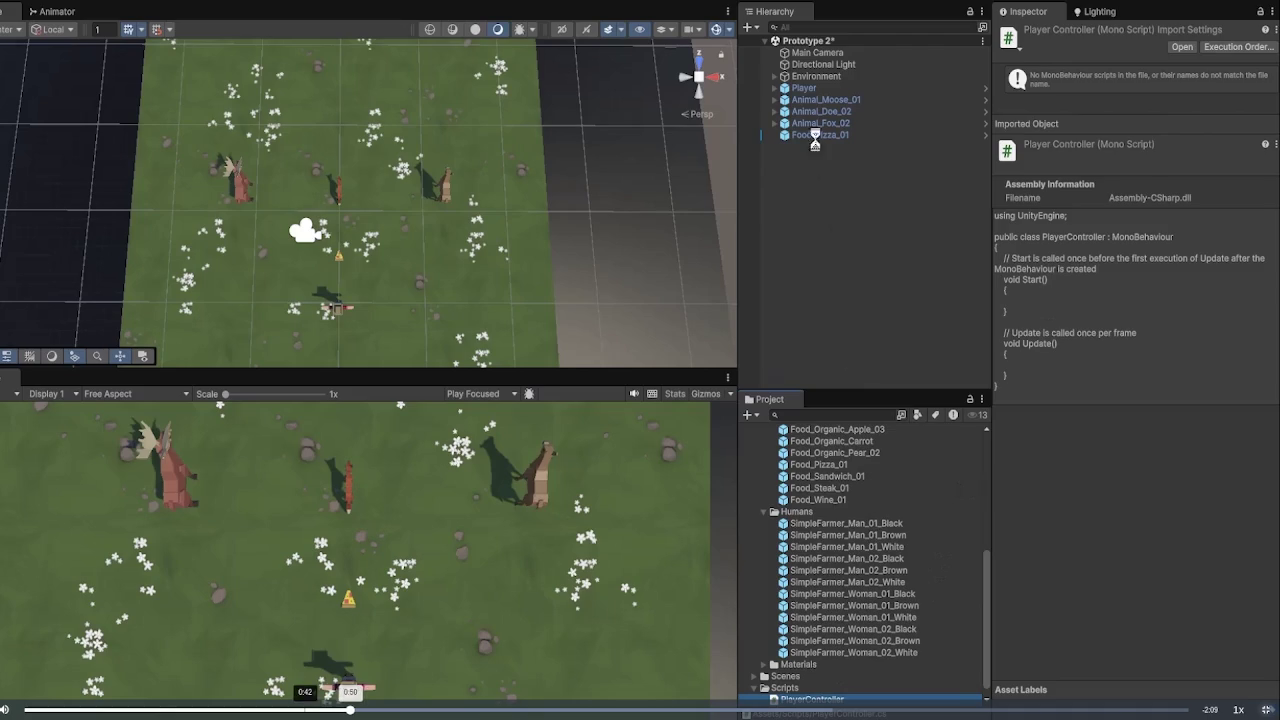
key("Right")
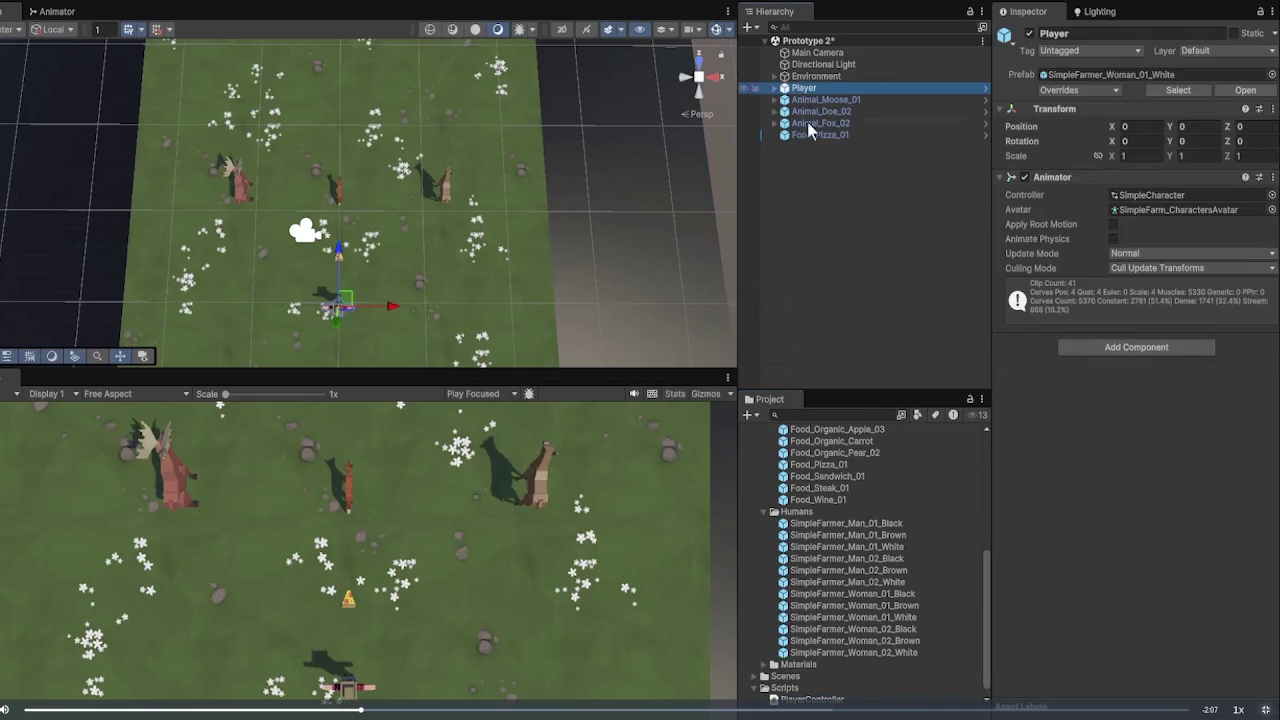
left_click_drag(790, 705, 1110, 459)
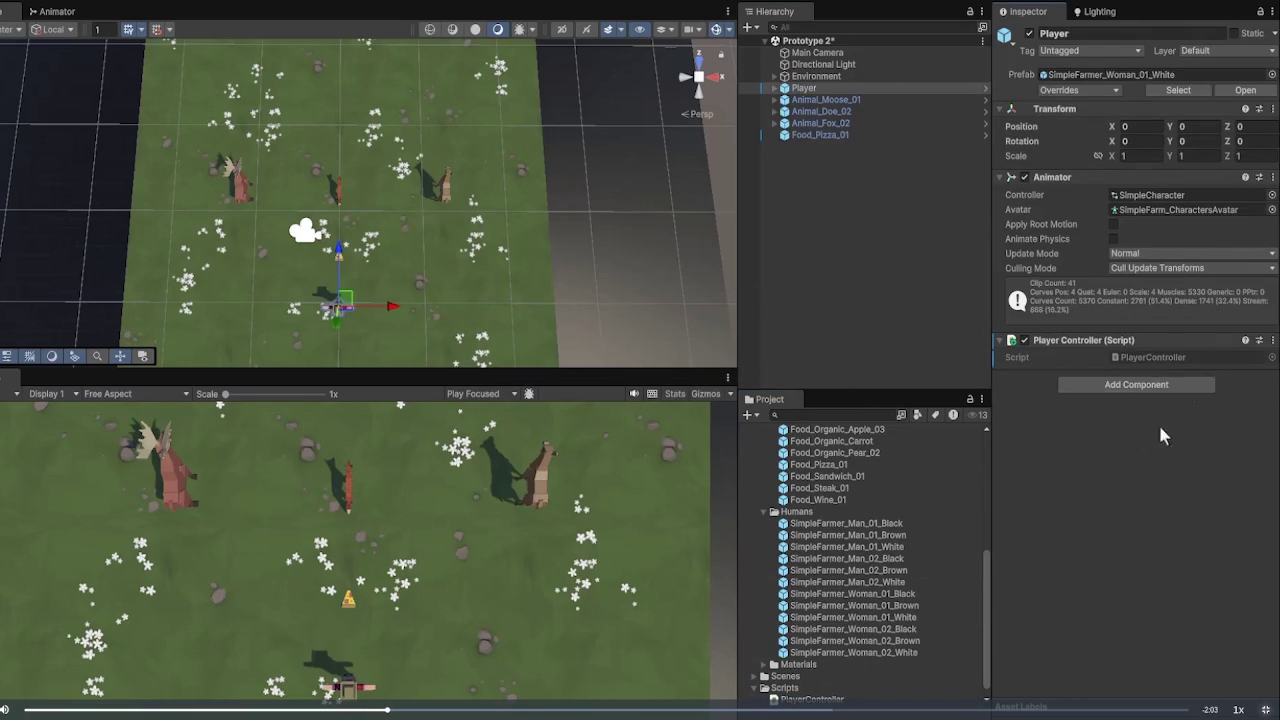
key("super")
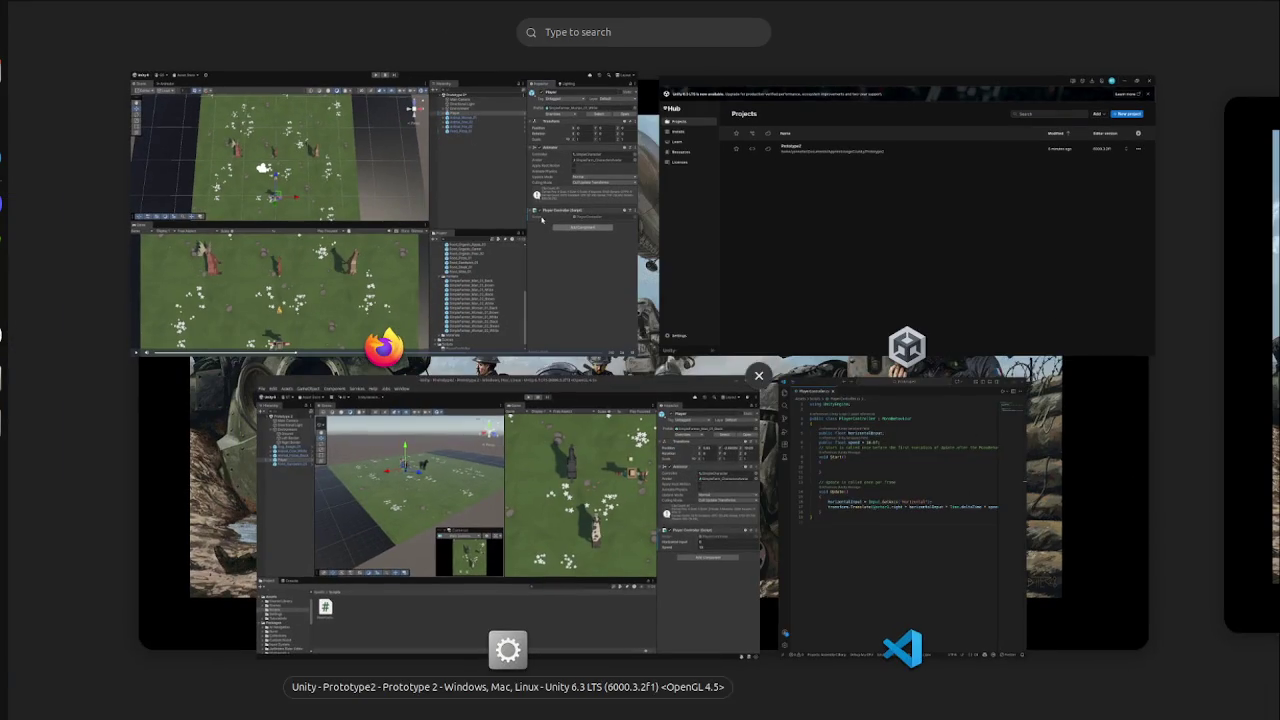
Select Player in Unity's Hierarchy and confirm its PlayerController component shows Speed 10.
key("super")
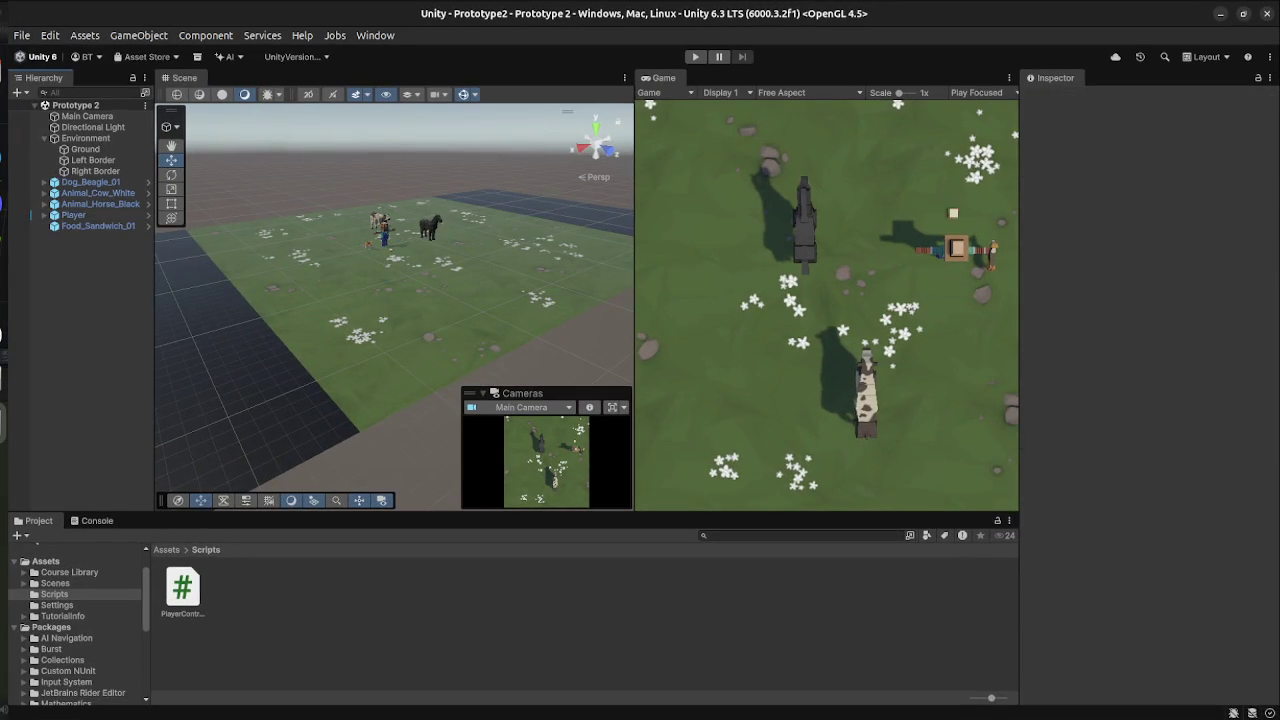
left_click(73, 215)
left_click(44, 215)
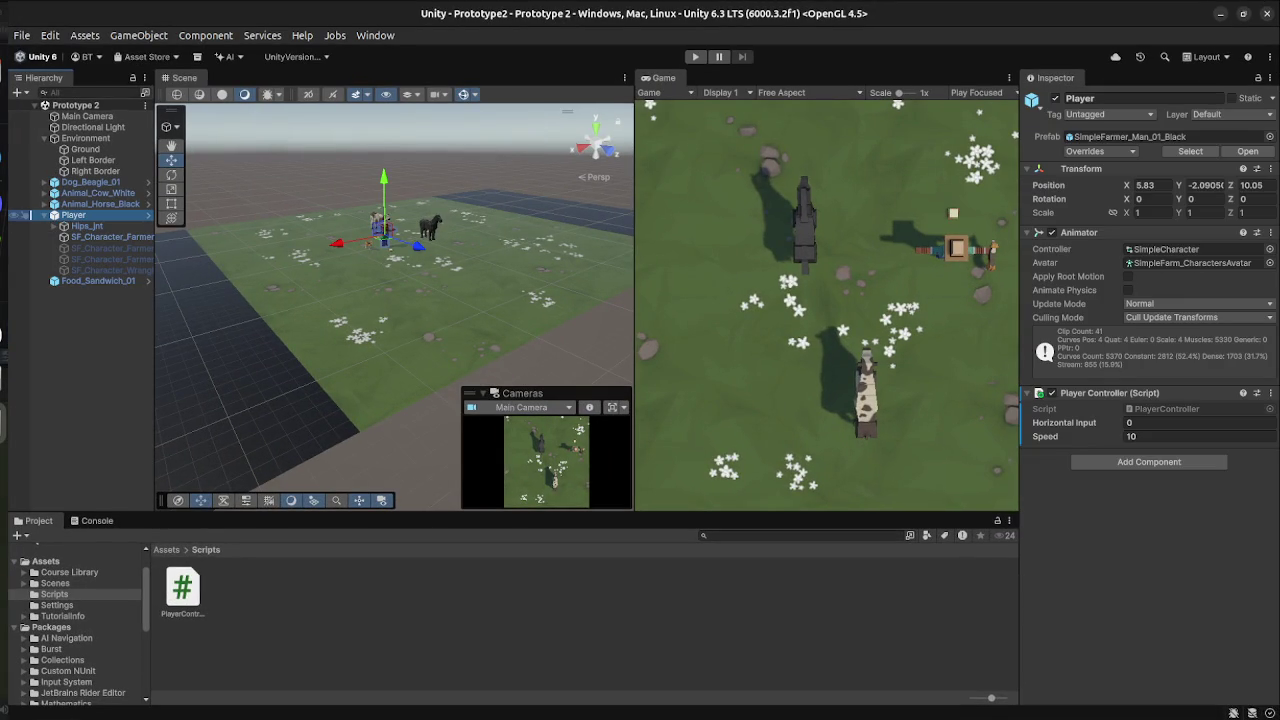
key("super")
key("super")
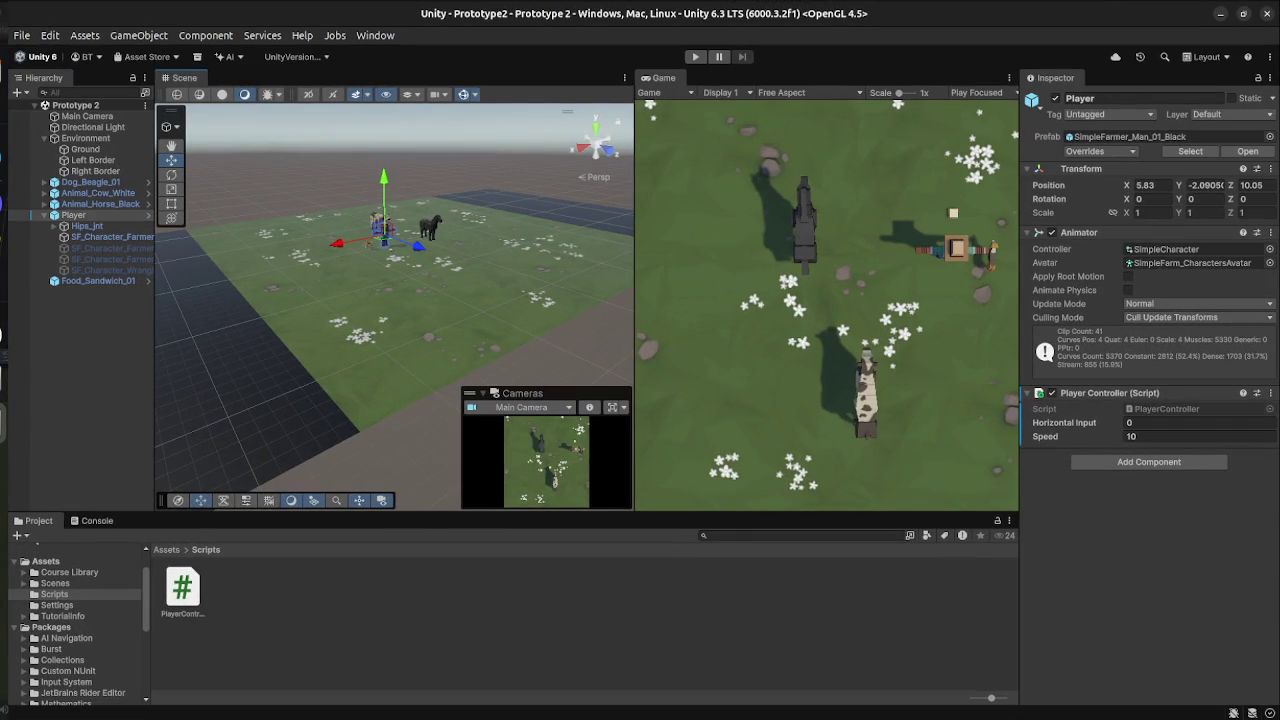
key("super")
left_click(400, 214)
key("super")
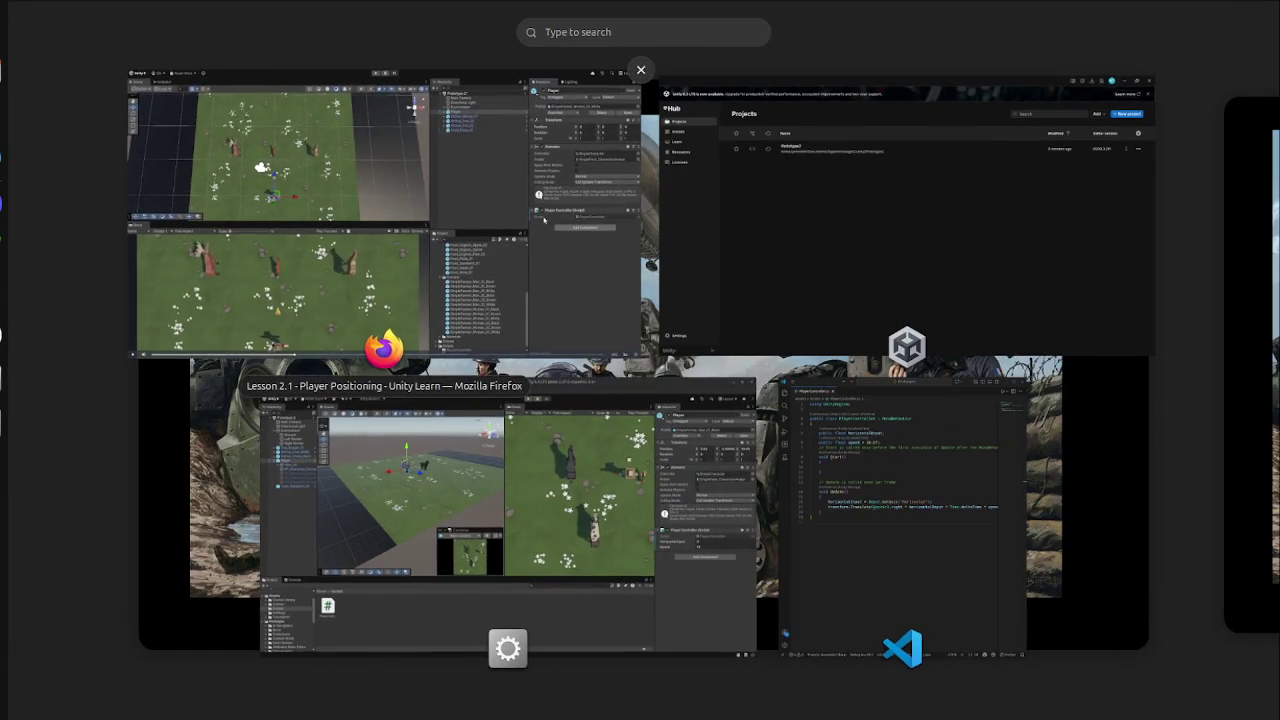
Skip the tutorial video through to near its end, then return to the Unity editor in Play mode.
left_click(594, 234)
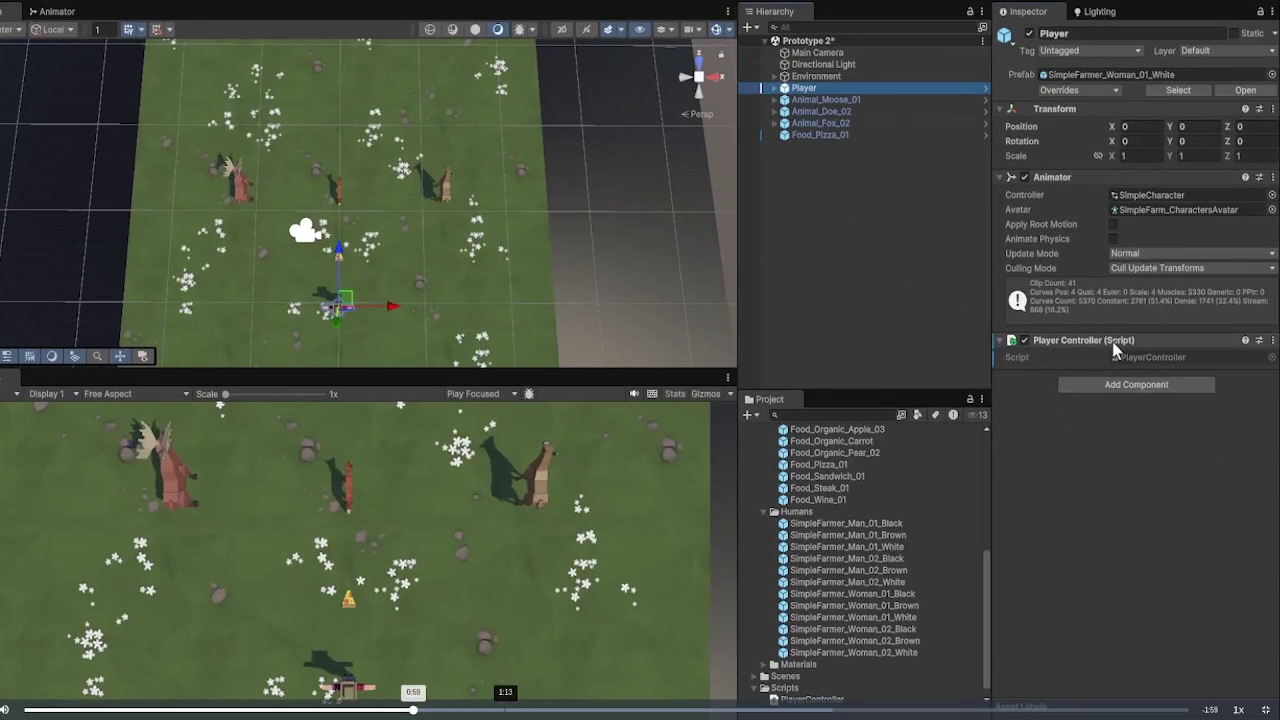
left_click(557, 710)
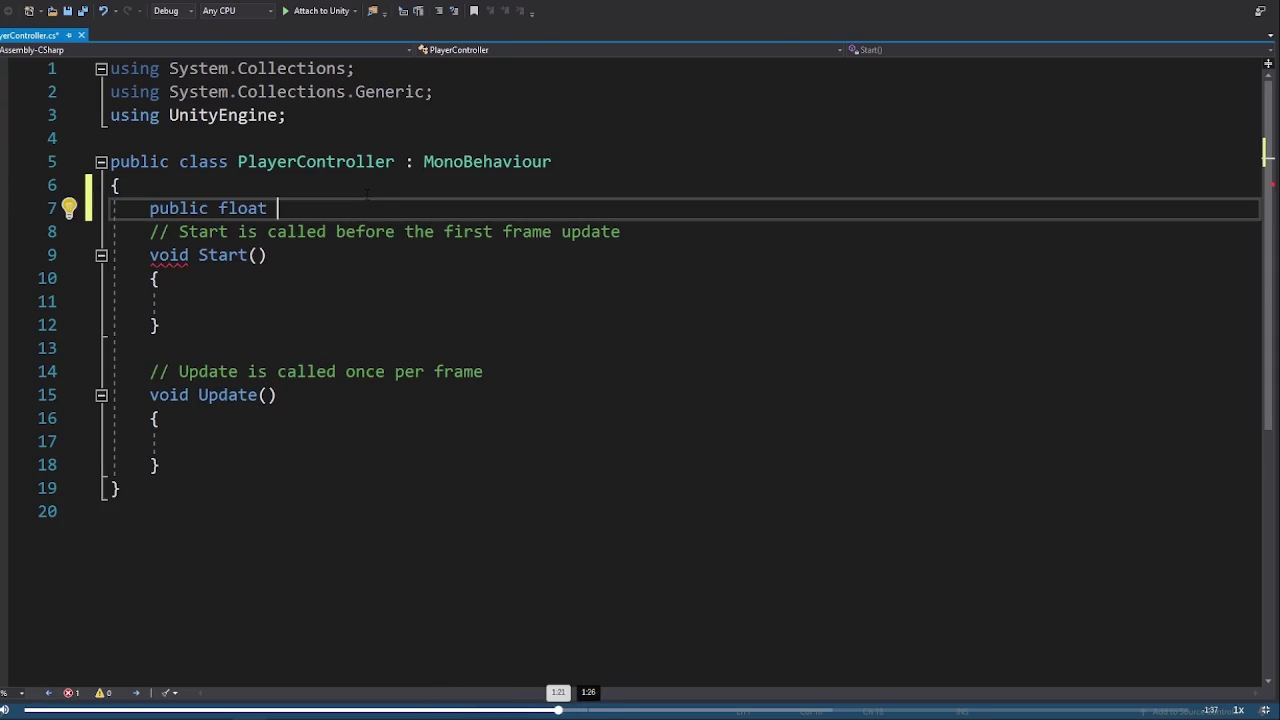
left_click(620, 710)
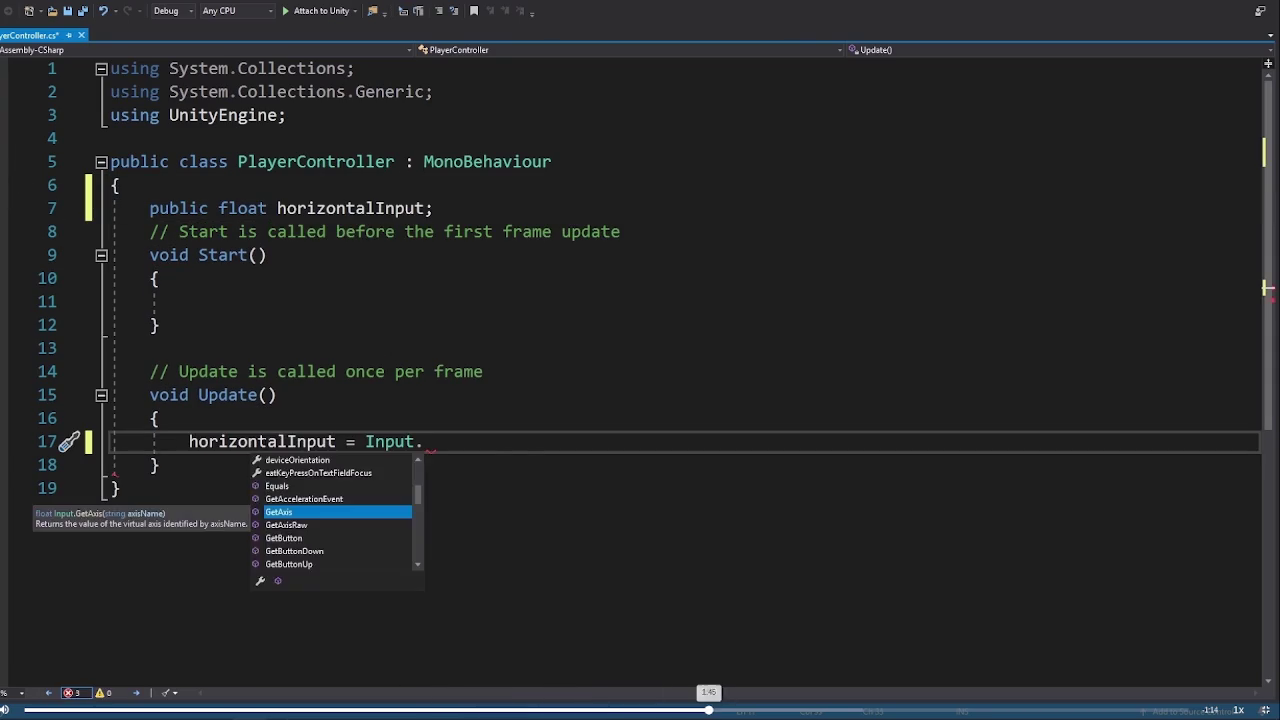
left_click(757, 710)
left_click(812, 710)
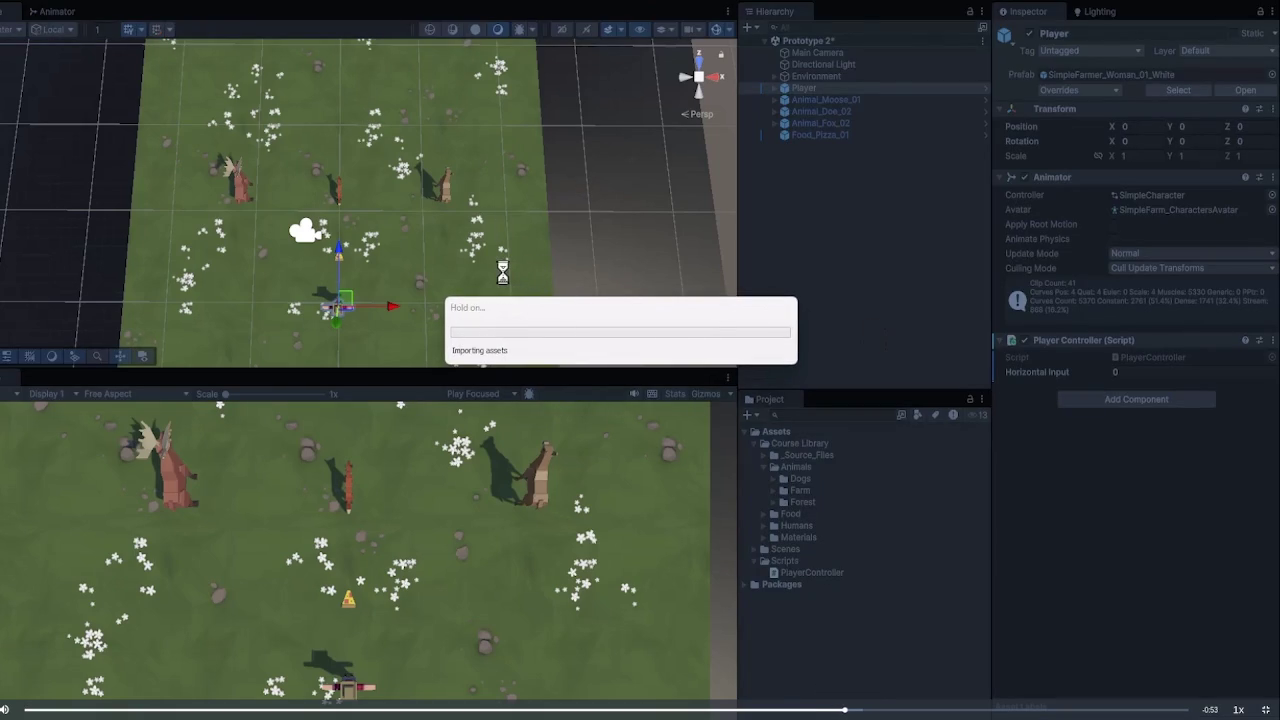
left_click(913, 710)
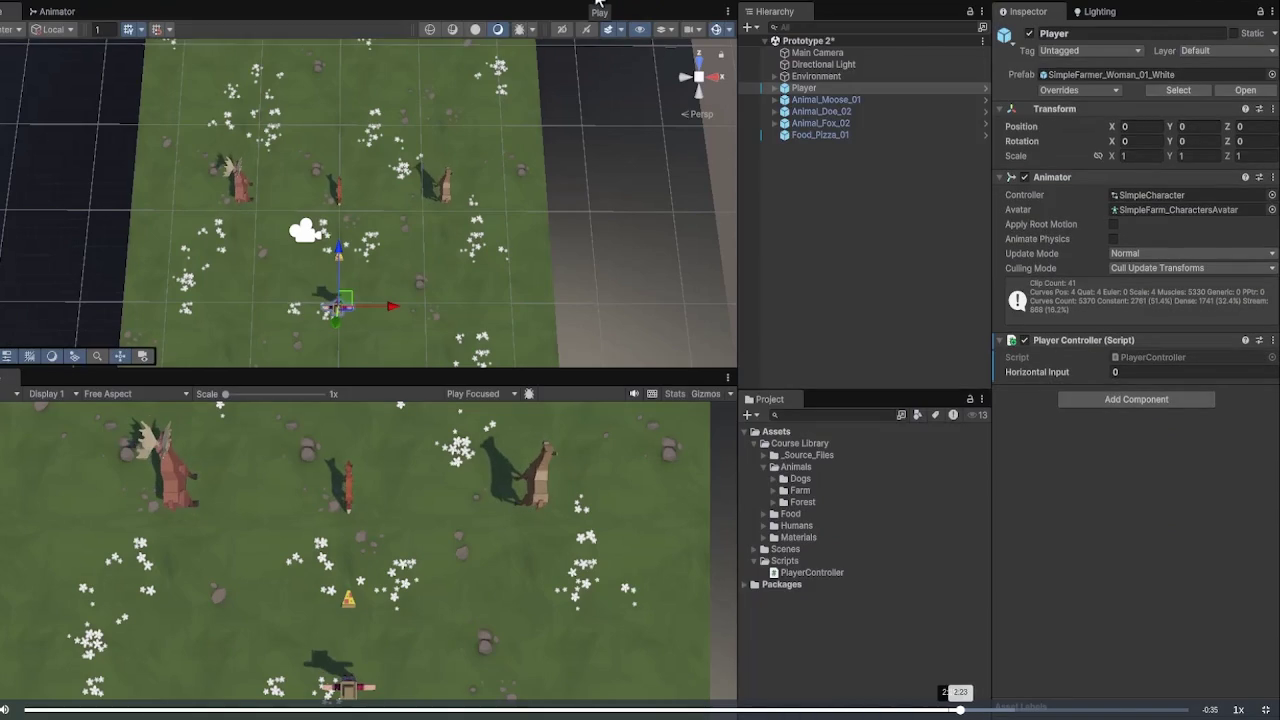
left_click_drag(958, 710, 1085, 710)
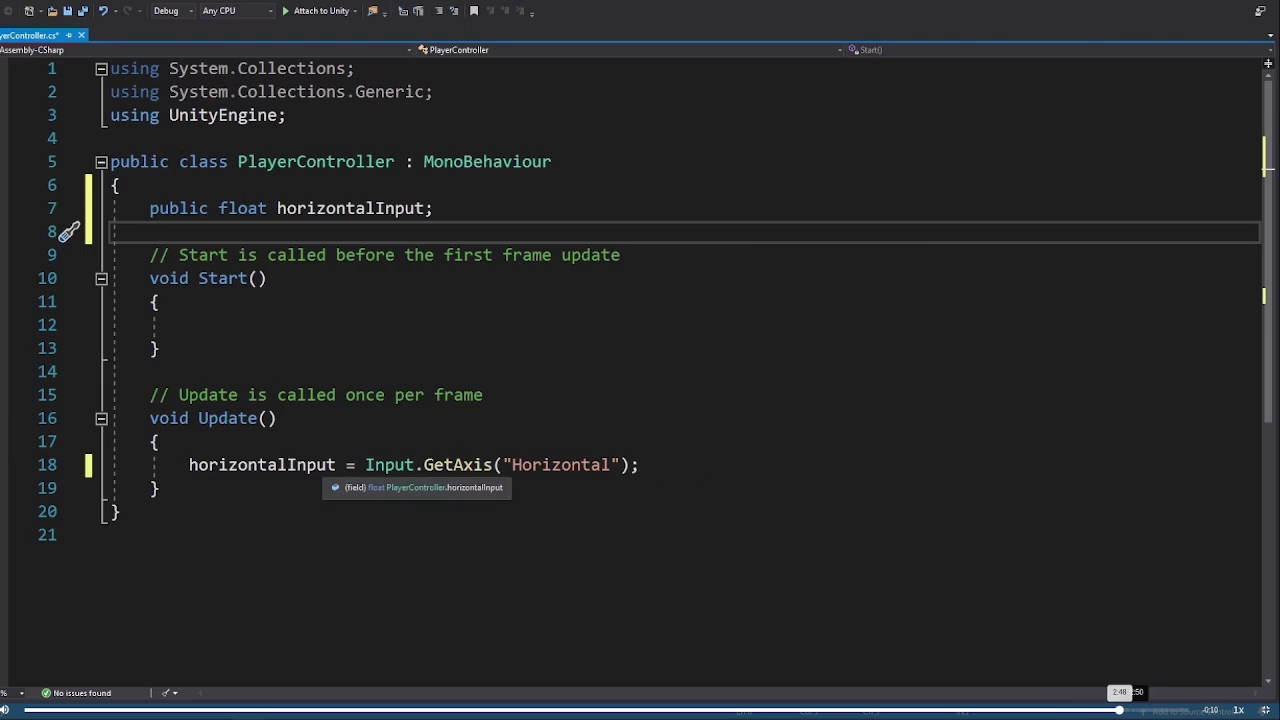
left_click(1150, 710)
key("super")
left_click(471, 500)
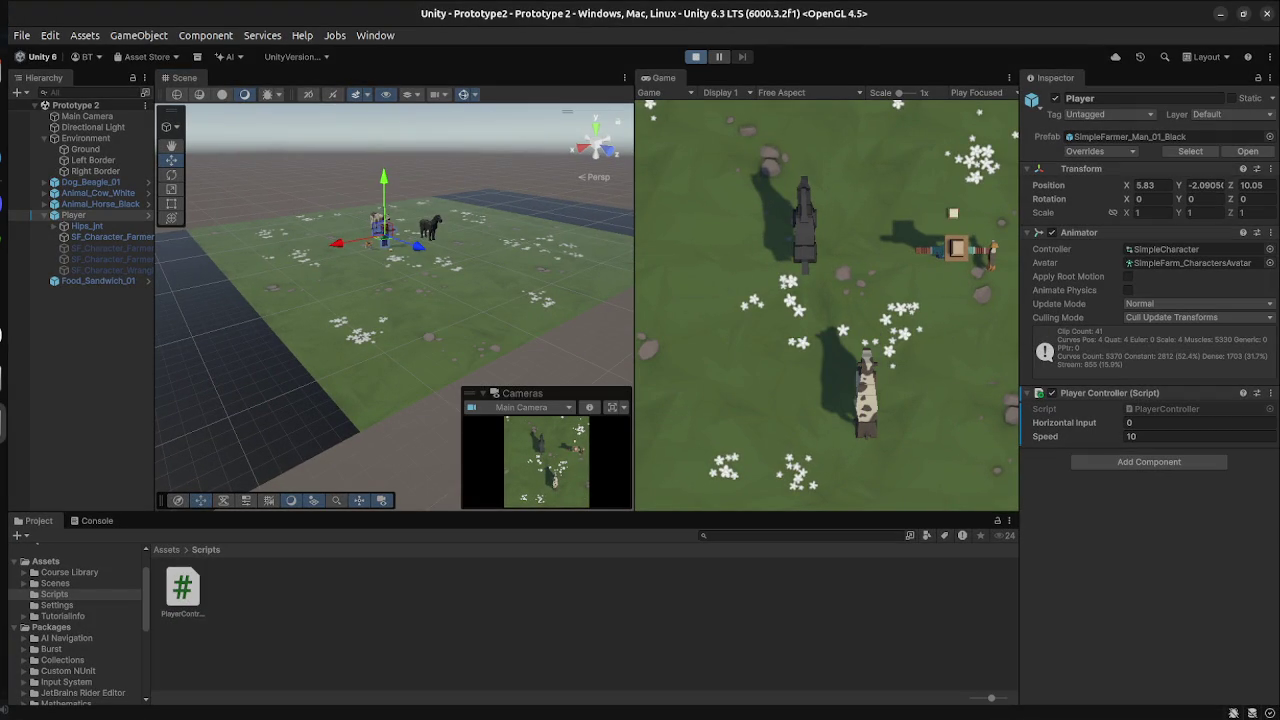
Steer left in Play mode, see Horizontal Input reach 1 and -0.02, then exit Play mode.
key("Left")
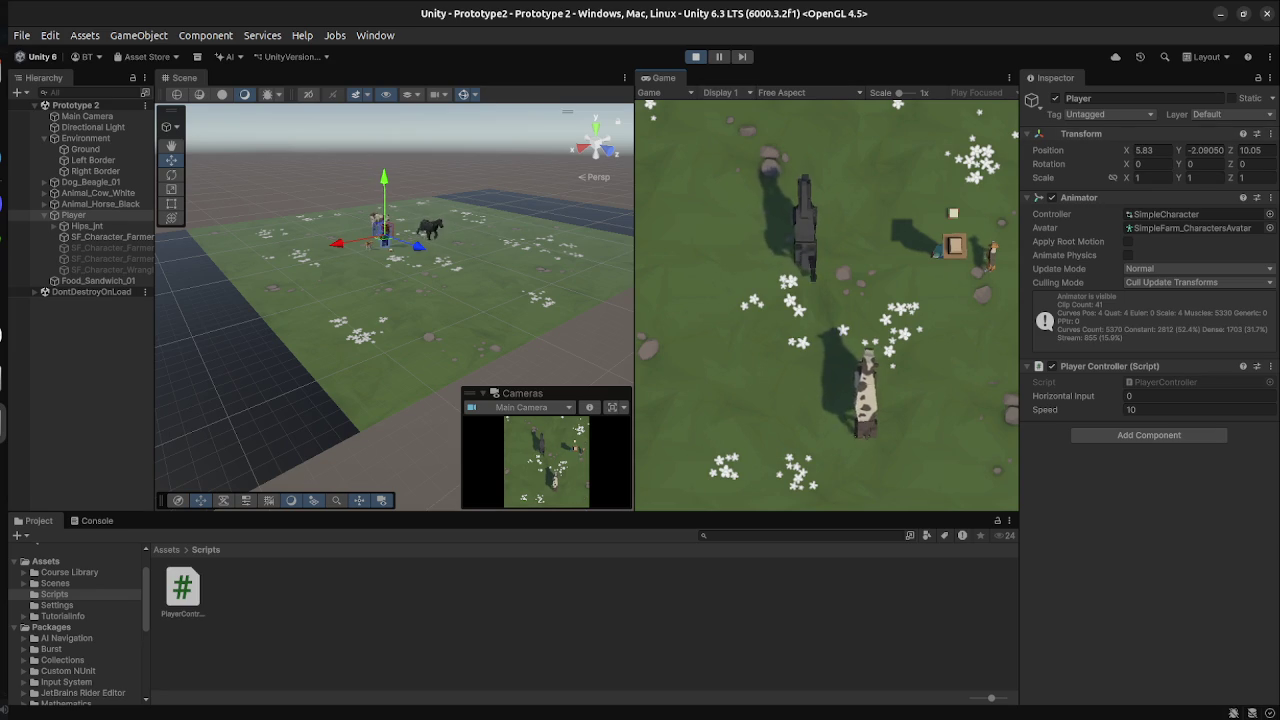
key("ctrl+p")
key("super")
key("super")
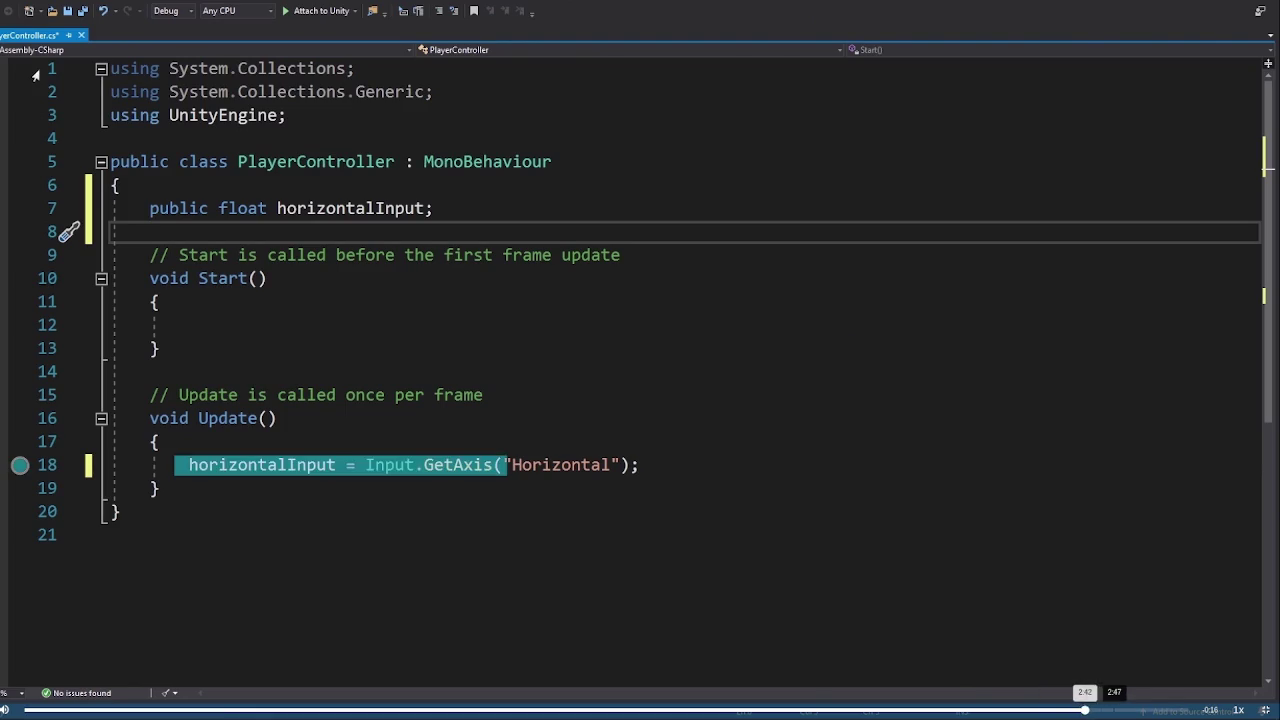
Skip the lesson video to 2:47, scroll to step 5, and bring the PlayerController script alongside.
left_click(1114, 709)
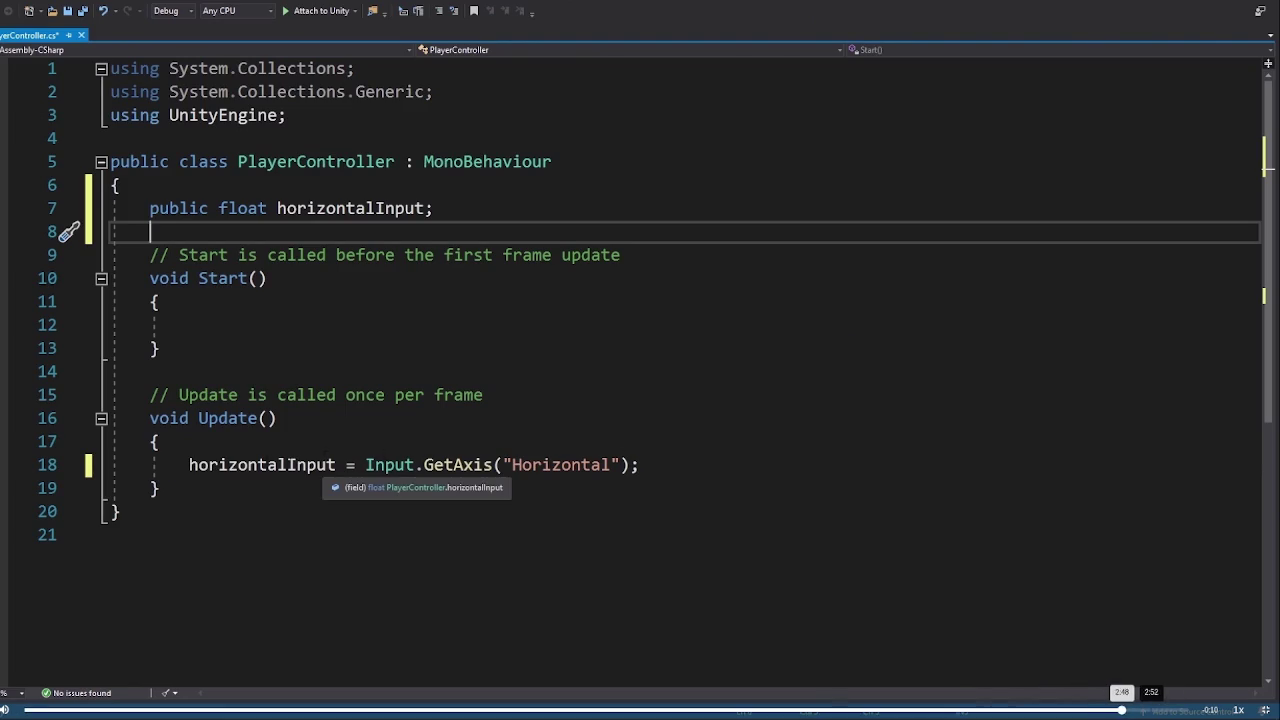
scroll(325, 420, "down", 5)
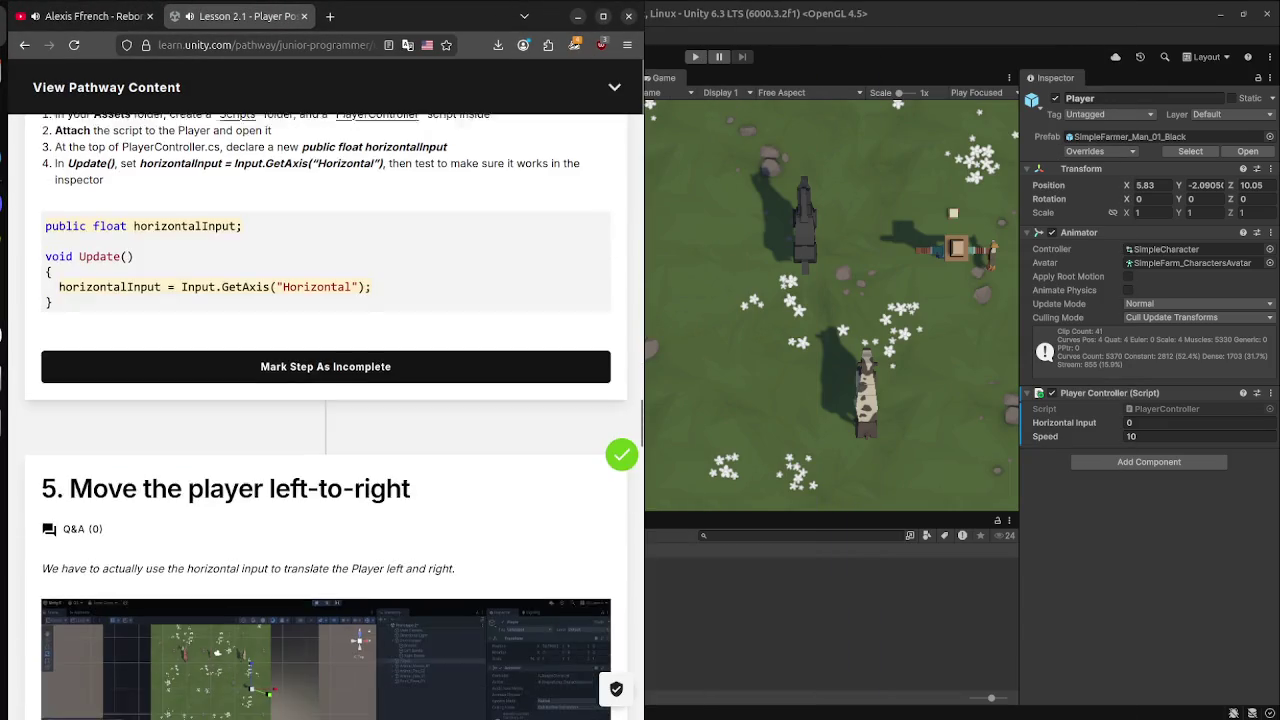
scroll(325, 420, "up", 2)
scroll(210, 407, "down", 4)
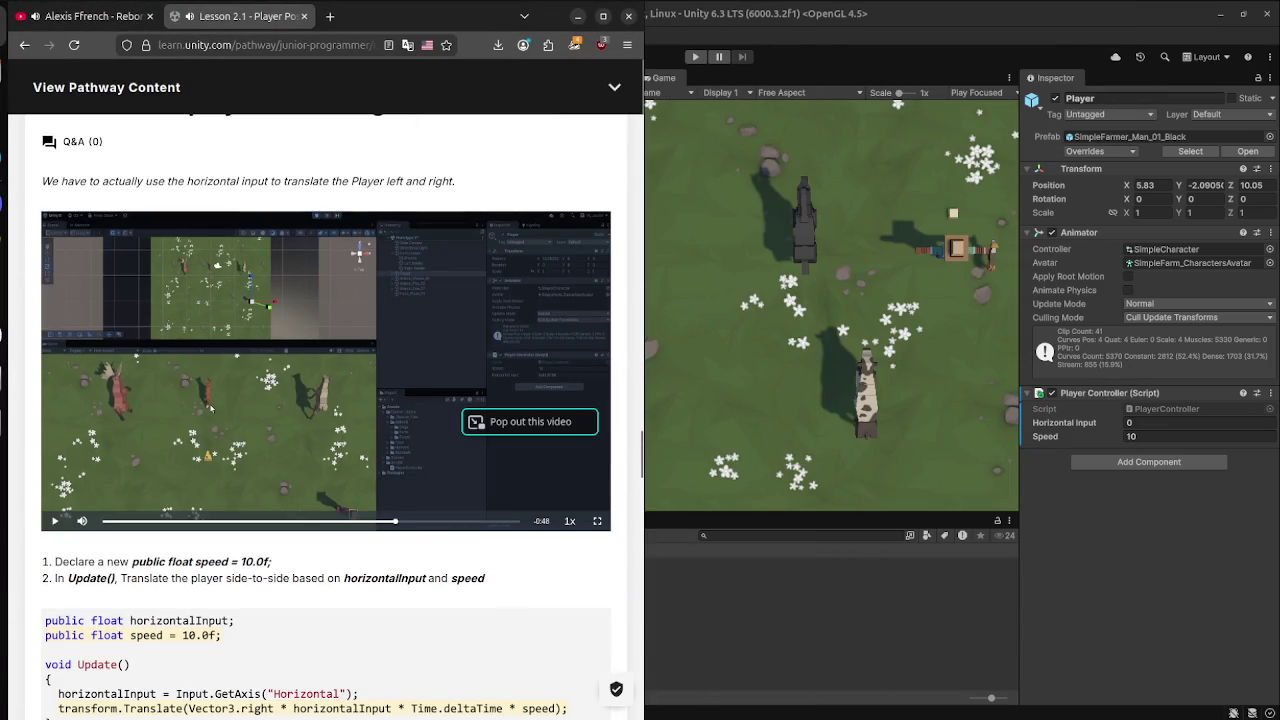
scroll(325, 400, "down", 1)
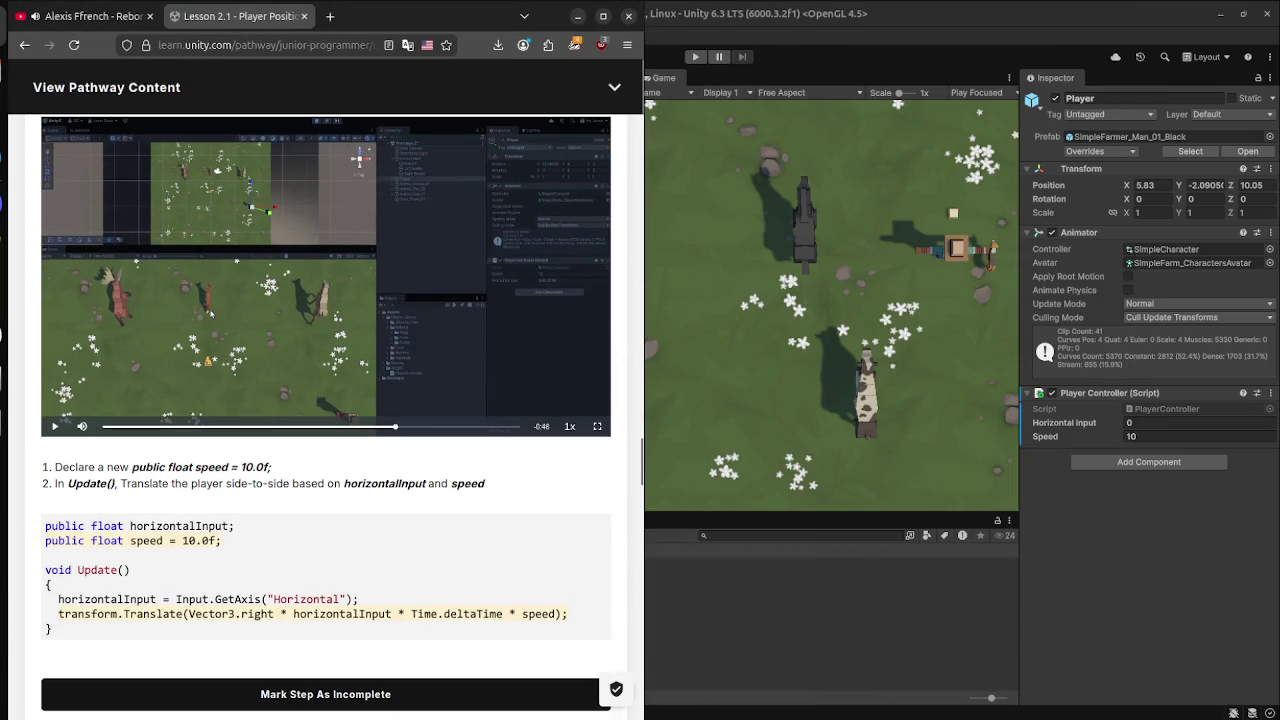
key("super")
left_click(930, 510)
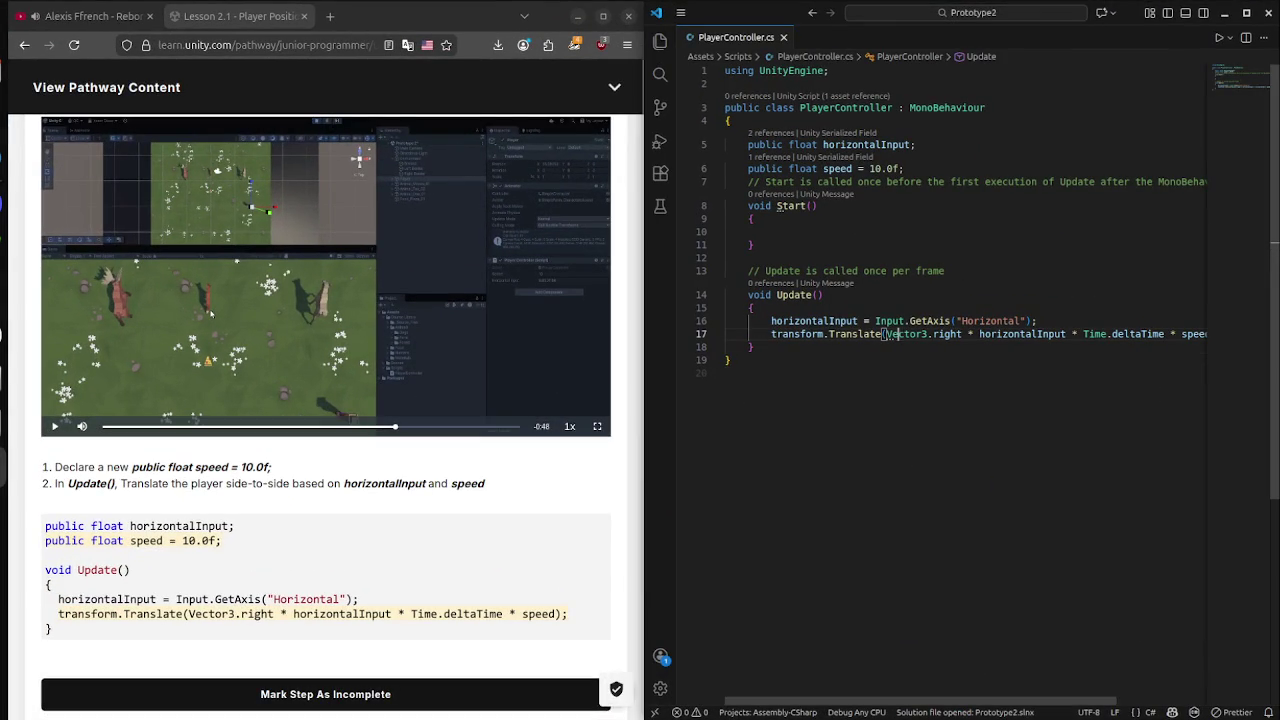
Inspect line 17's Vector3.right, horizontalInput and Time.deltaTime terms against the lesson's Translate code.
left_click(932, 334)
left_click(1012, 334)
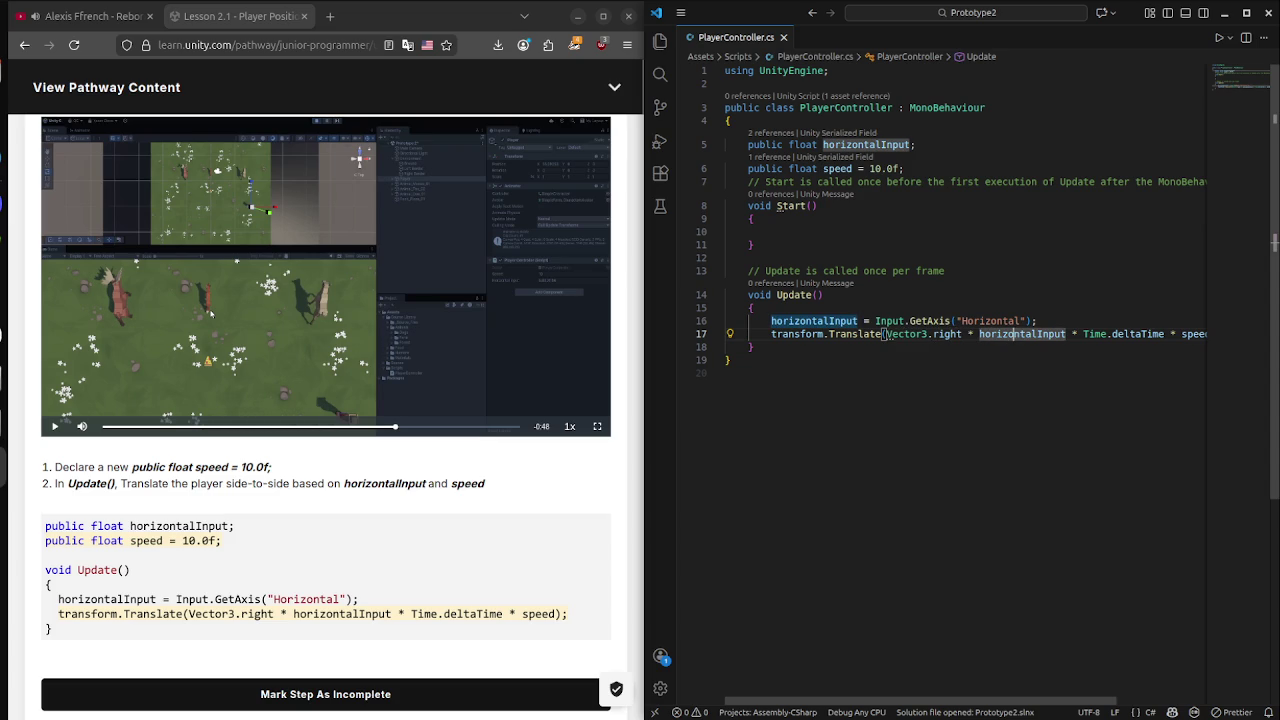
left_click(1096, 334)
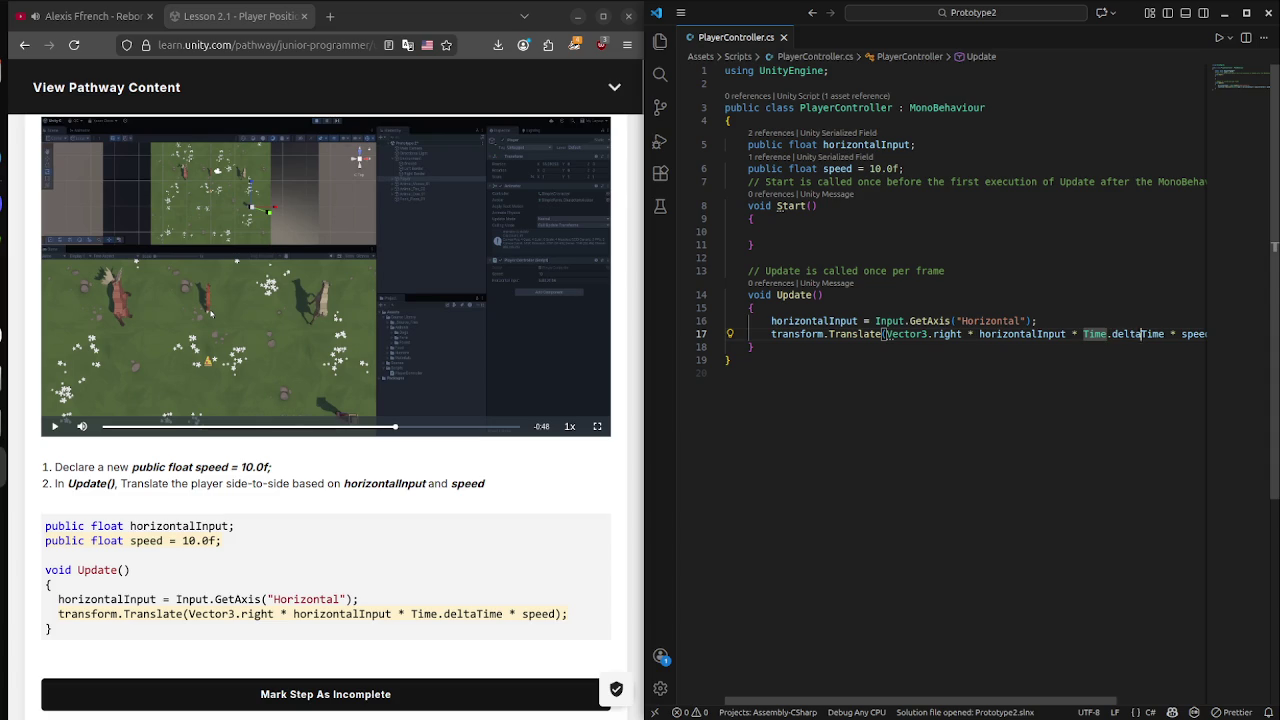
key("End")
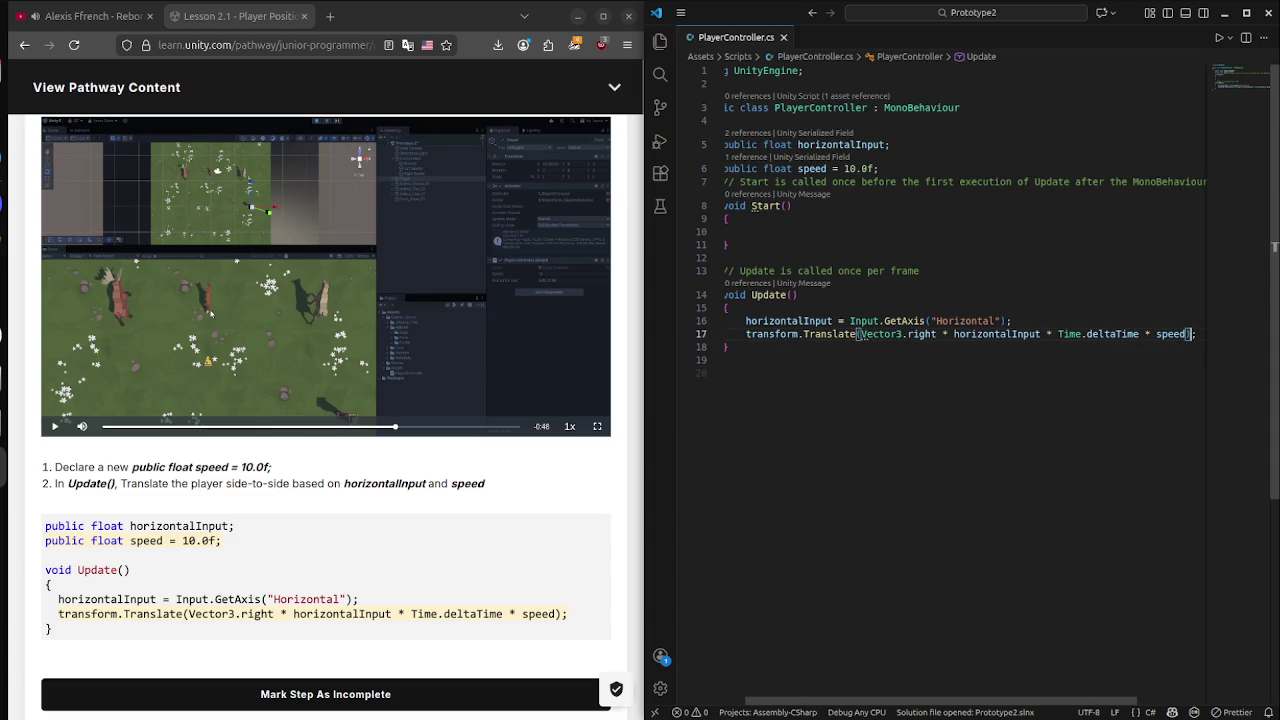
left_click(726, 346)
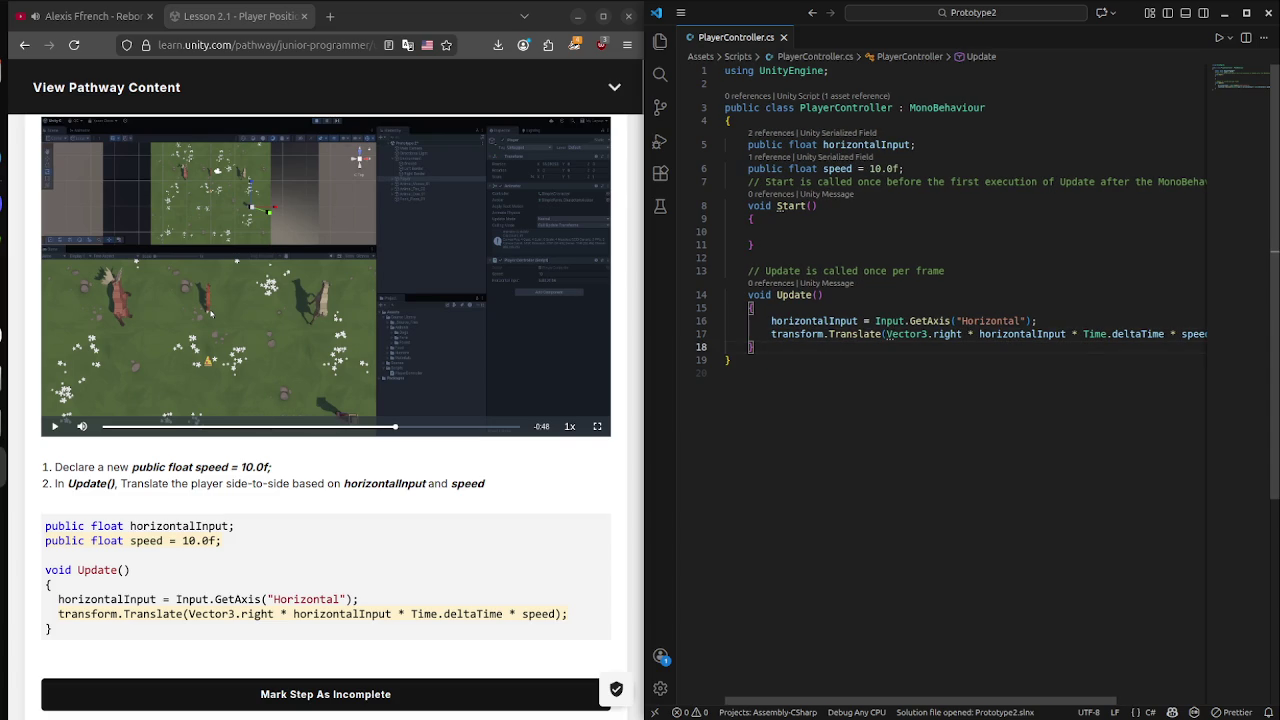
scroll(325, 400, "down", 3)
scroll(325, 400, "up", 3)
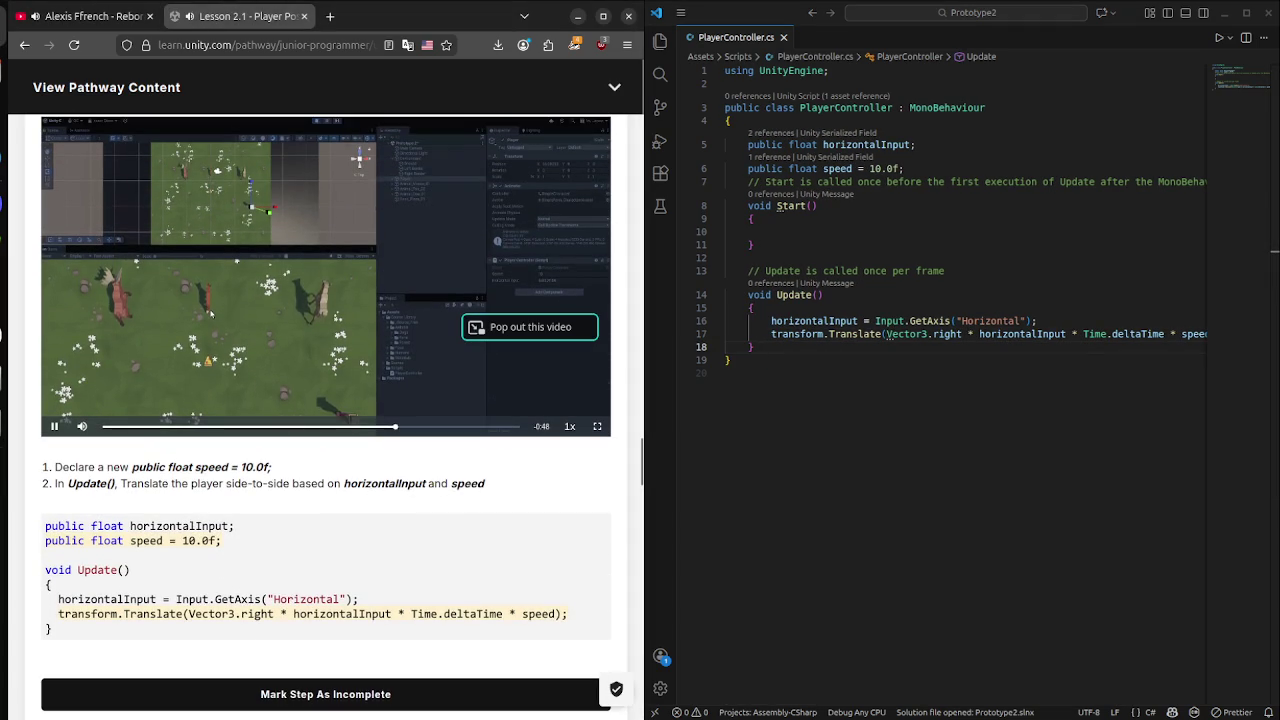
Rewind the tutorial video to 0:17 and replay it, then bring the Unity editor forward.
left_click(265, 427)
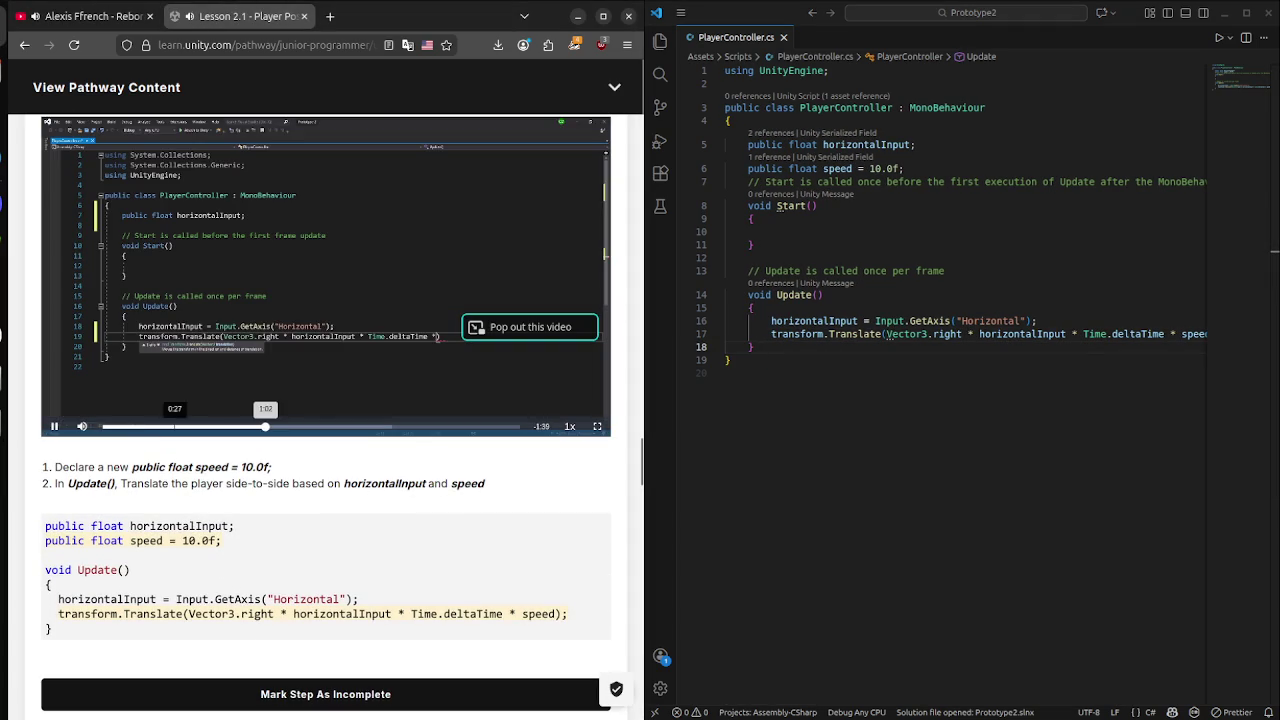
left_click(129, 427)
left_click(148, 427)
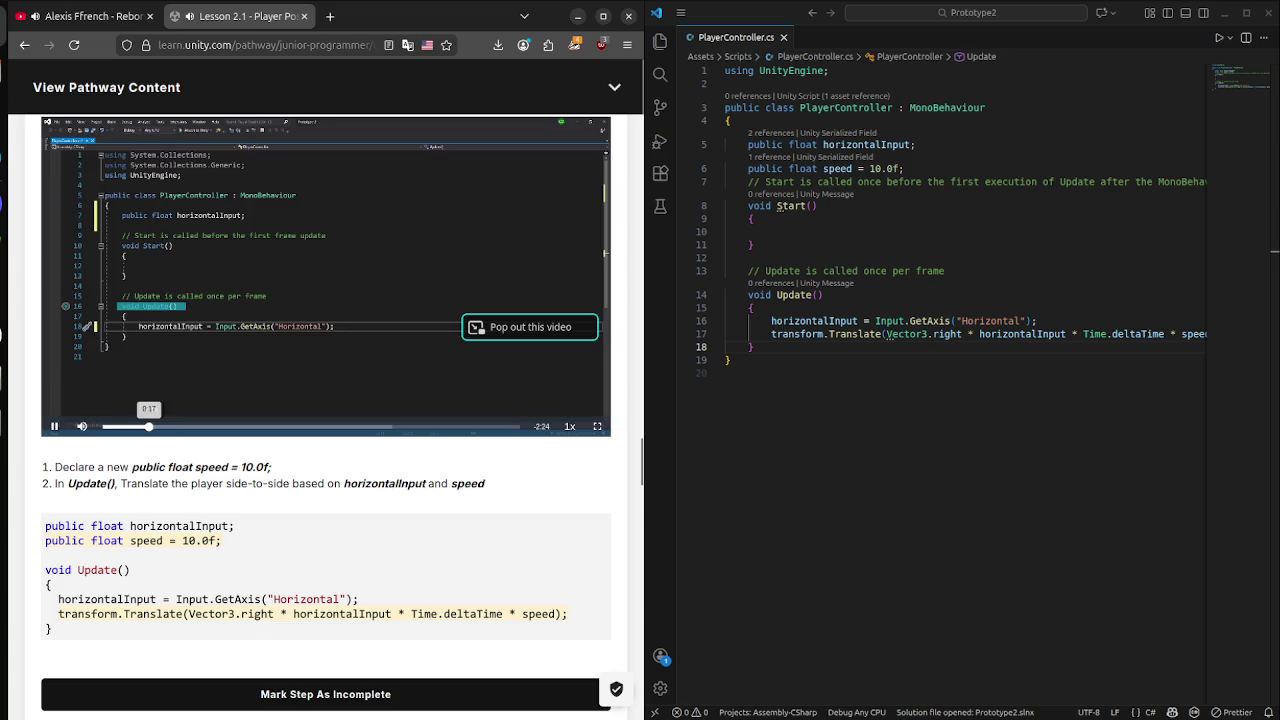
left_click(725, 373)
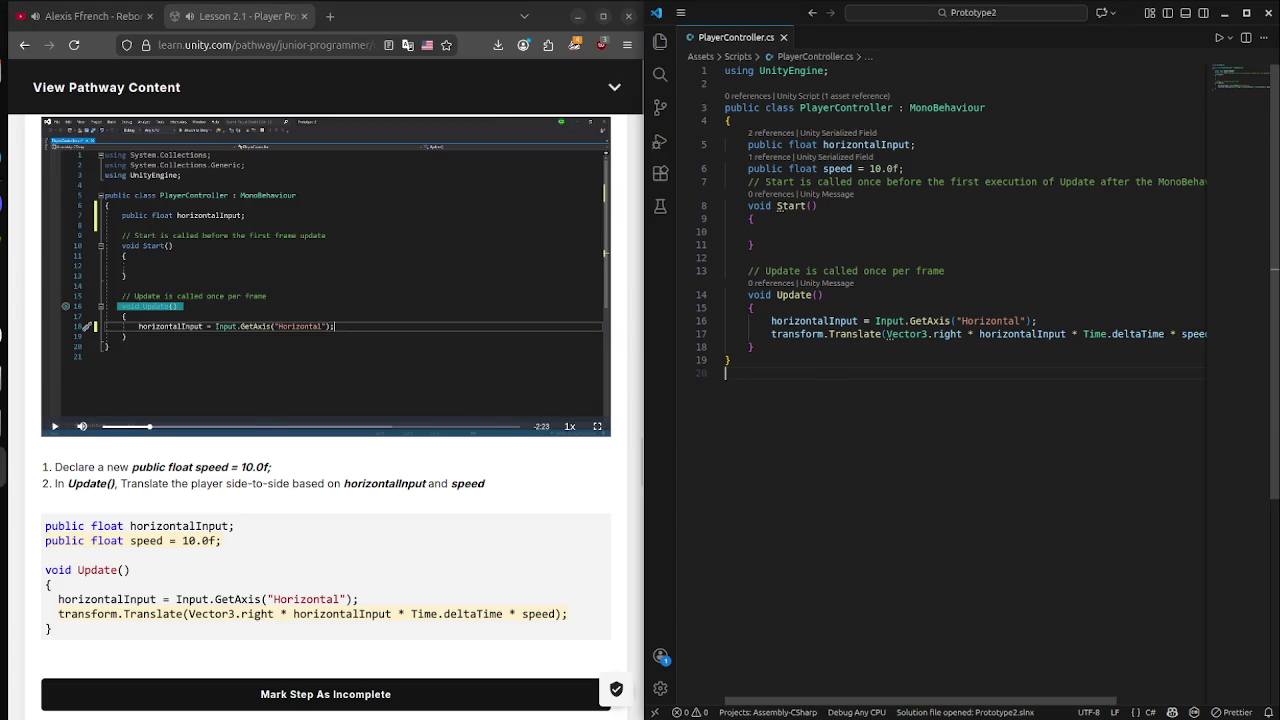
key("super")
left_click(514, 514)
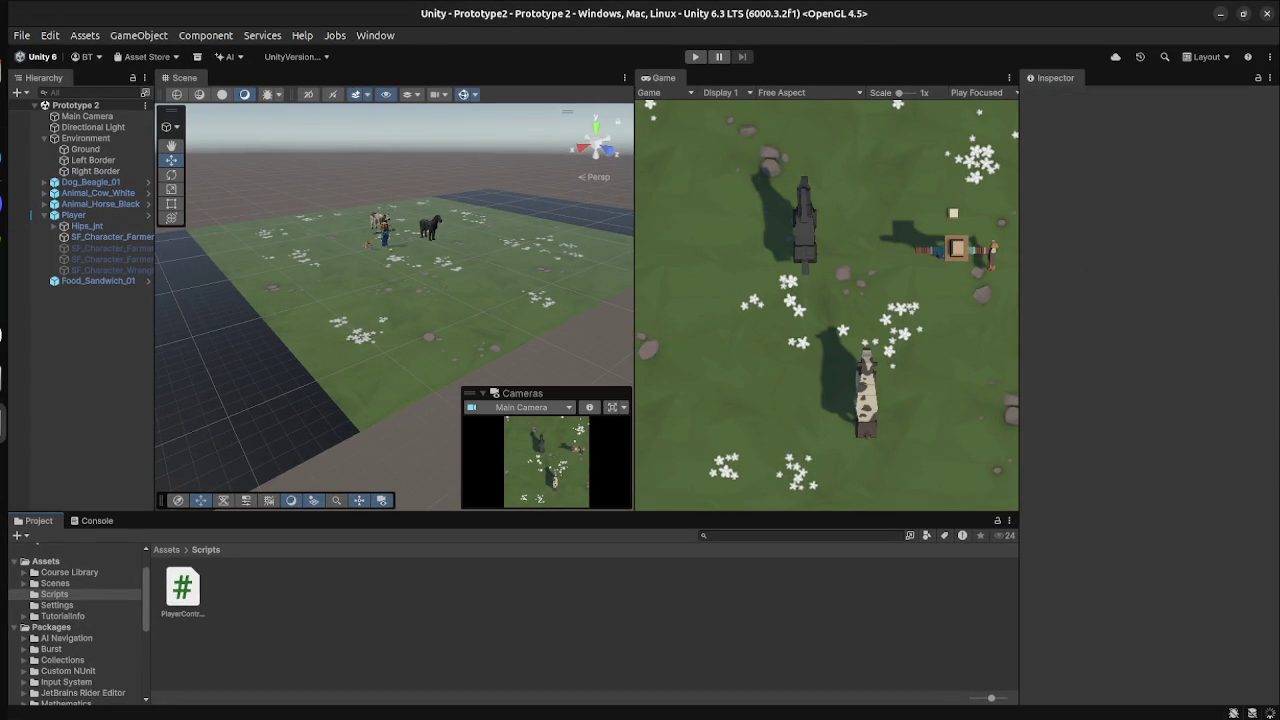
Enter Play mode and steer the player sideways with the new Translate movement code.
left_click(695, 56)
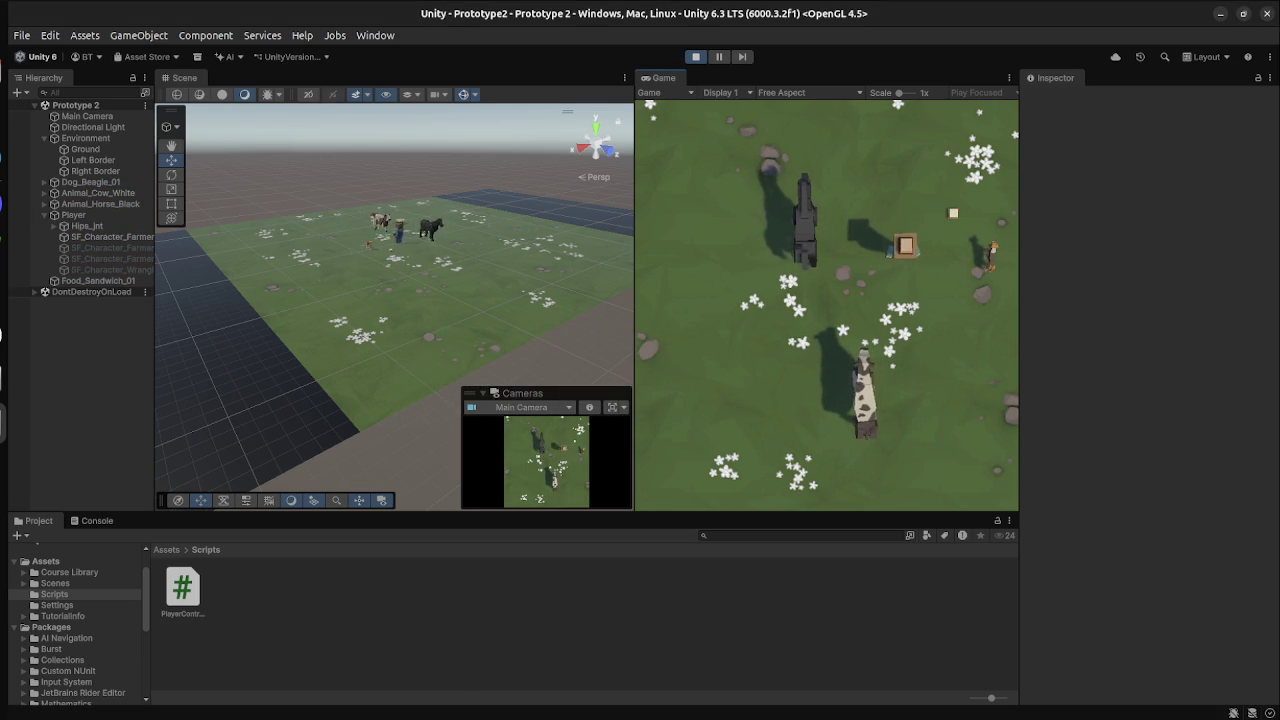
key("super")
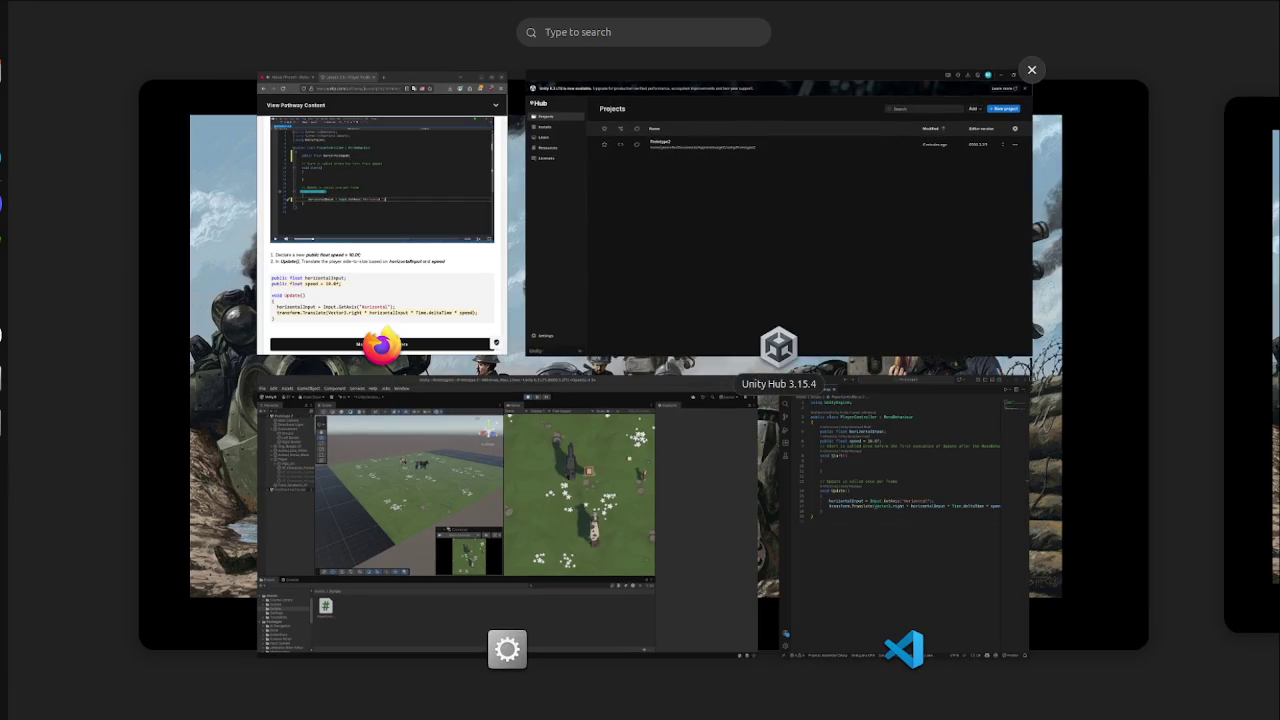
Back in the Unity Learn browser, skip the step 5 video past 2:15 to its end and scroll toward step 6.
left_click(308, 600)
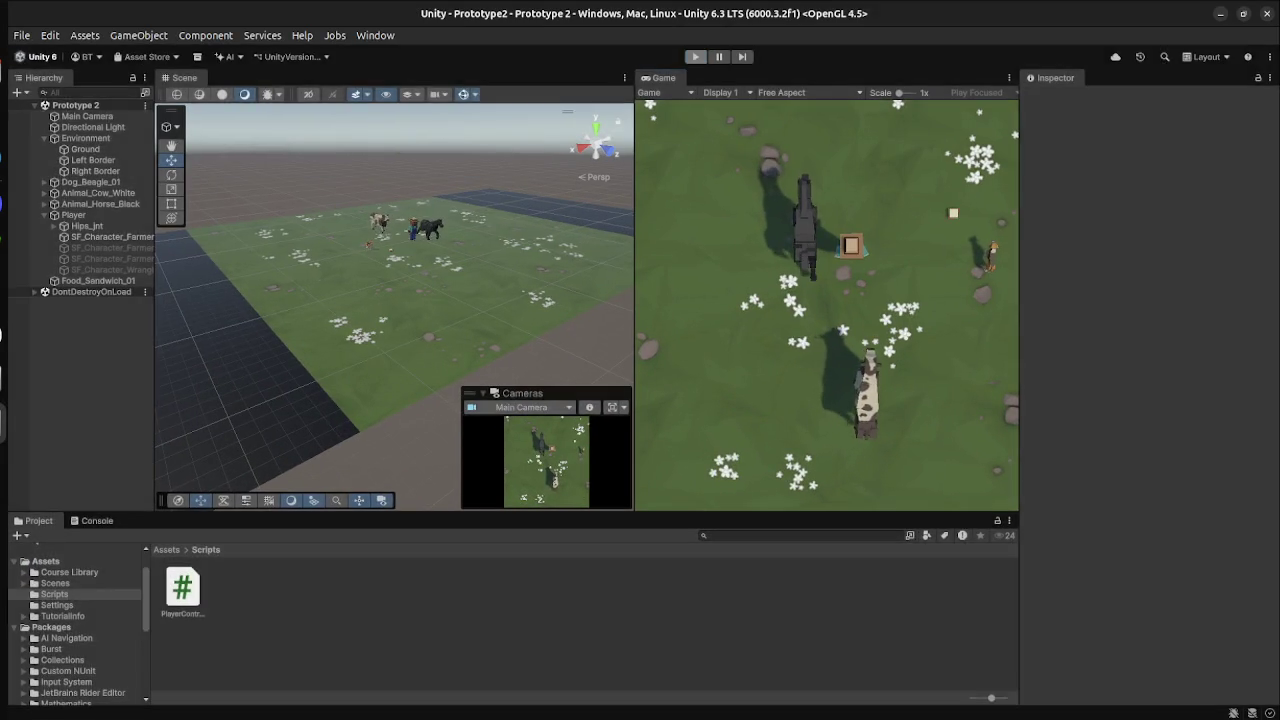
key("super")
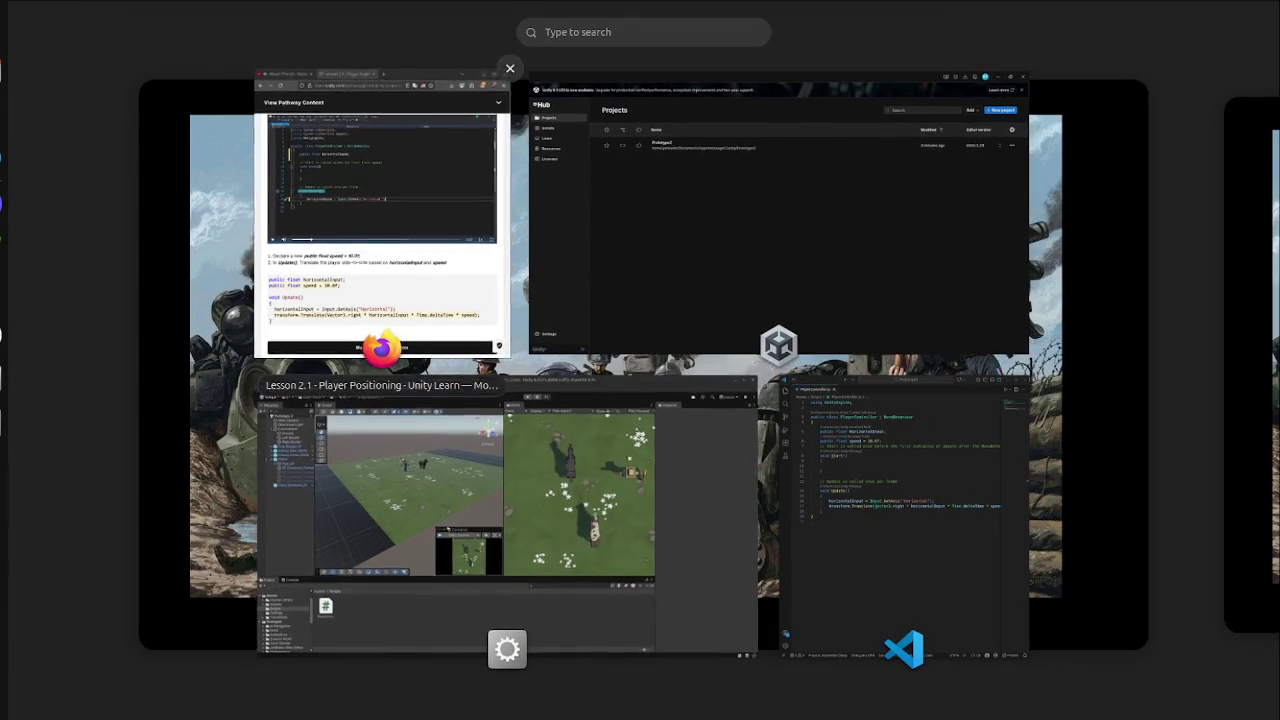
left_click(380, 230)
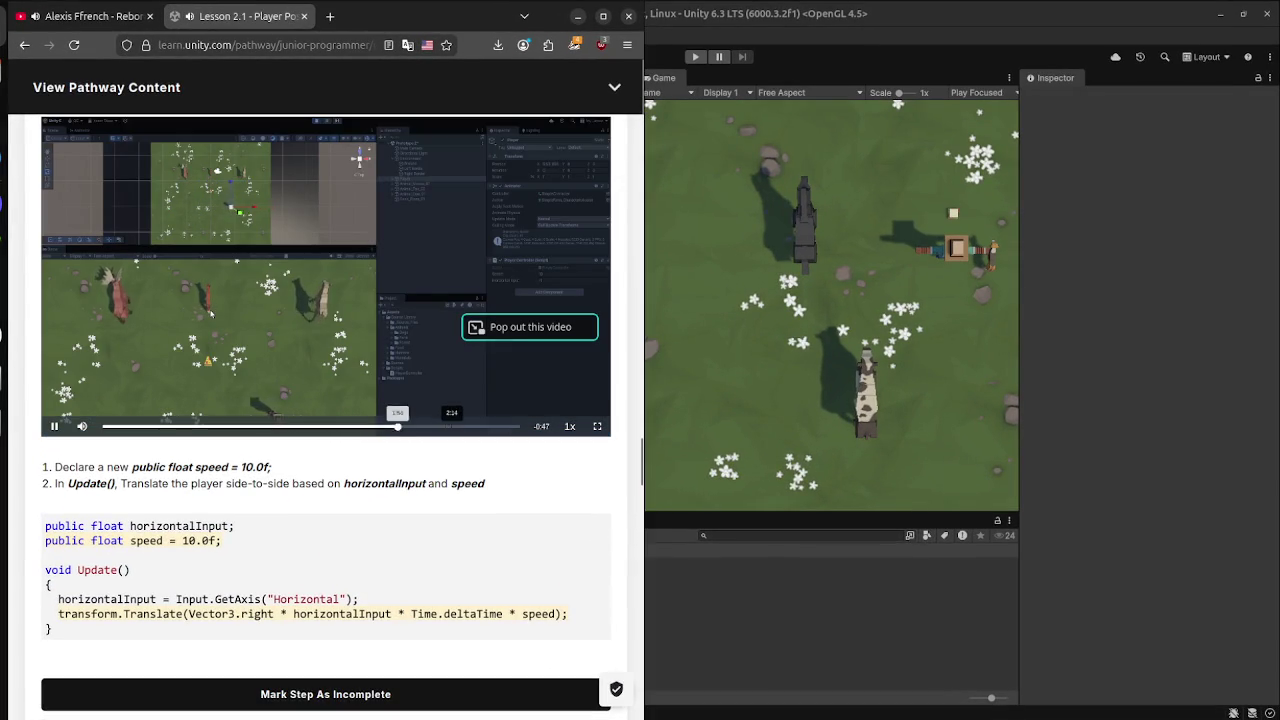
left_click(452, 426)
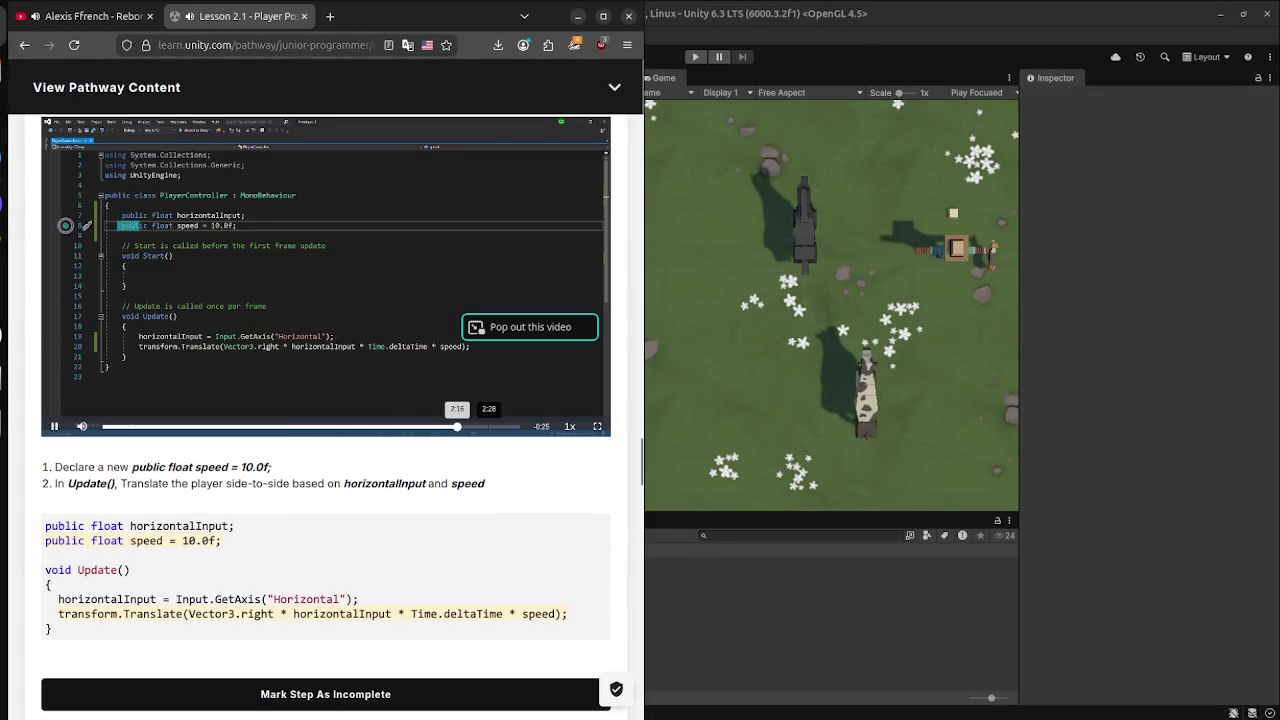
left_click(508, 426)
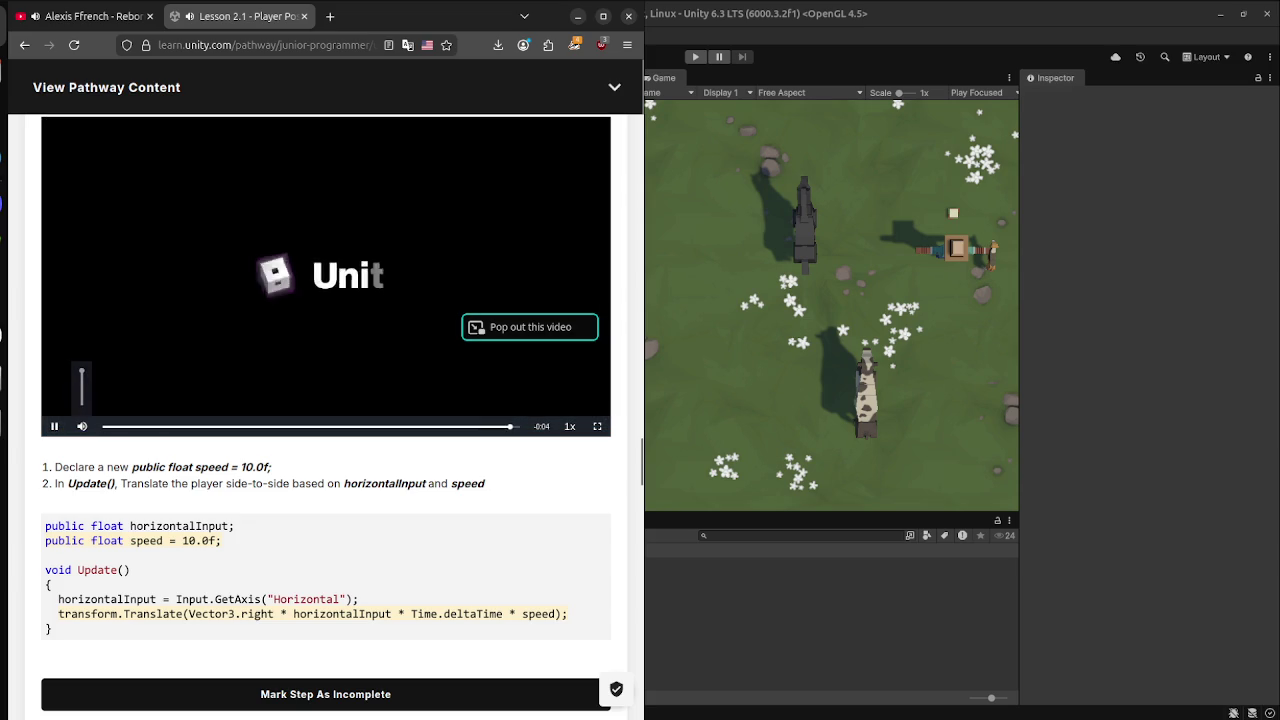
scroll(508, 426, "down", 4)
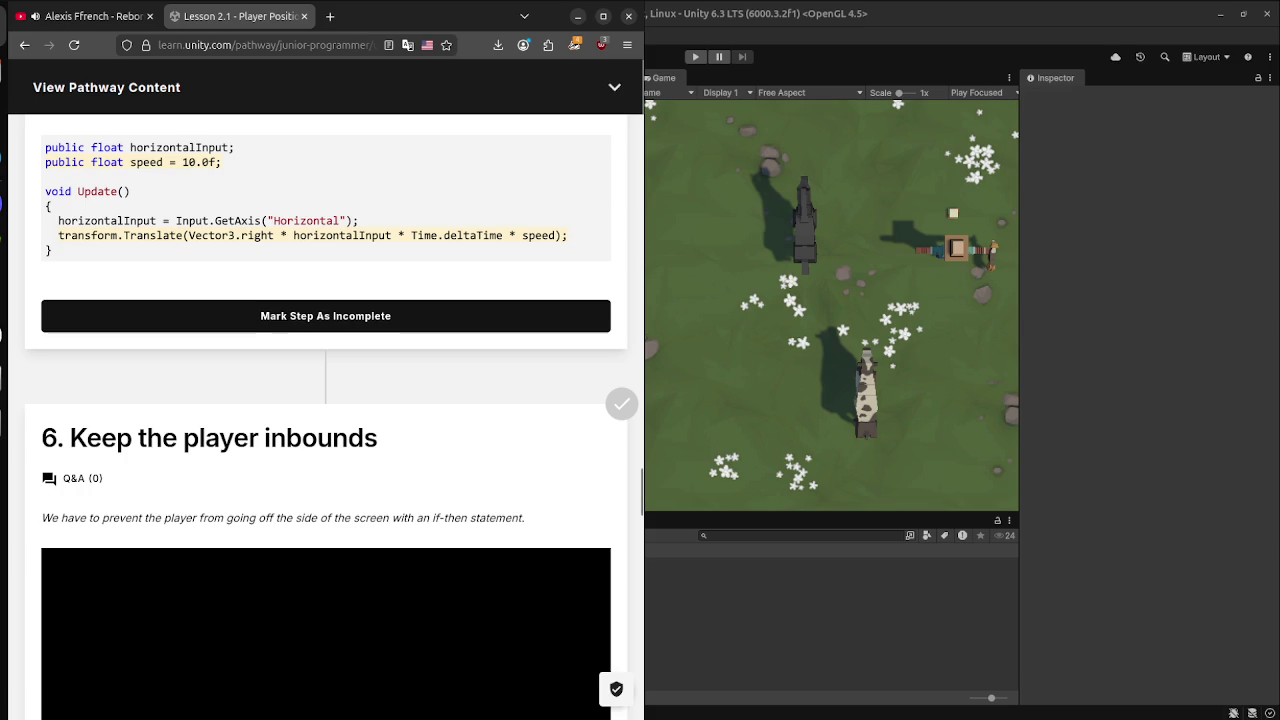
Scroll to the step 6 video, start it at 0:19 in full screen, and skip to 0:41.
scroll(326, 400, "down", 5)
scroll(326, 400, "up", 2)
scroll(326, 400, "down", 1)
scroll(326, 400, "down", 1)
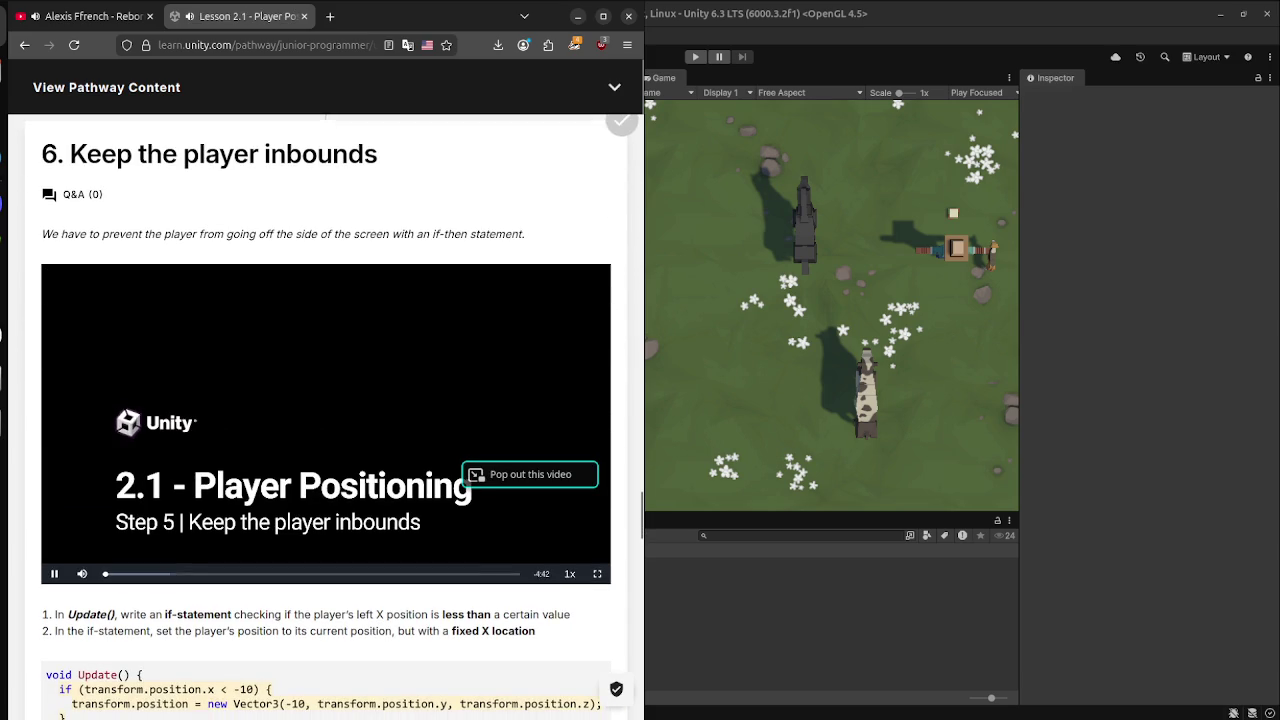
scroll(326, 400, "down", 2)
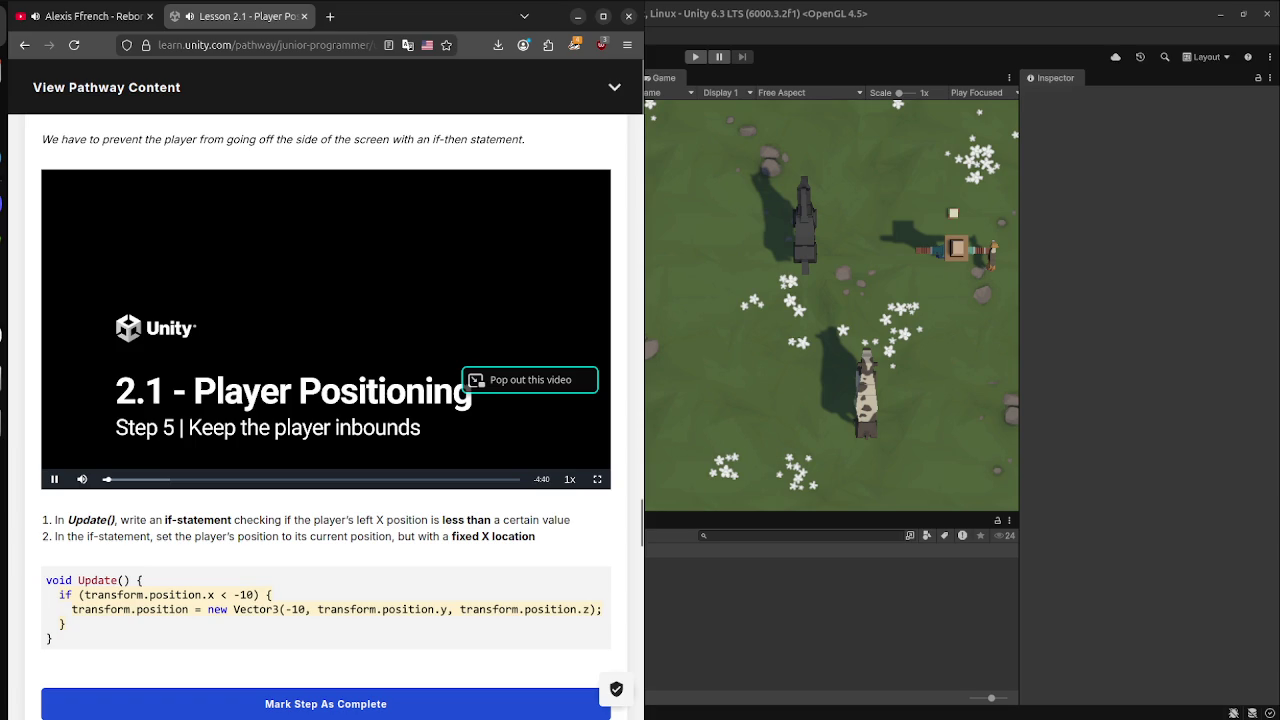
left_click(131, 479)
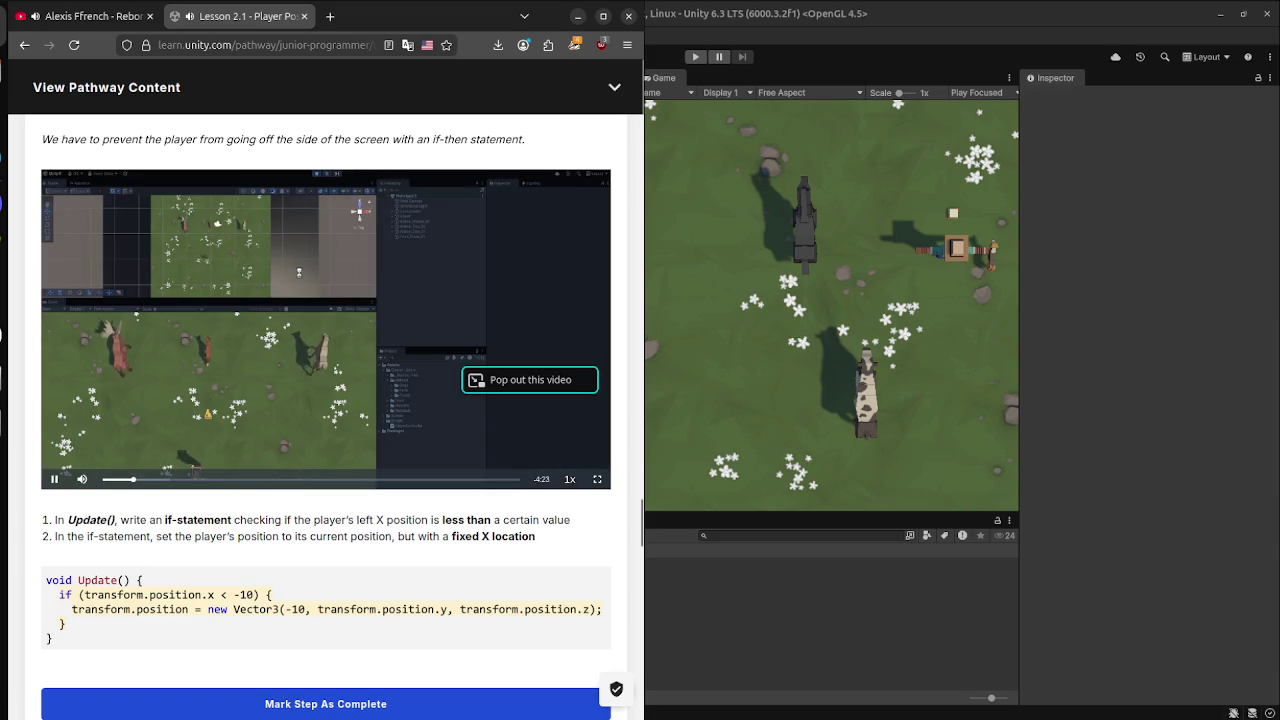
key("f")
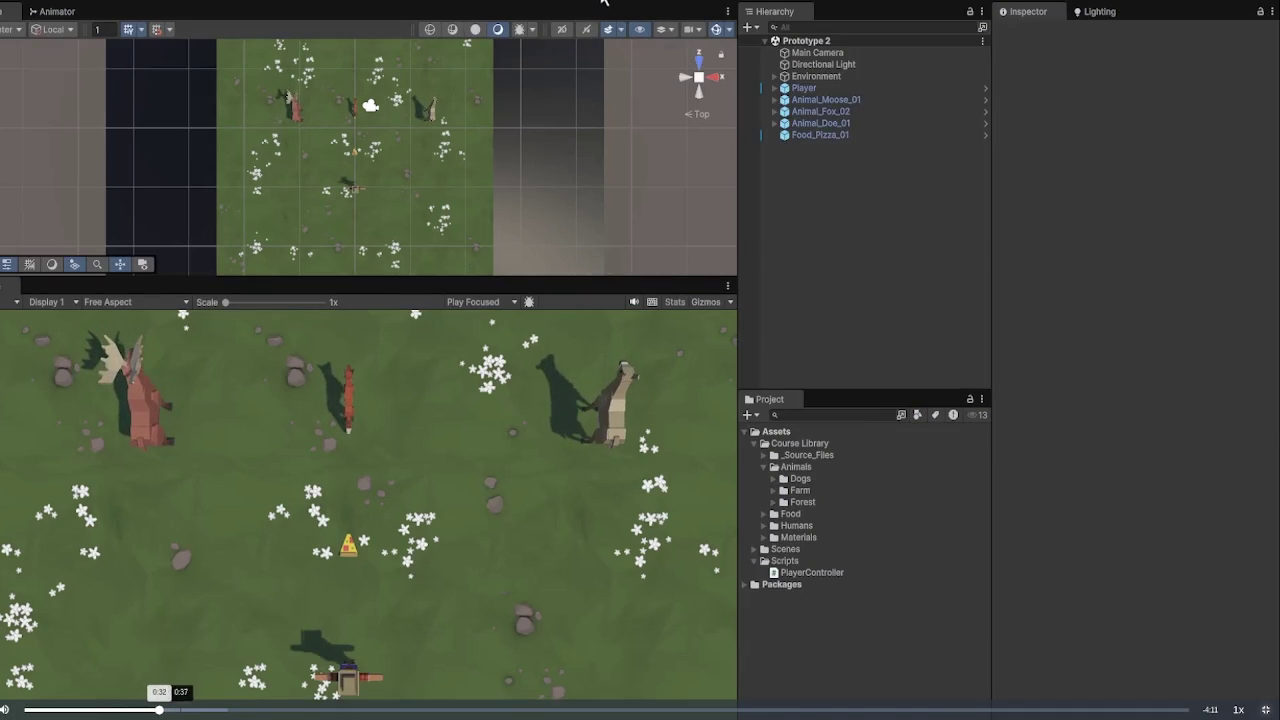
left_click(193, 709)
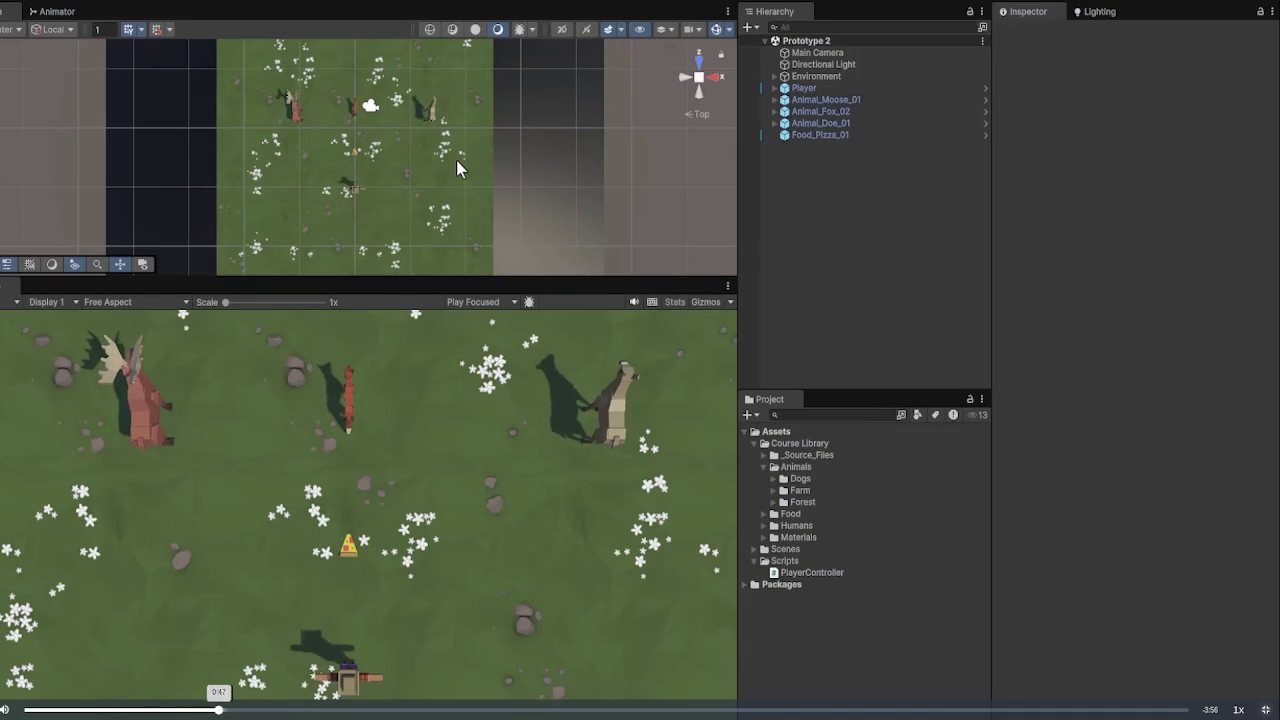
Scrub the video through the typed x < -10 condition to the completed Vector3 reset line.
left_click(270, 709)
left_click(300, 709)
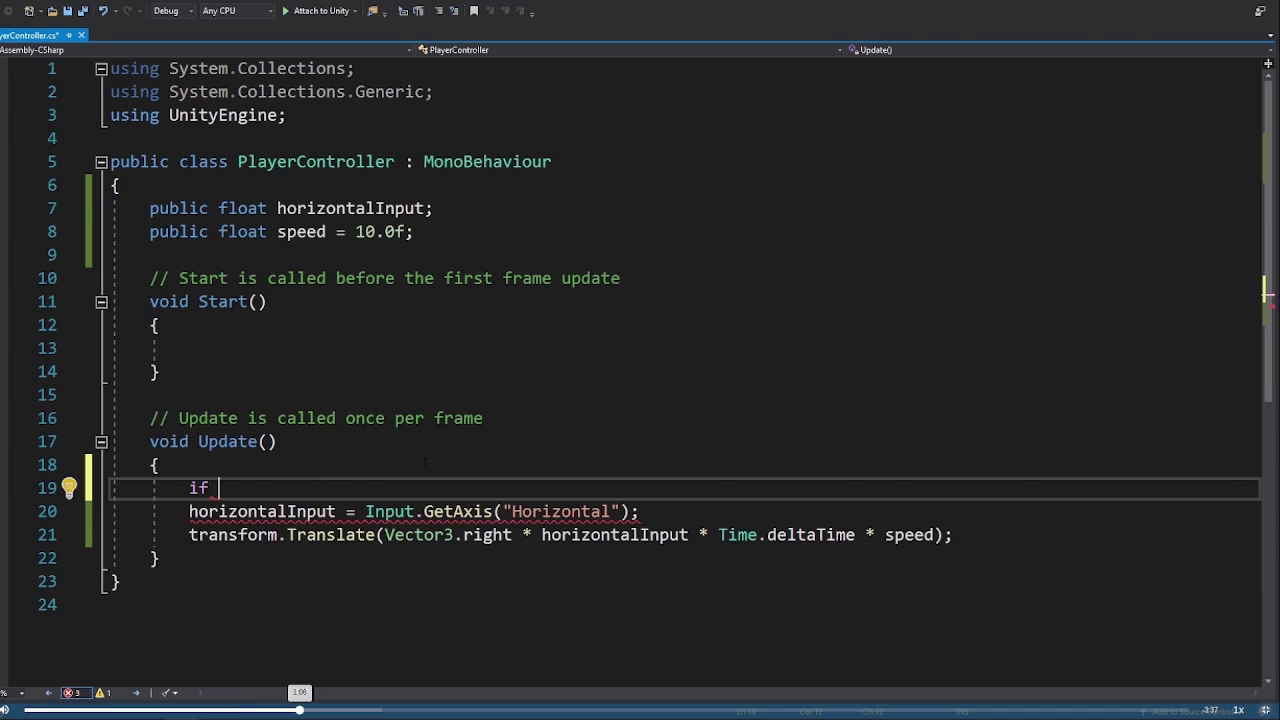
left_click(349, 709)
left_click(396, 709)
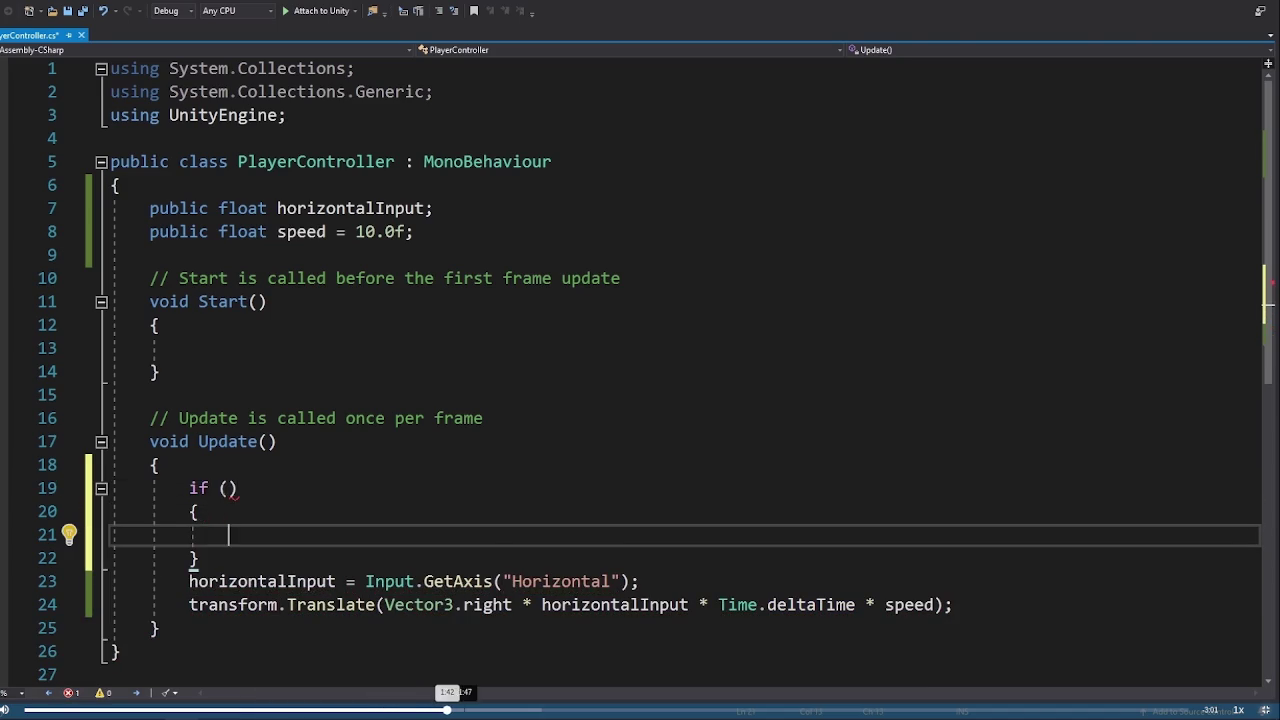
left_click(587, 709)
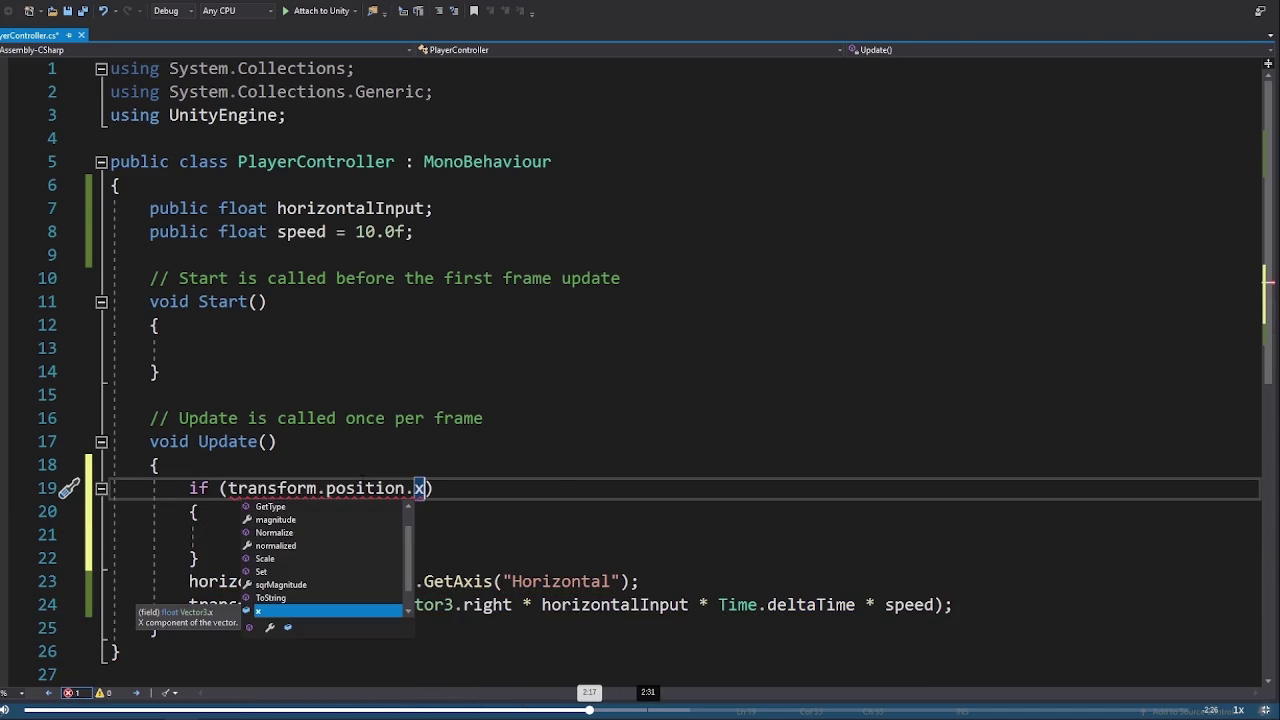
left_click(636, 709)
left_click(666, 709)
left_click(712, 709)
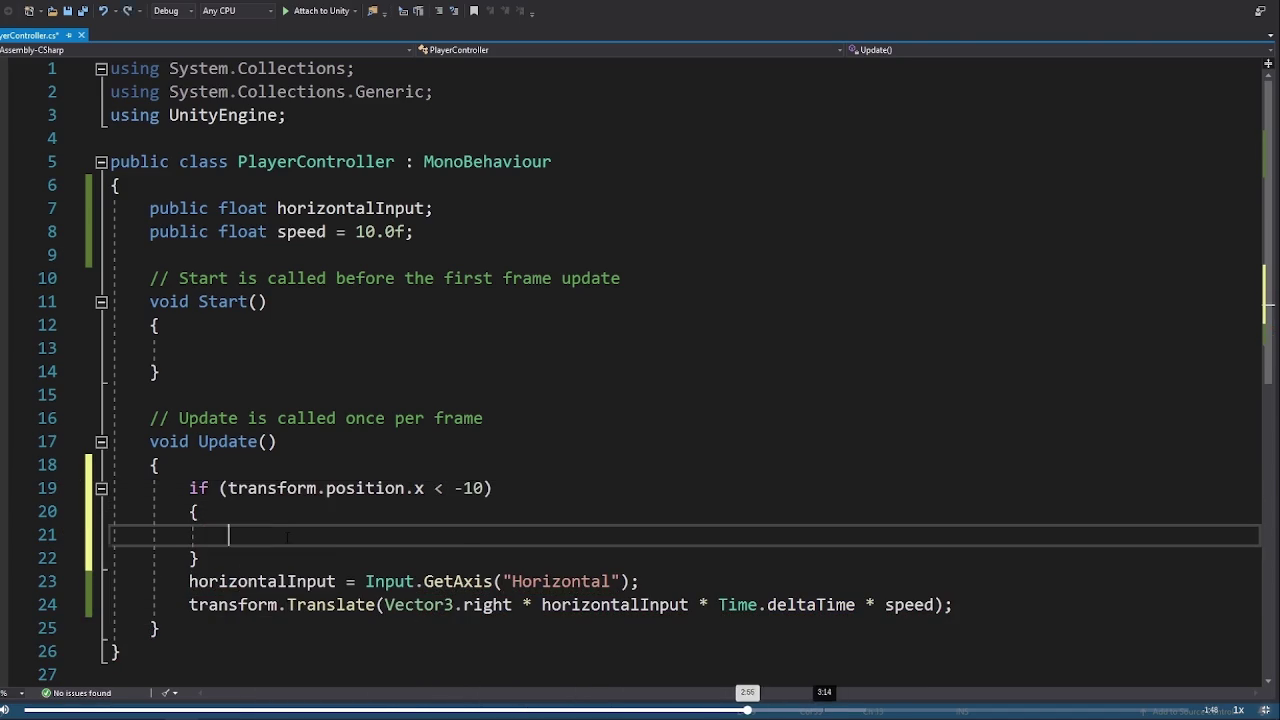
left_click(834, 709)
left_click(968, 709)
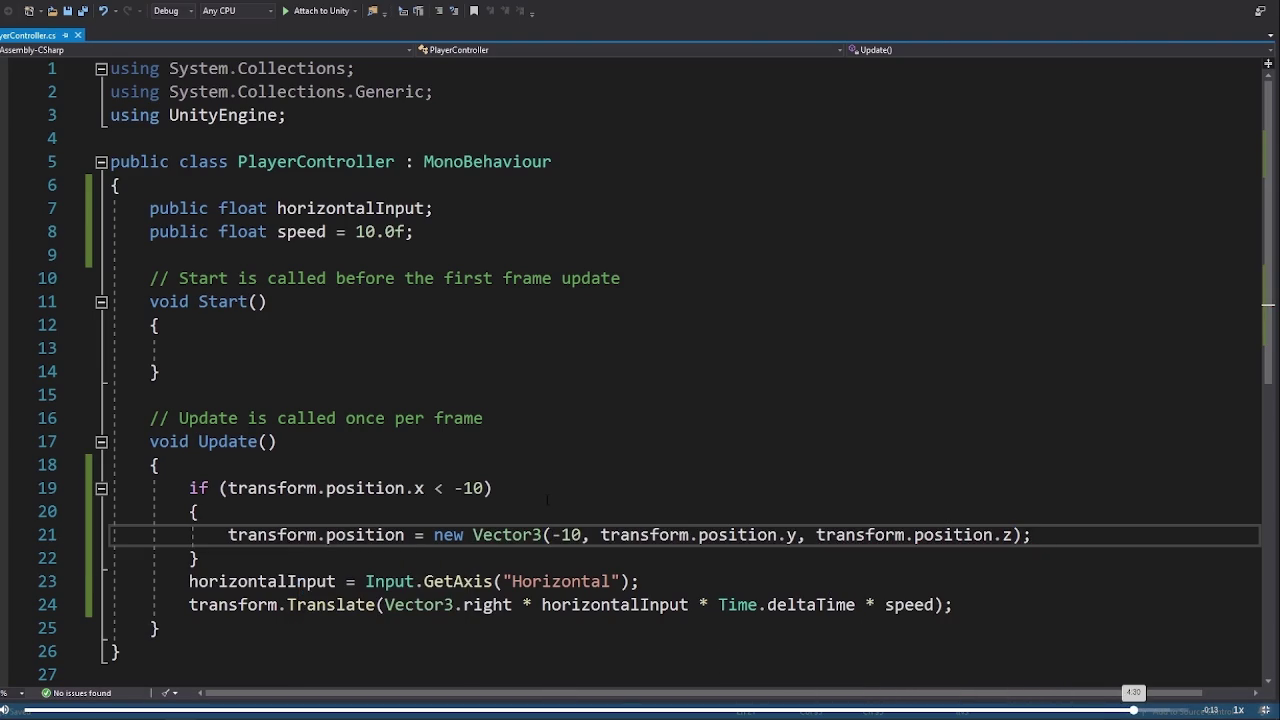
Review the condition once more, jump to the finished code, and leave fullscreen.
left_click(565, 709)
left_click(1088, 709)
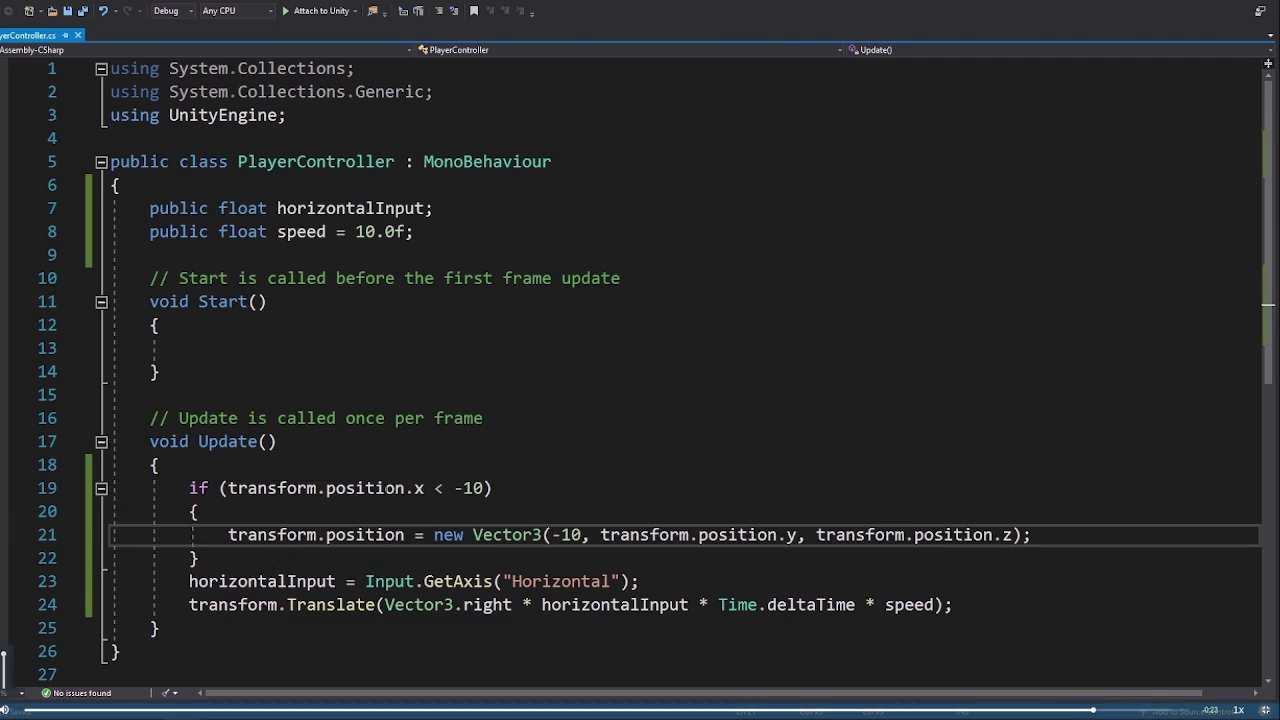
left_click(1266, 710)
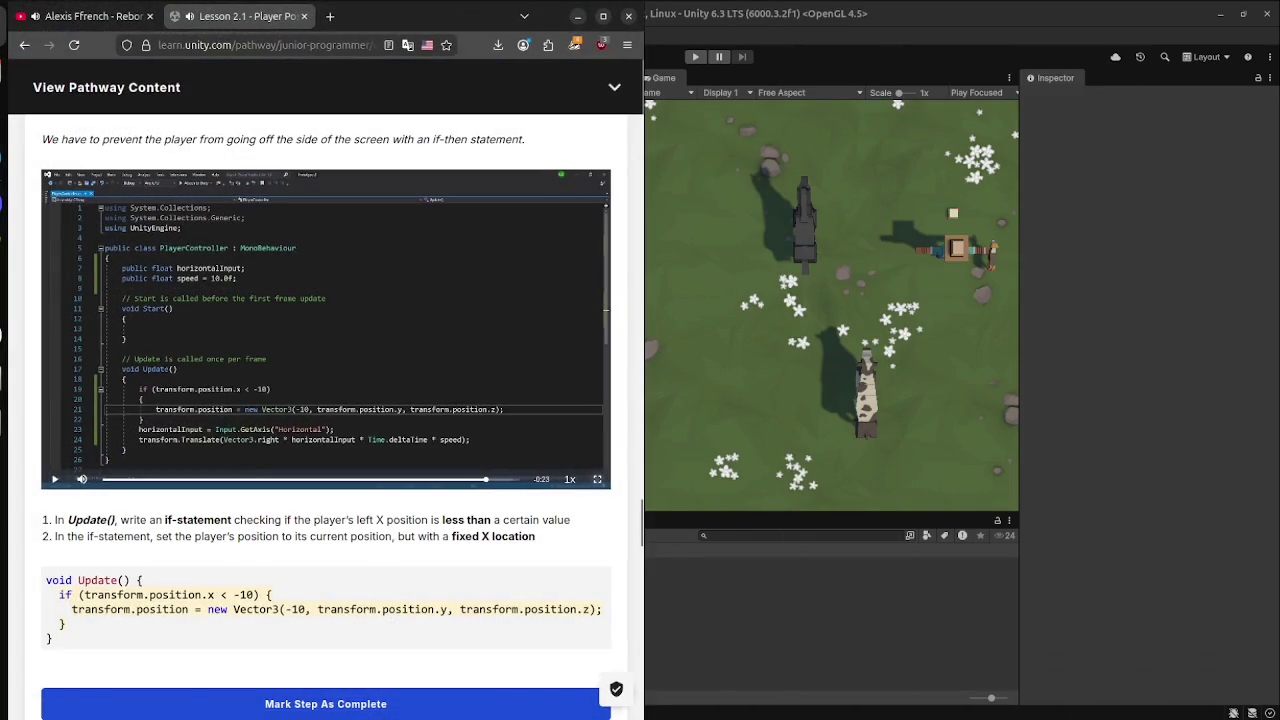
In VS Code, add if(transform.position < -10) on a new line at the top of Update().
key("alt+Tab")
key("super")
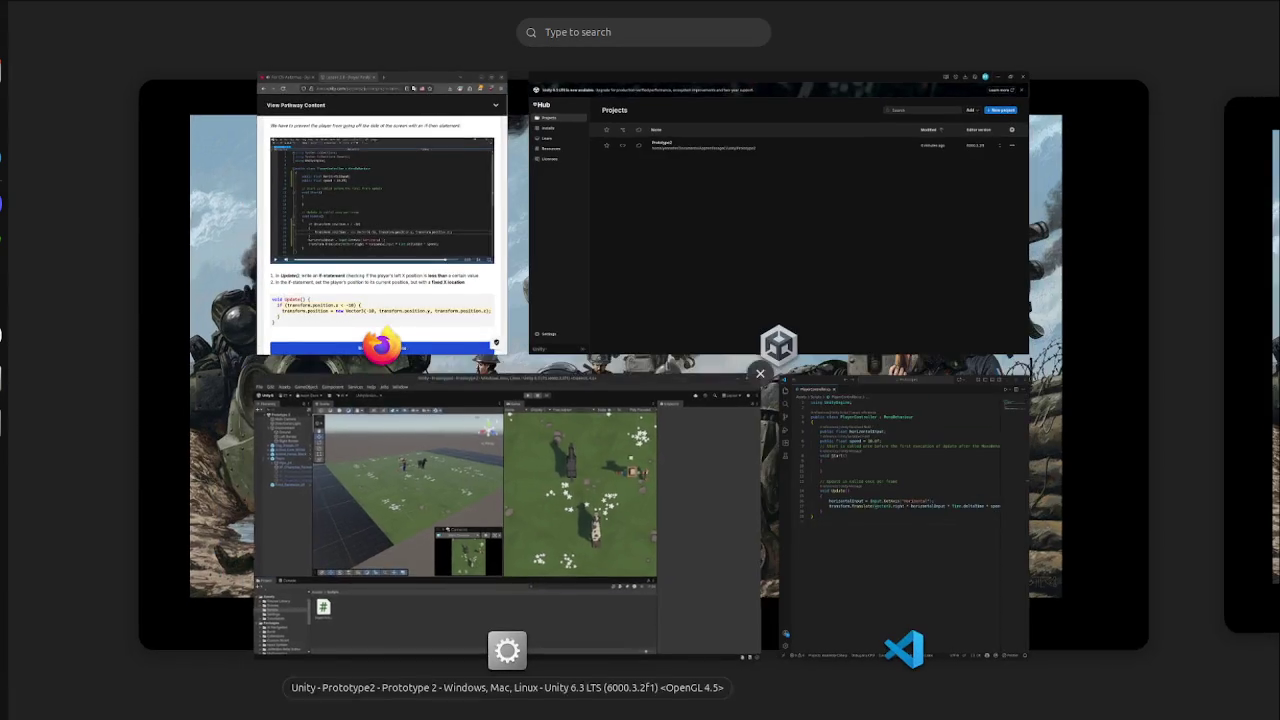
left_click(380, 214)
left_click(903, 500)
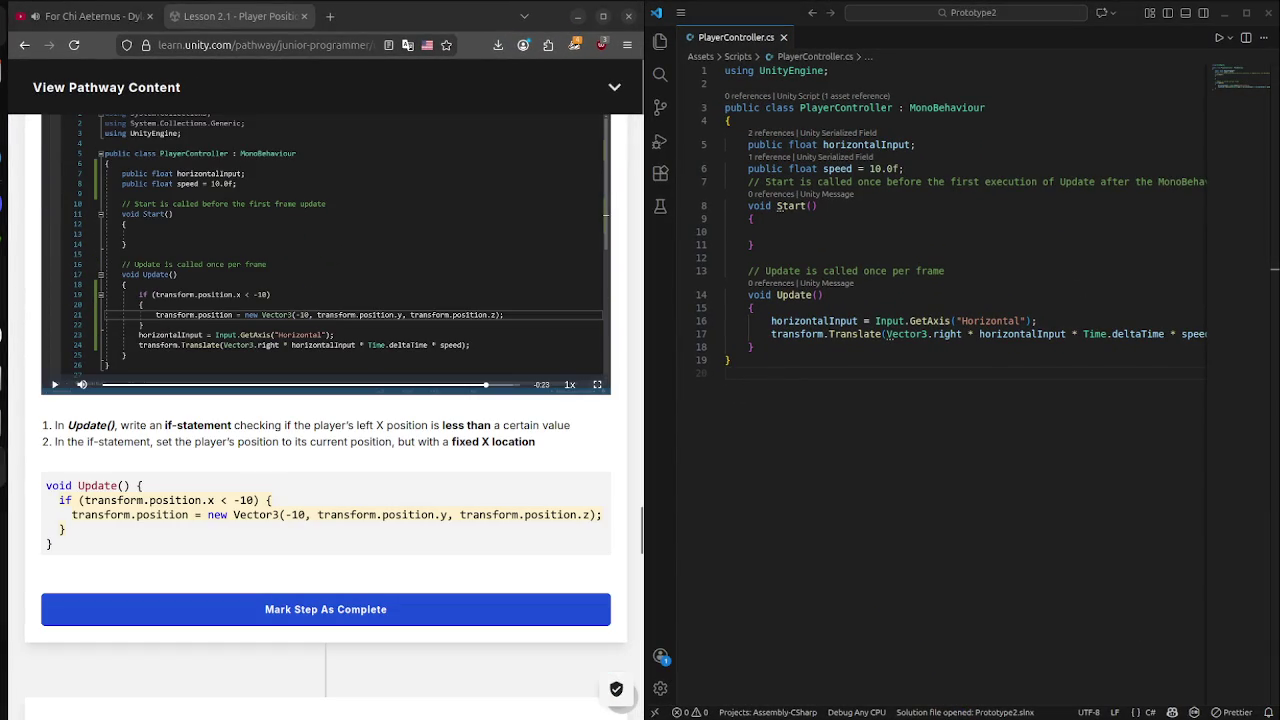
left_click(822, 295)
left_click(754, 308)
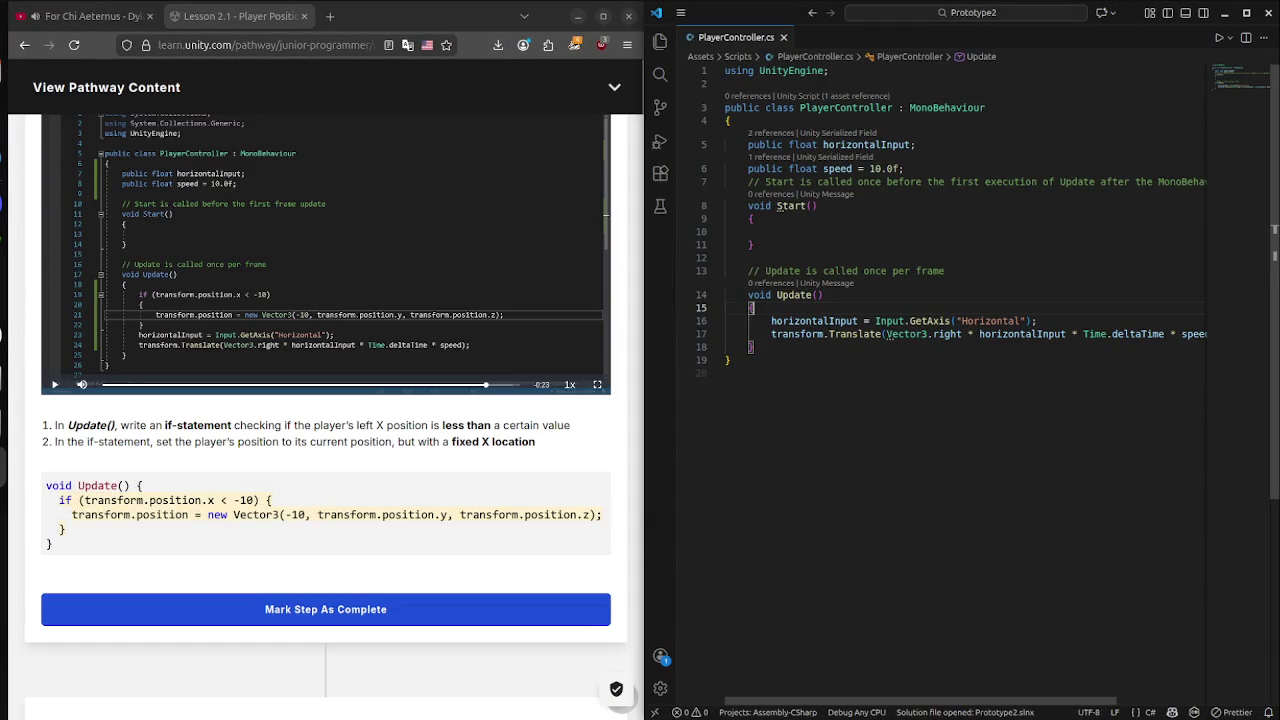
key("Return")
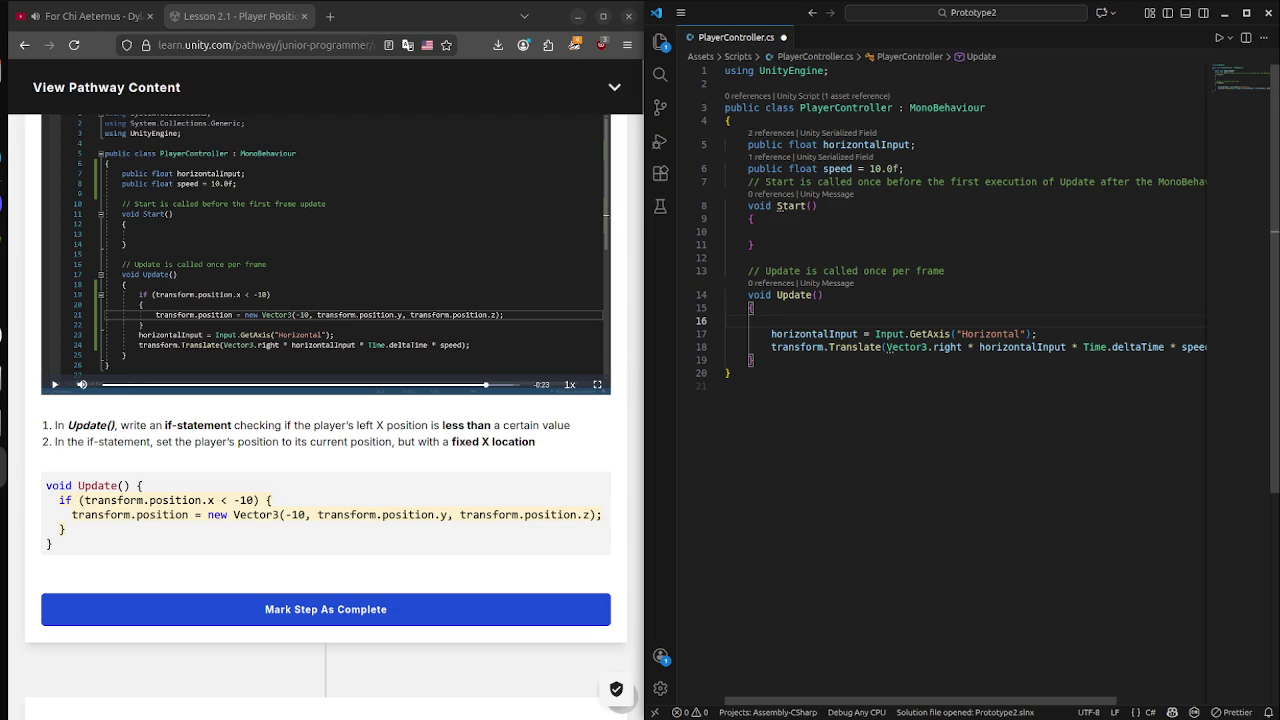
type("if")
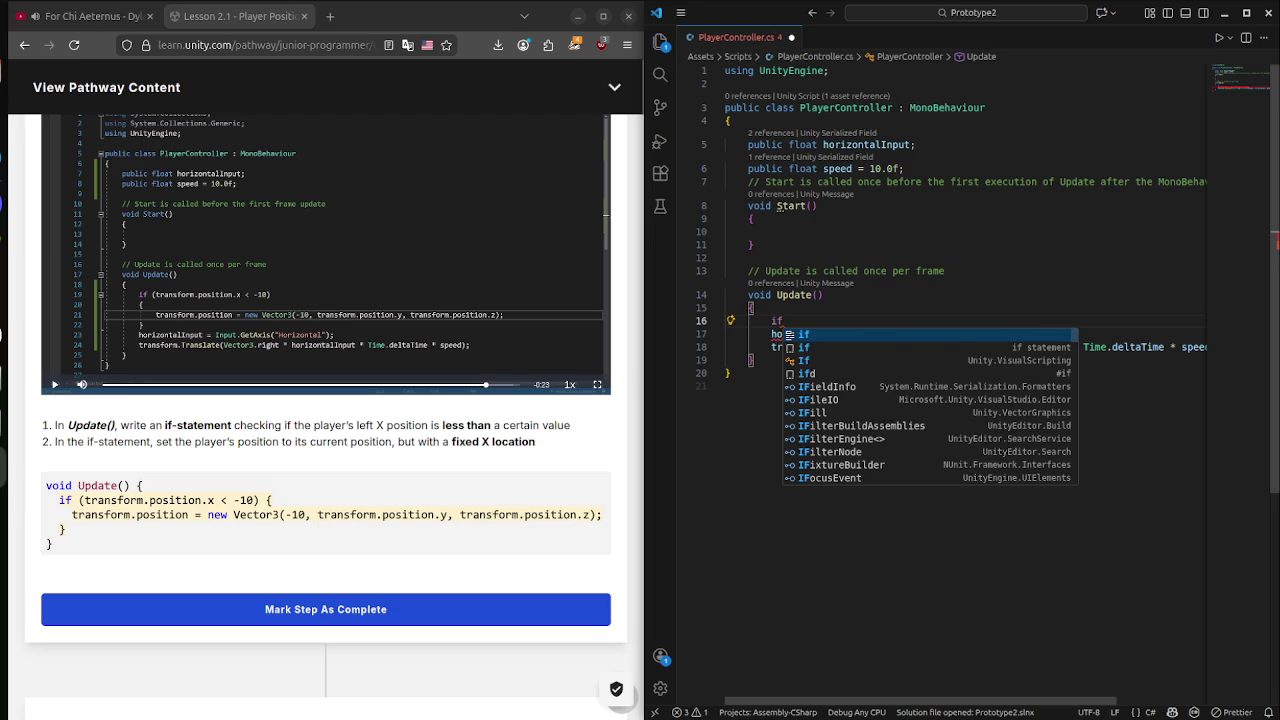
type("(")
type("tran")
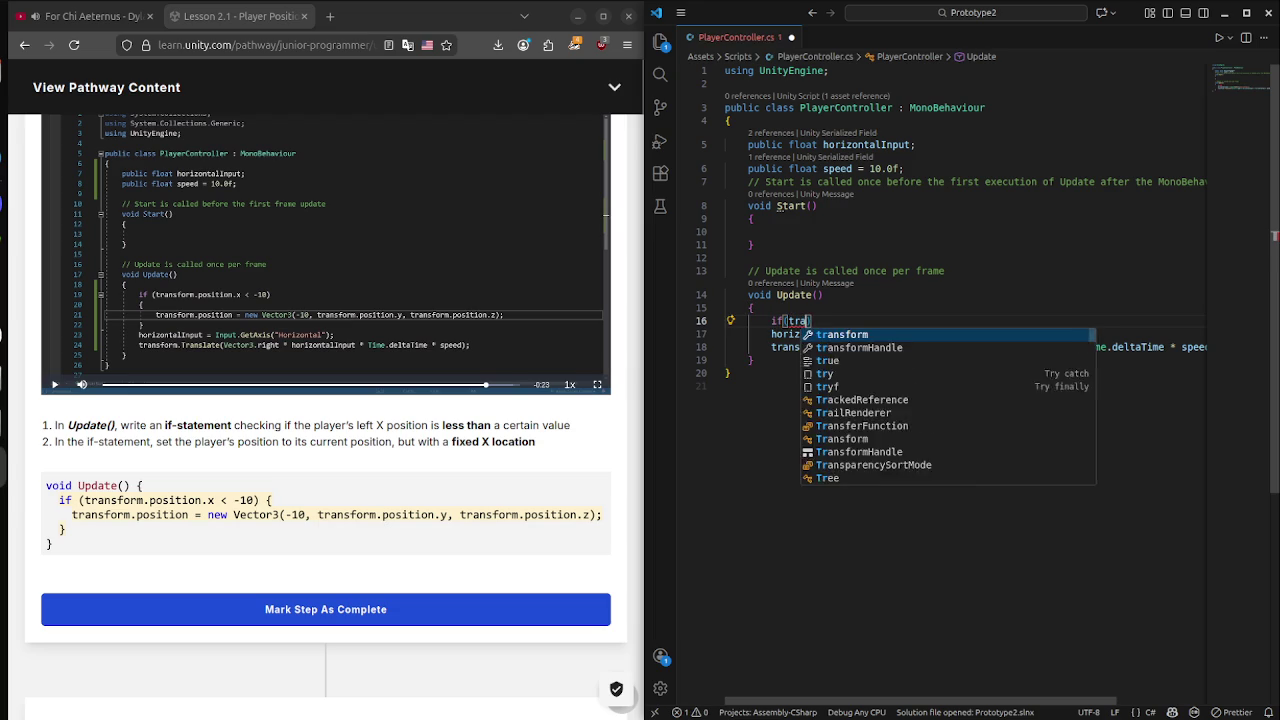
type("sform.position ")
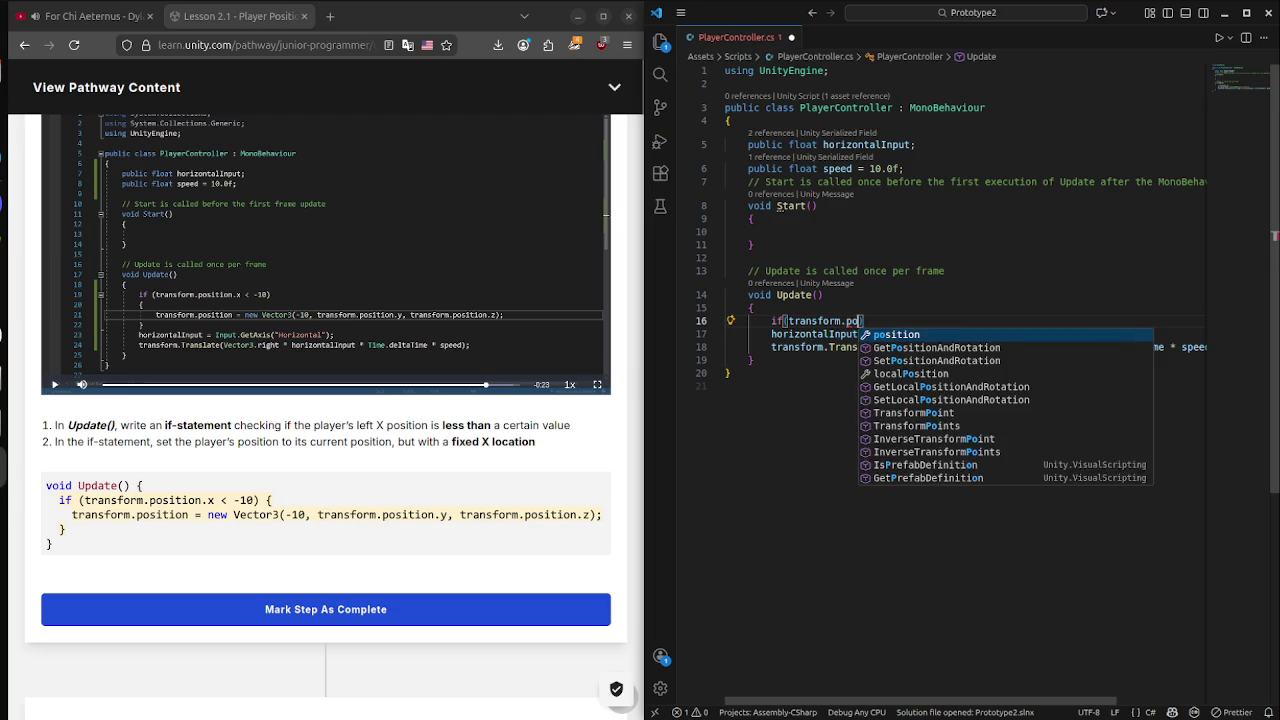
type(">")
type(" 10")
left_click(910, 321)
type("-10")
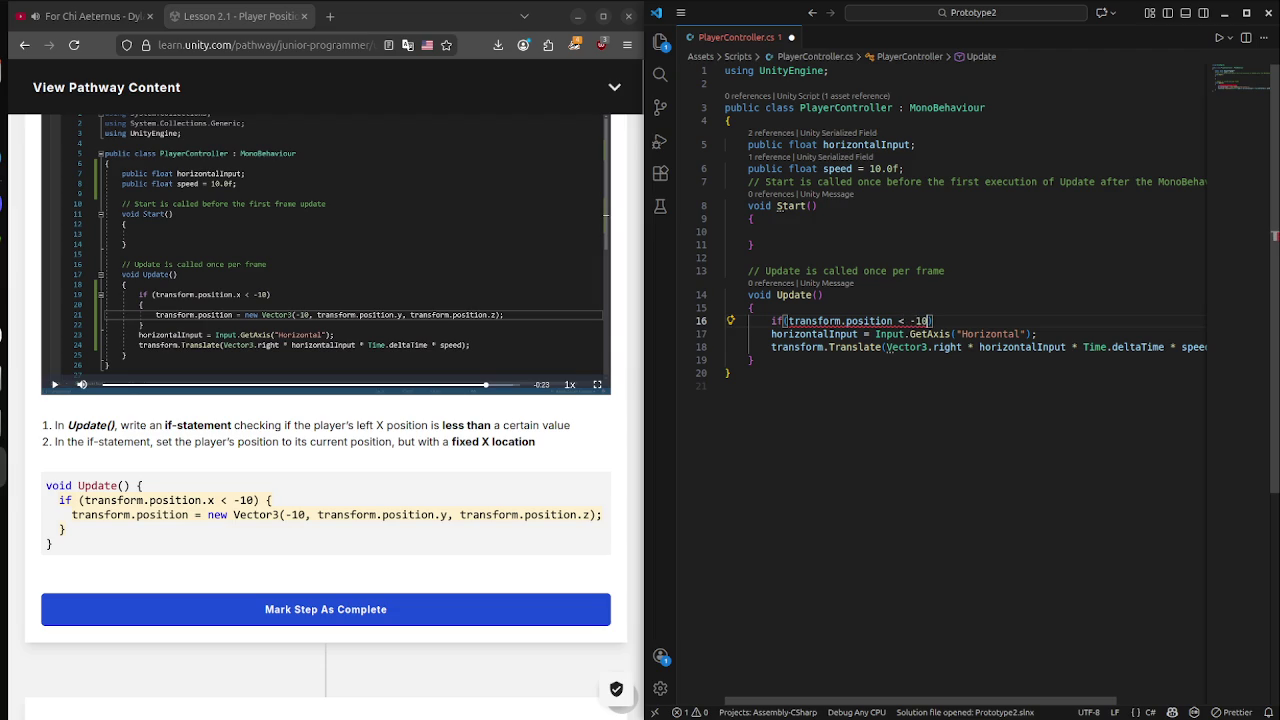
key("Right")
key("Return")
Fill the if block with transform.position = new Vector3(-10, transform.position.y, transform.position.z); and save.
type("{")
key("Return")
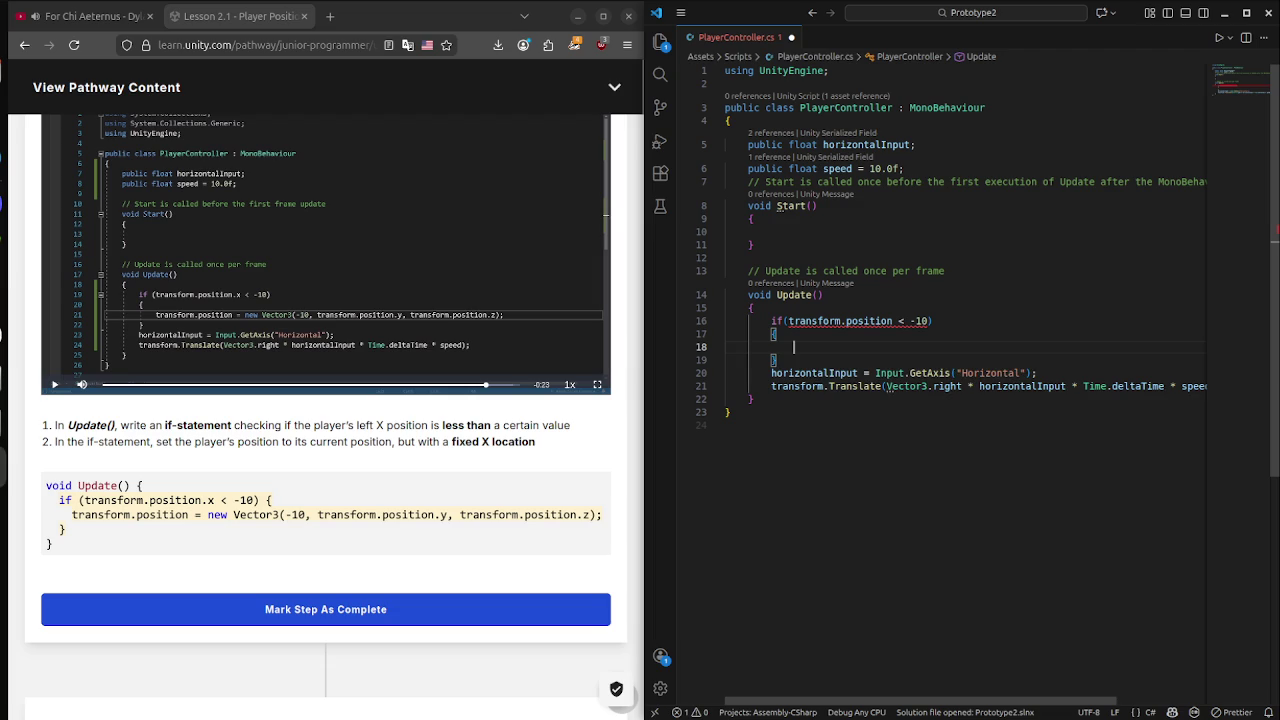
type("transform.")
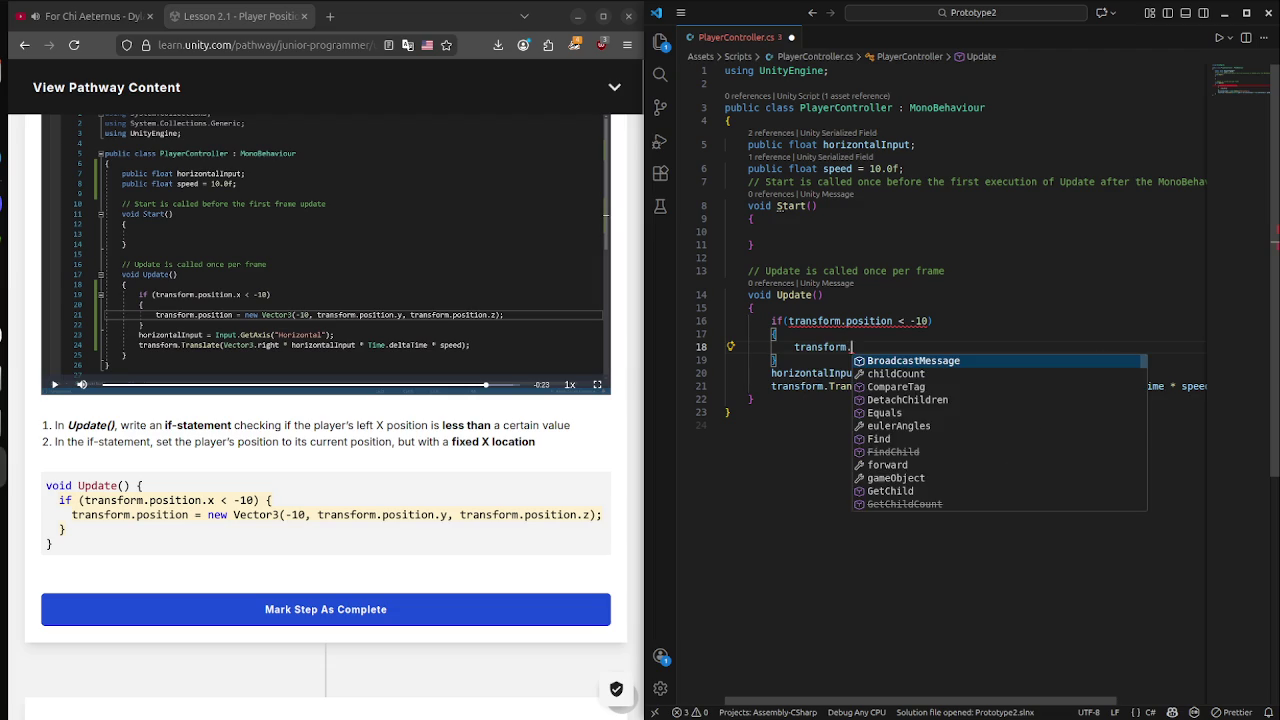
type("position ")
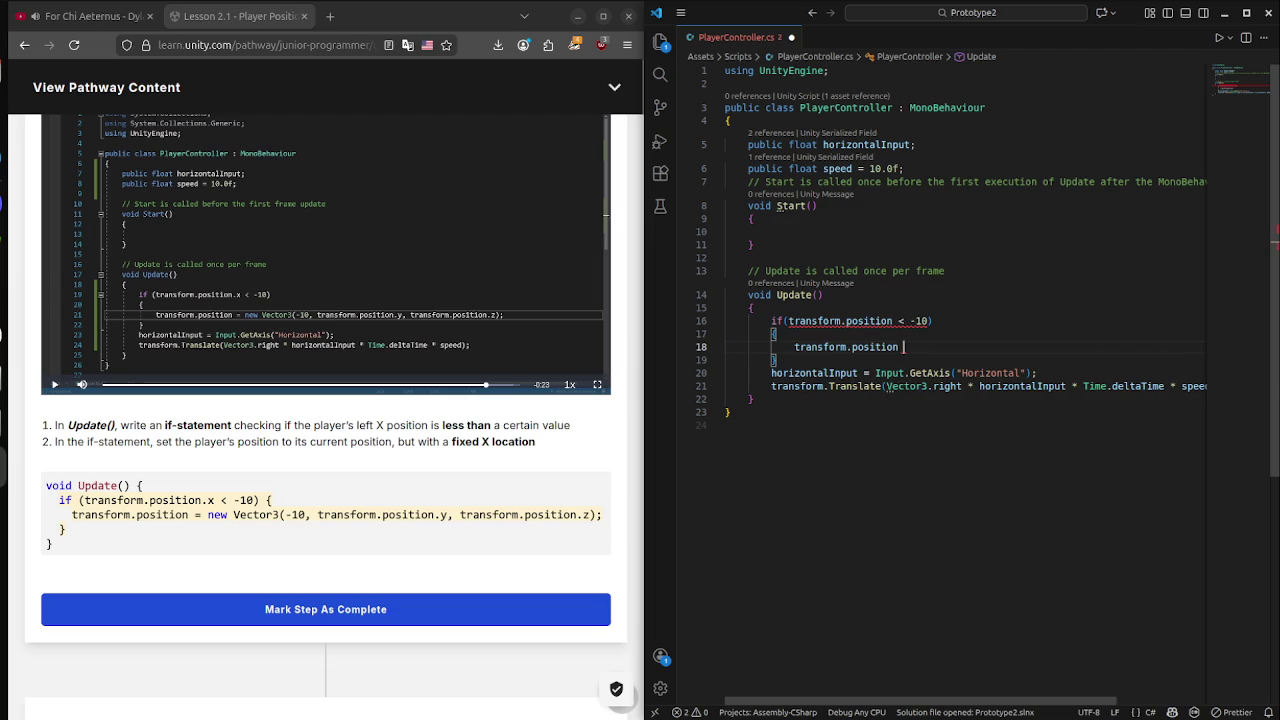
type("= ne")
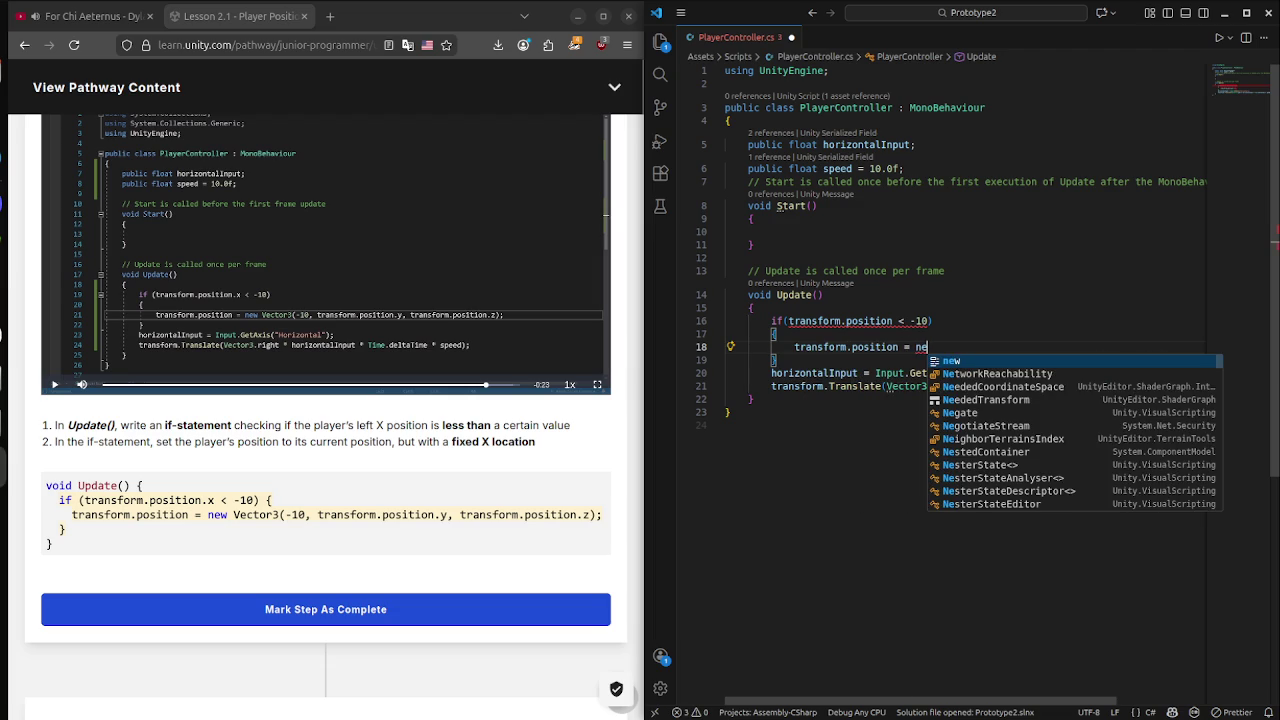
type("w vet")
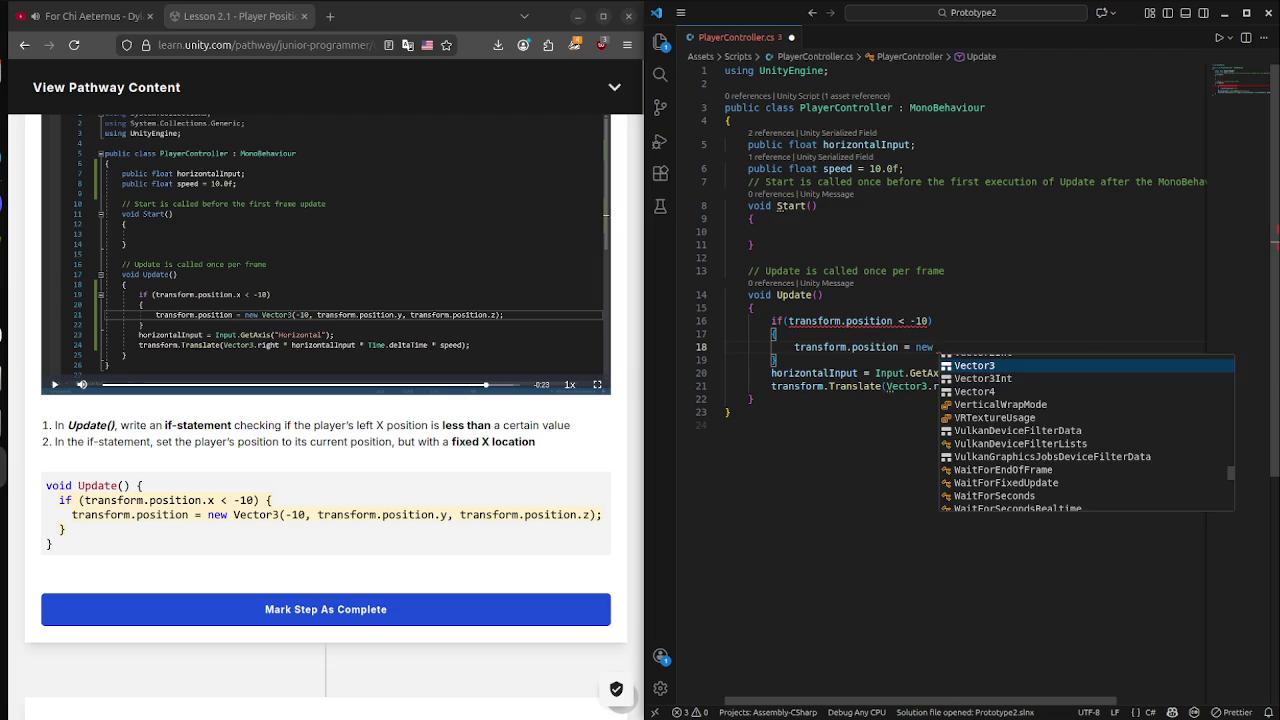
key("Tab")
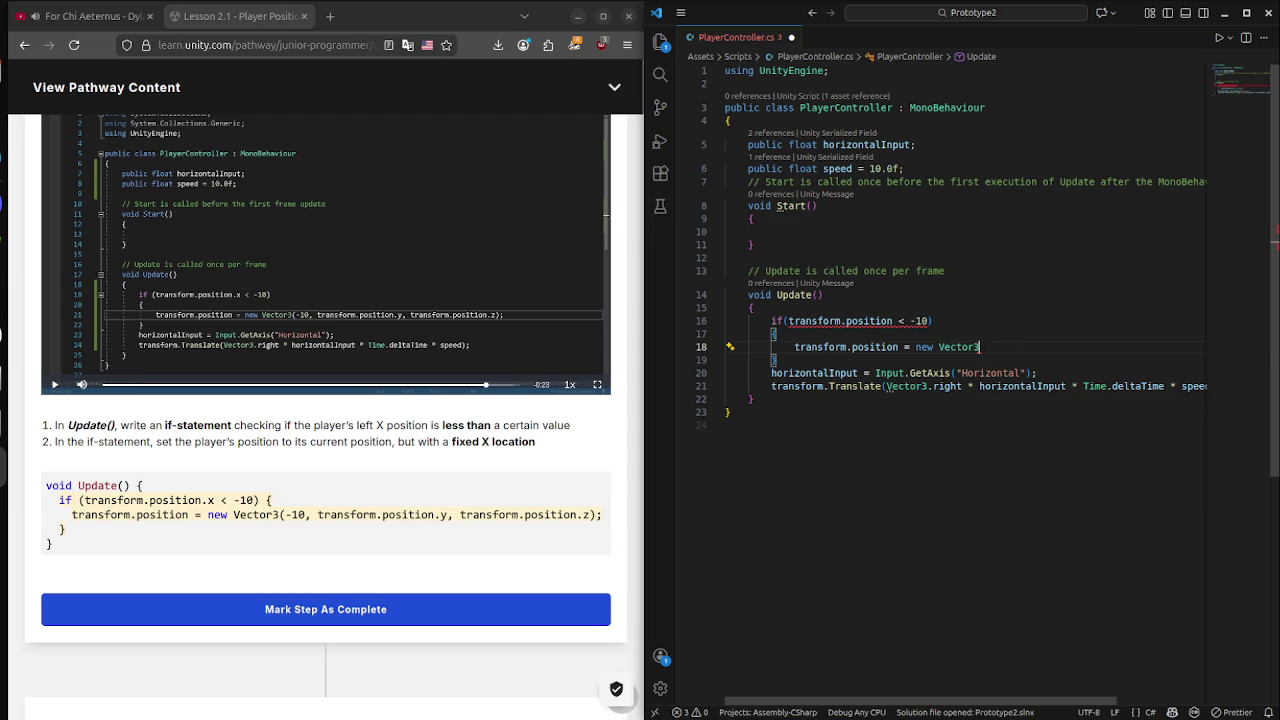
type("(")
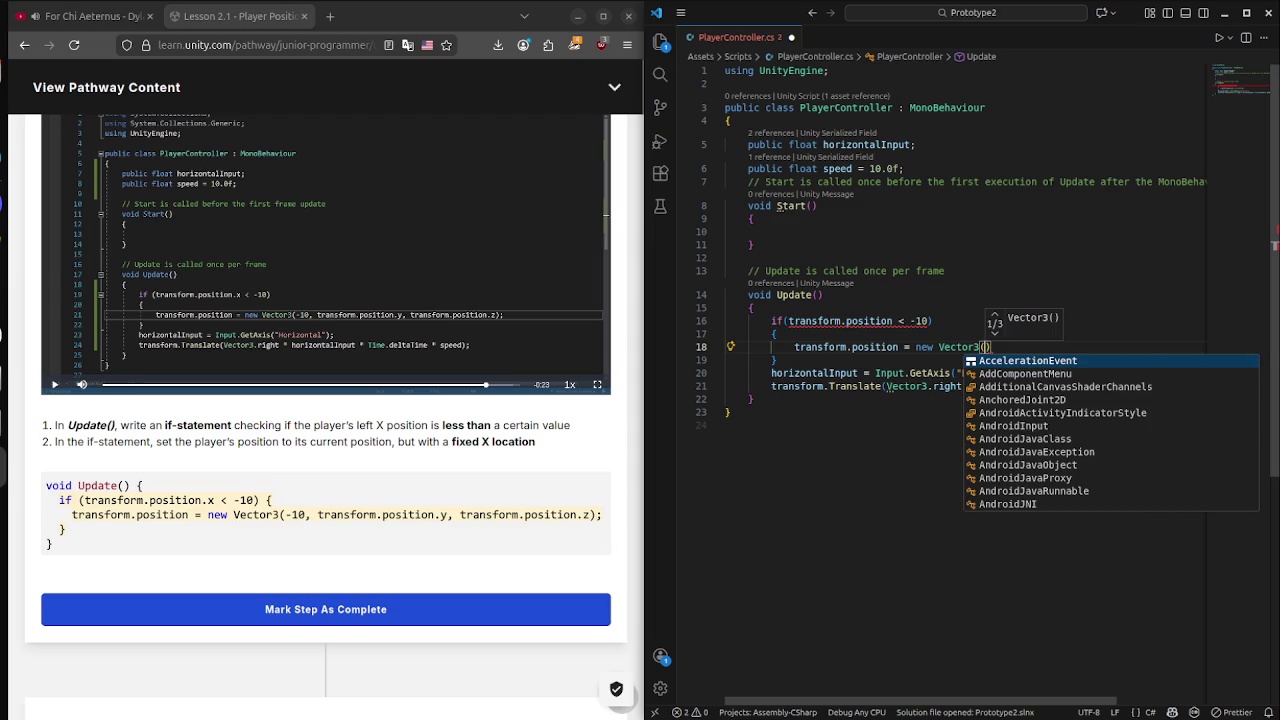
type("-10, ")
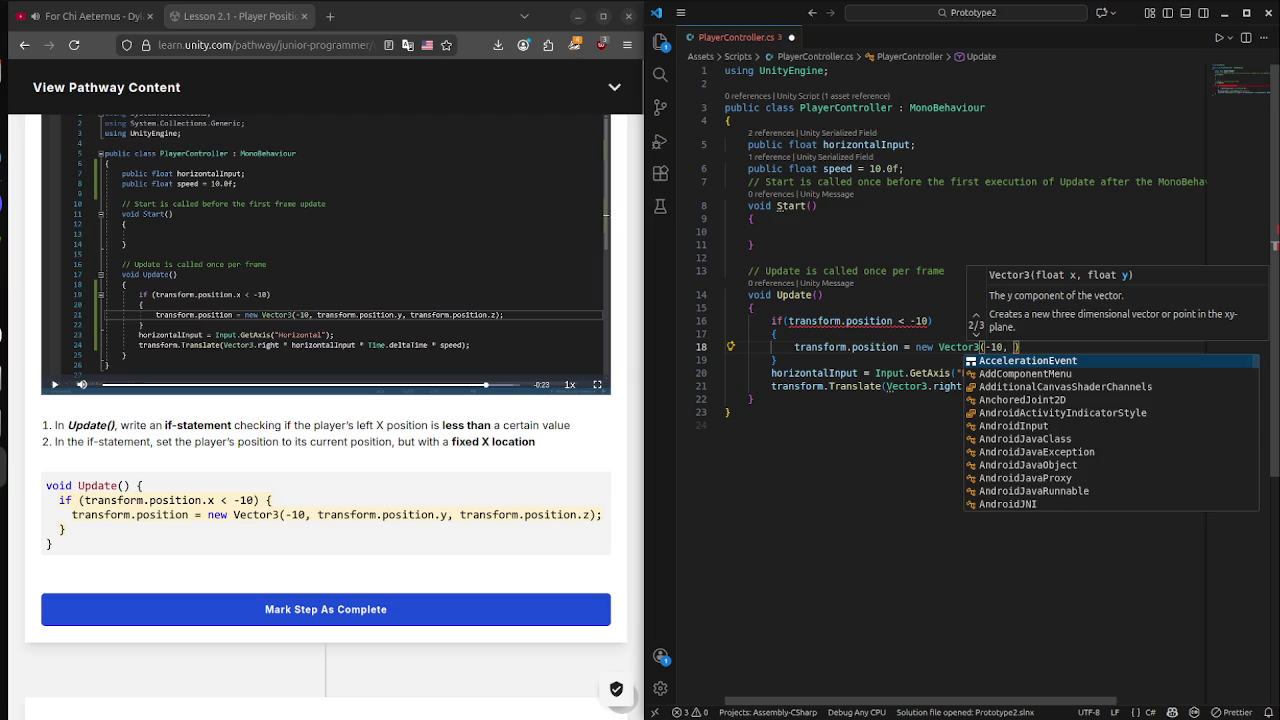
type("transform")
key("Escape")
type(".position.y")
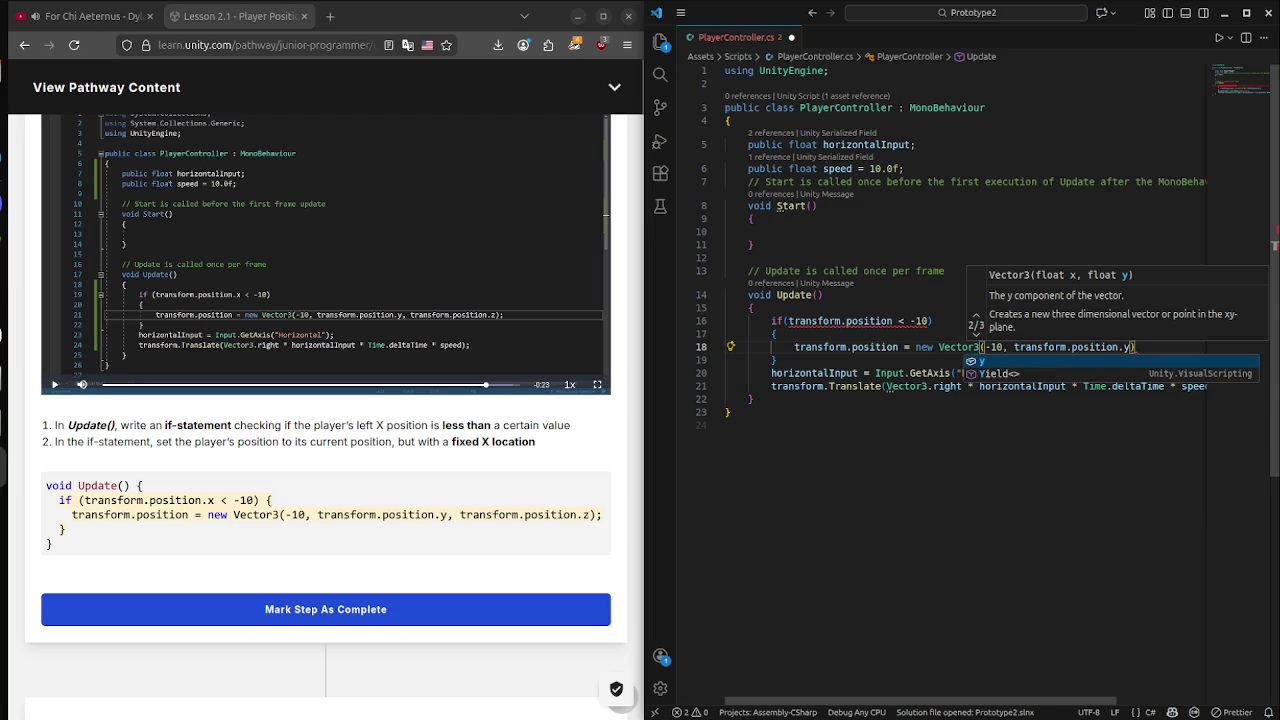
type(", transform")
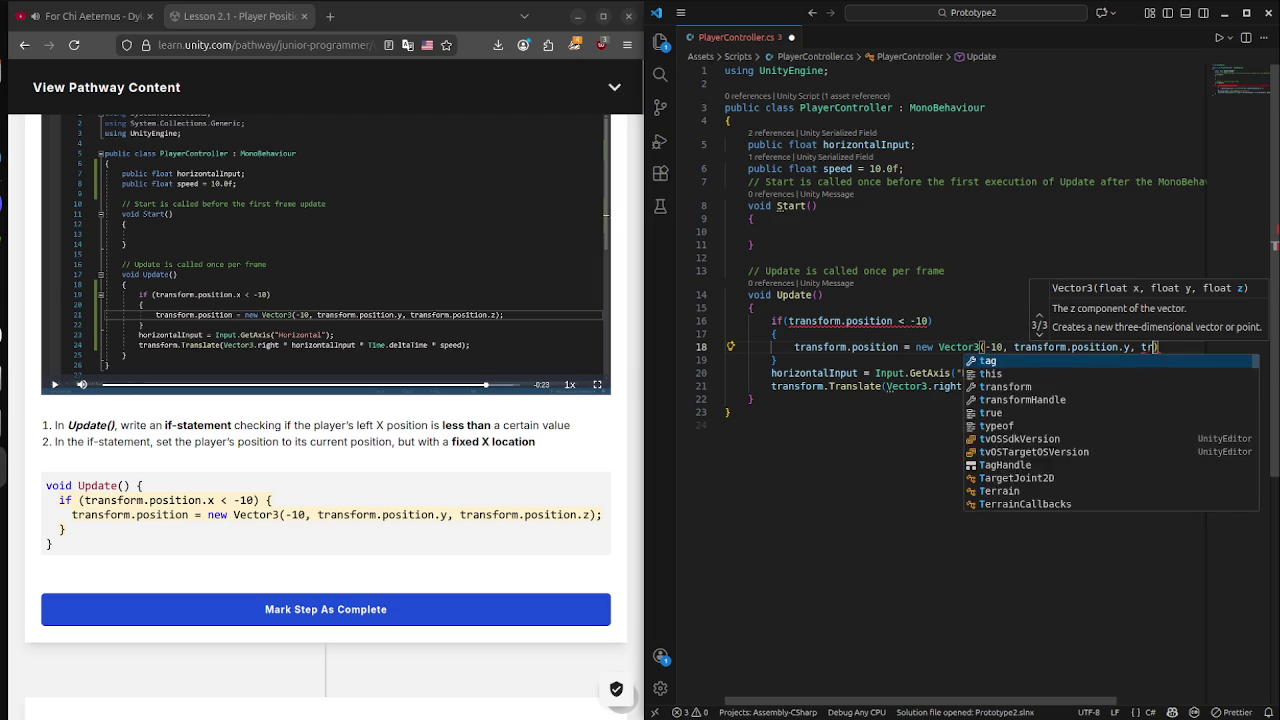
key("Escape")
type(".")
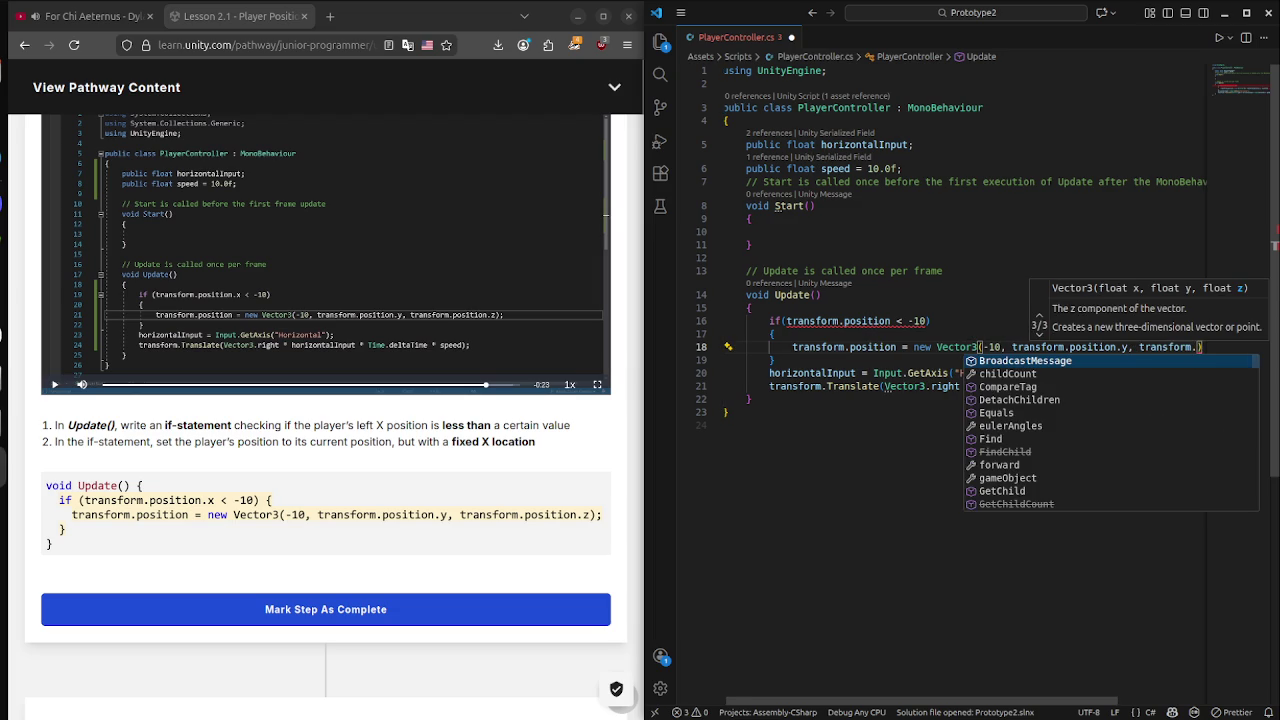
type("po")
key("Tab")
type(".")
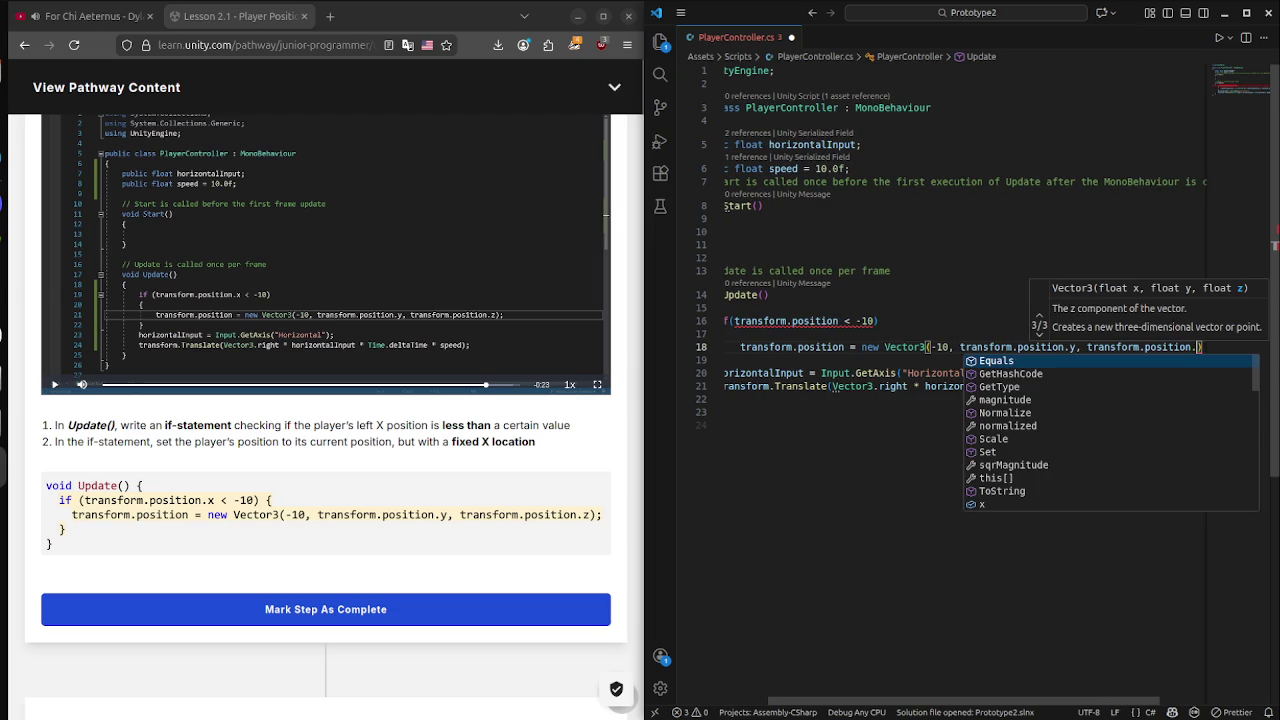
type("z")
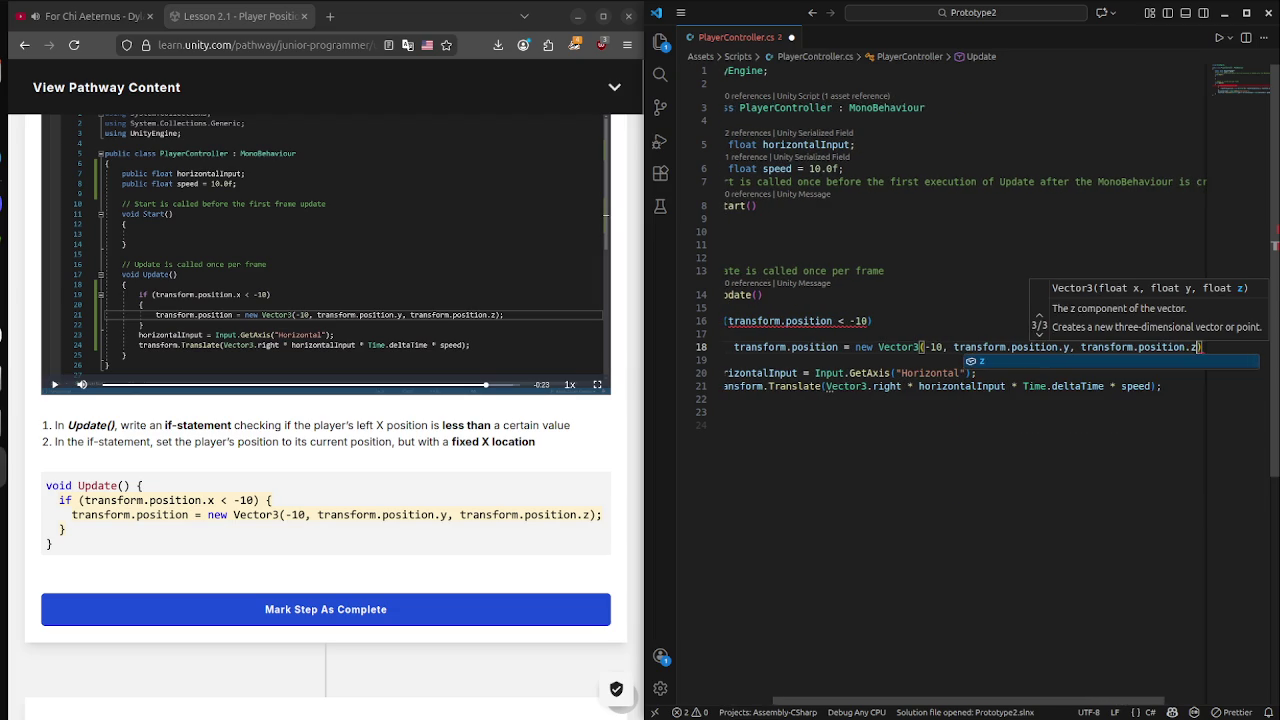
key("Escape")
type(";")
key("ctrl+s")
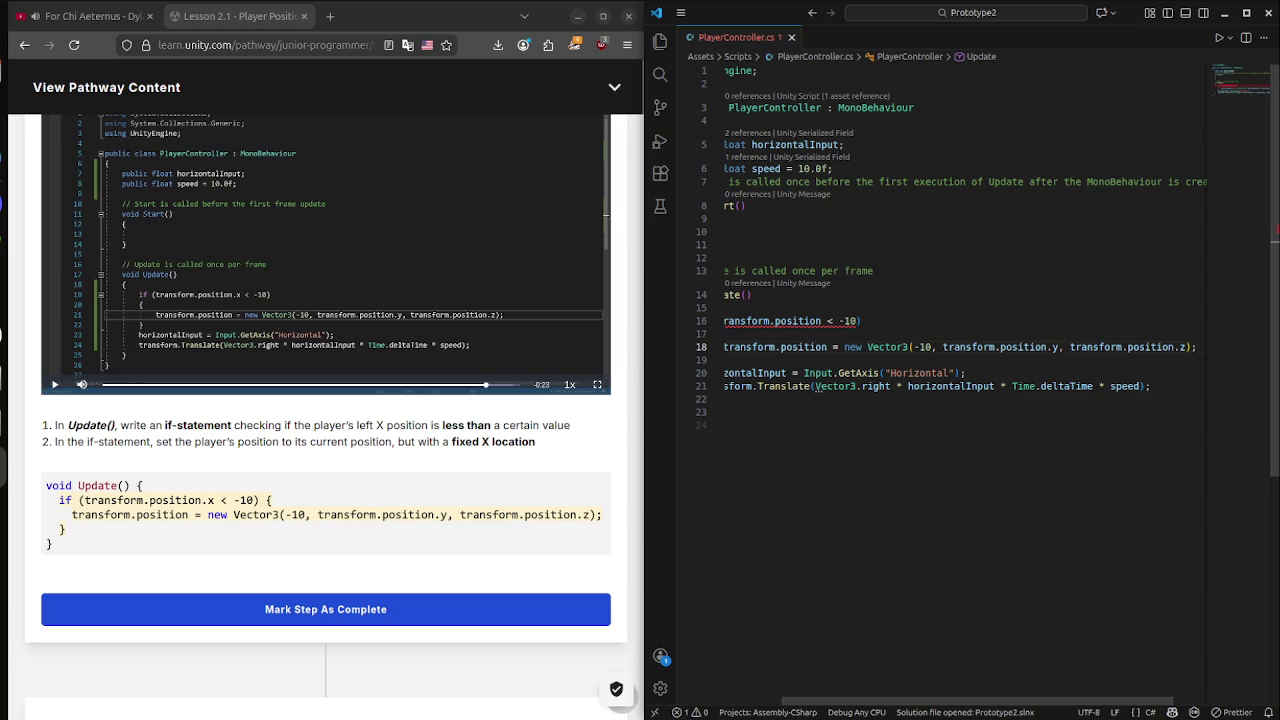
Mark the lesson step complete, then change the condition to transform.position.x < -10 and save.
scroll(326, 515, "down", 1)
left_click(326, 515)
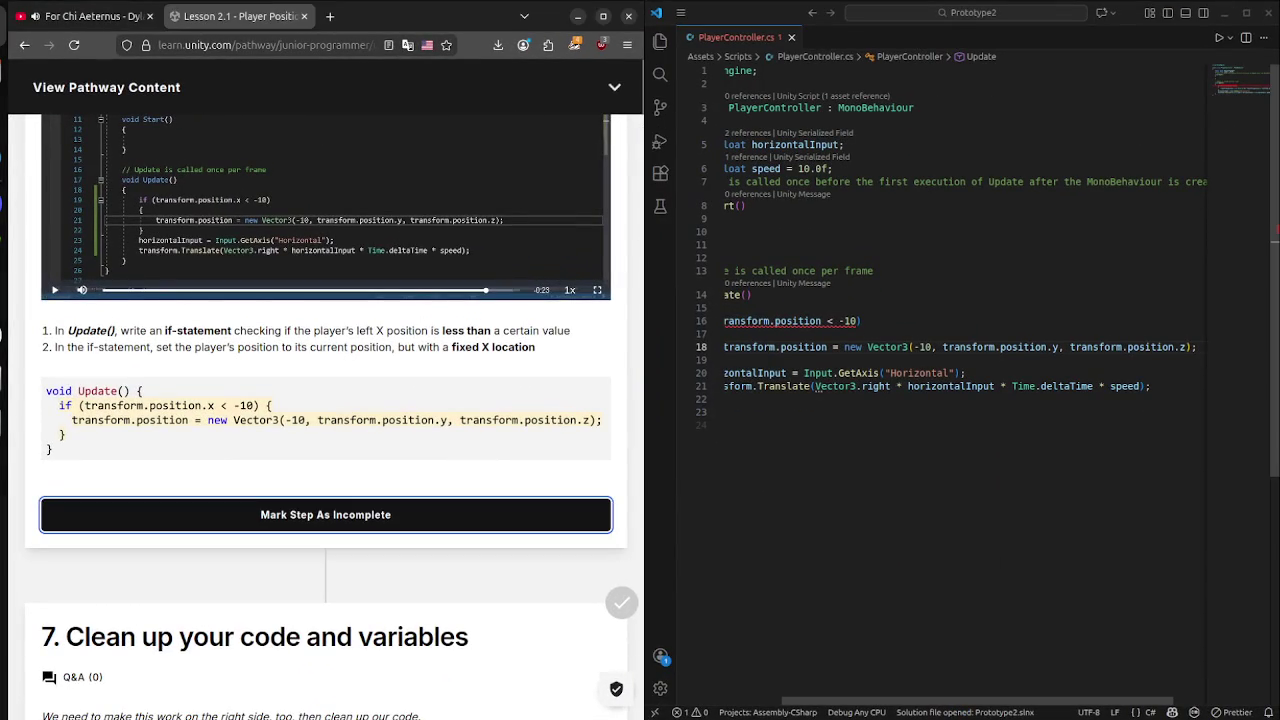
key("Home")
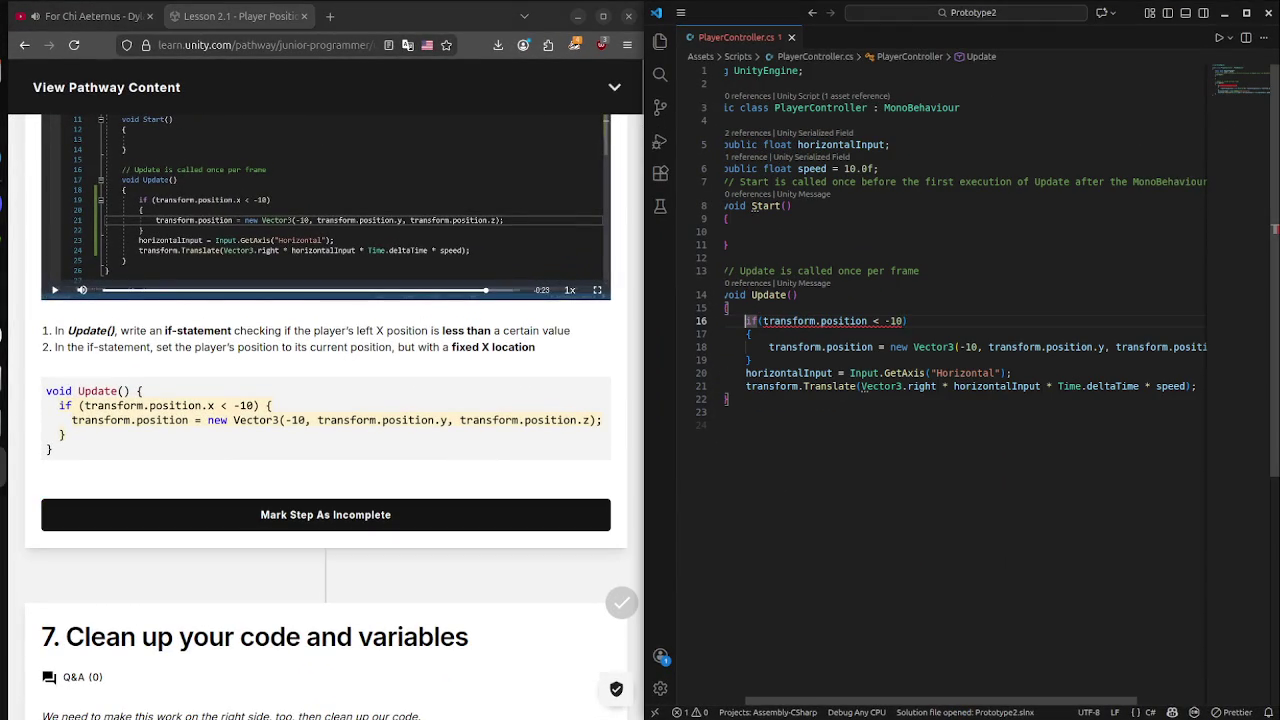
key("Right")
key("Right")
key("Right")
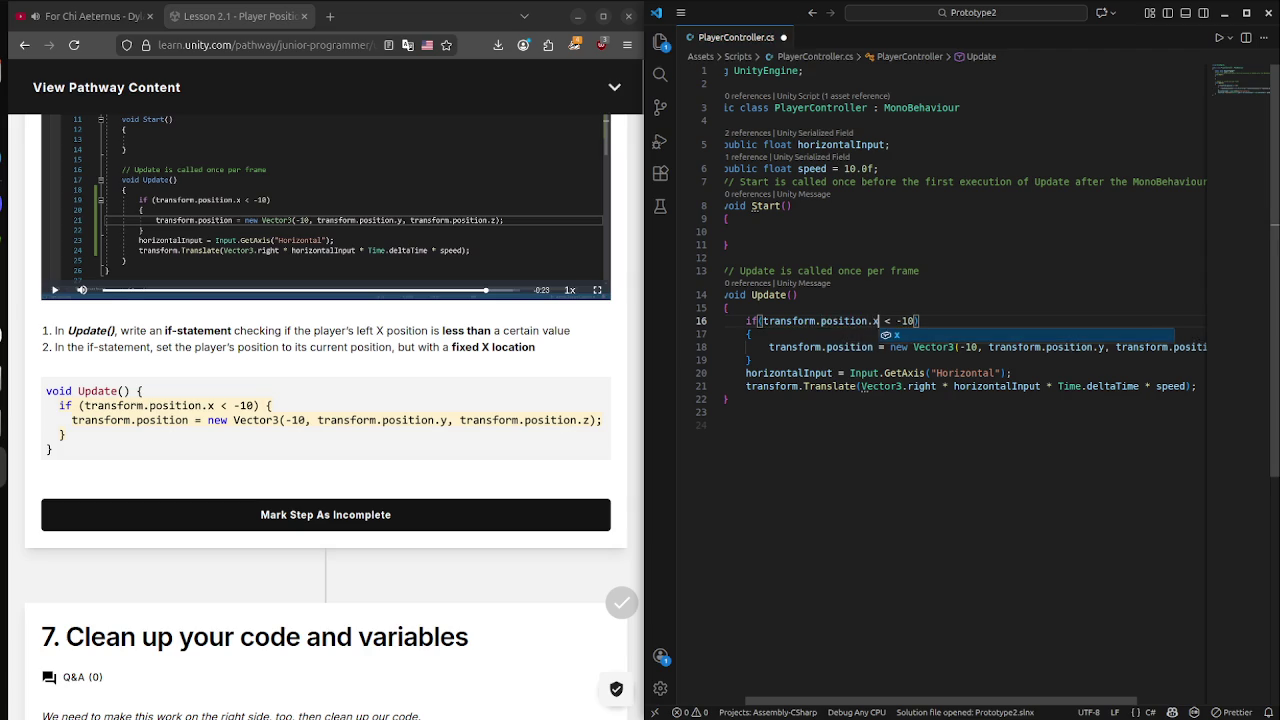
key("ctrl+shift+k")
key("ctrl+z")
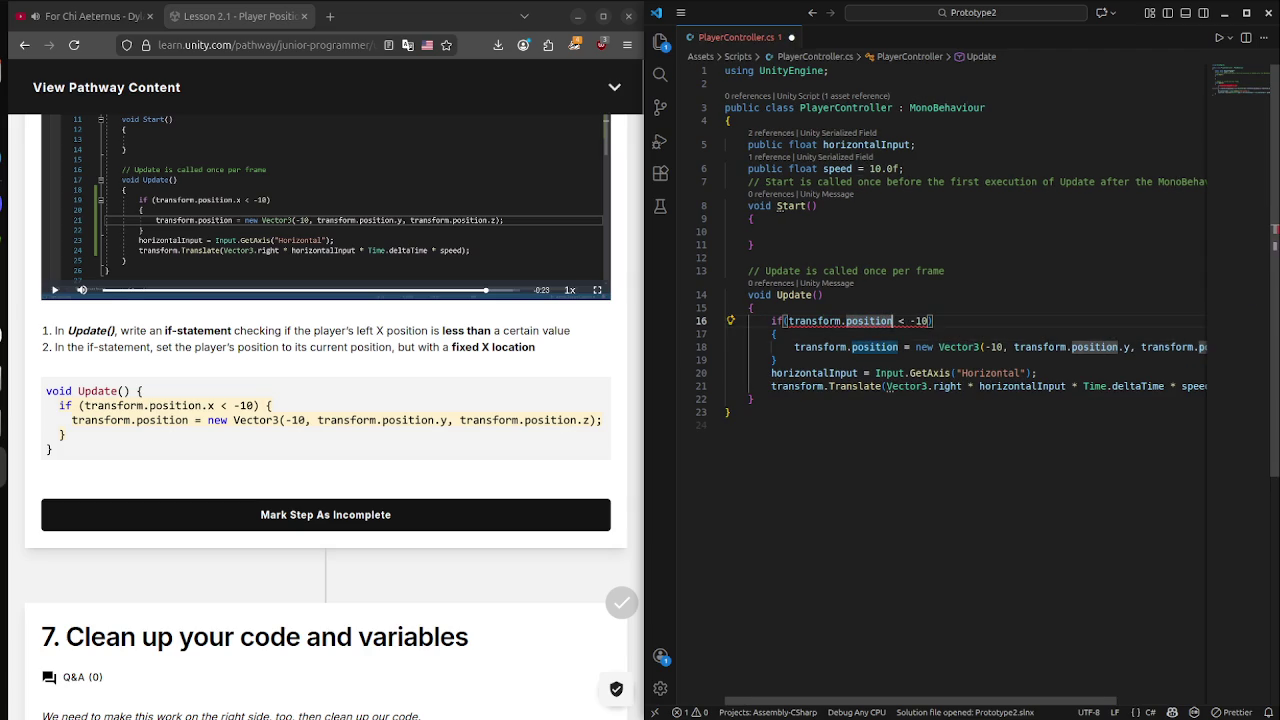
key("Right")
type(".x")
key("ctrl+s")
key("super")
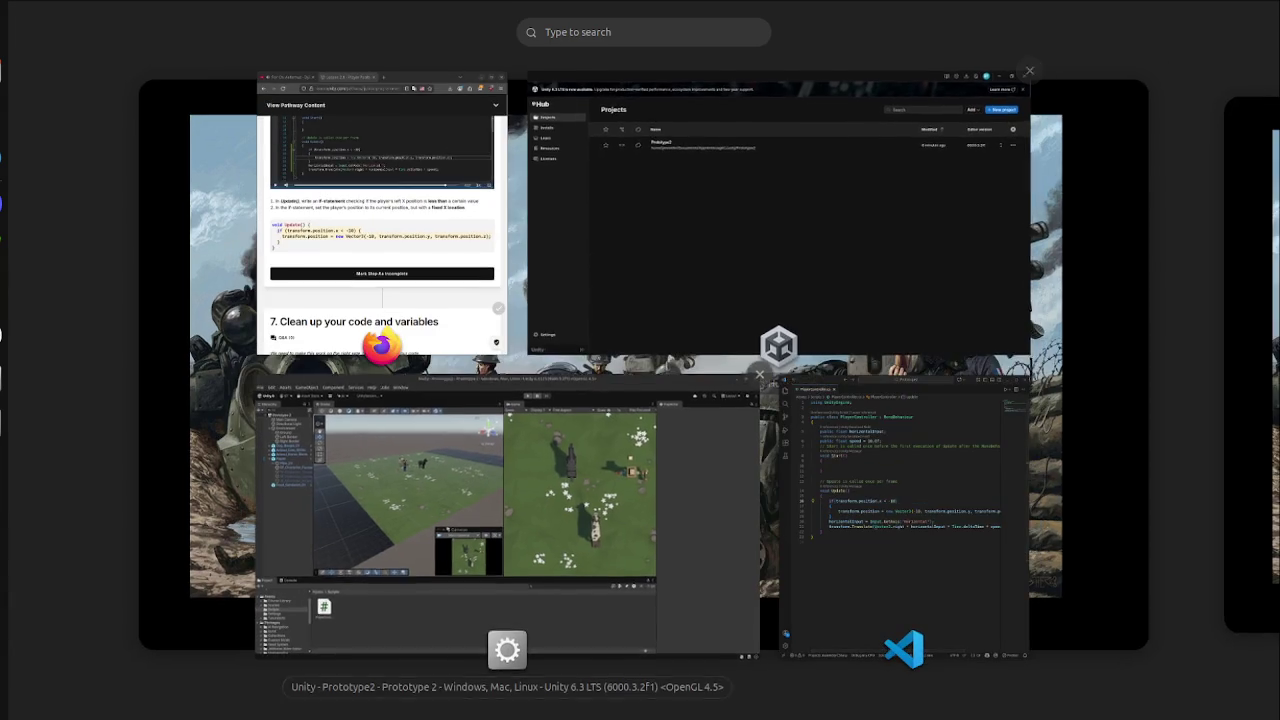
Play-test in Unity, steering with arrow keys and checking Player's Position X stays near -10.
left_click(395, 490)
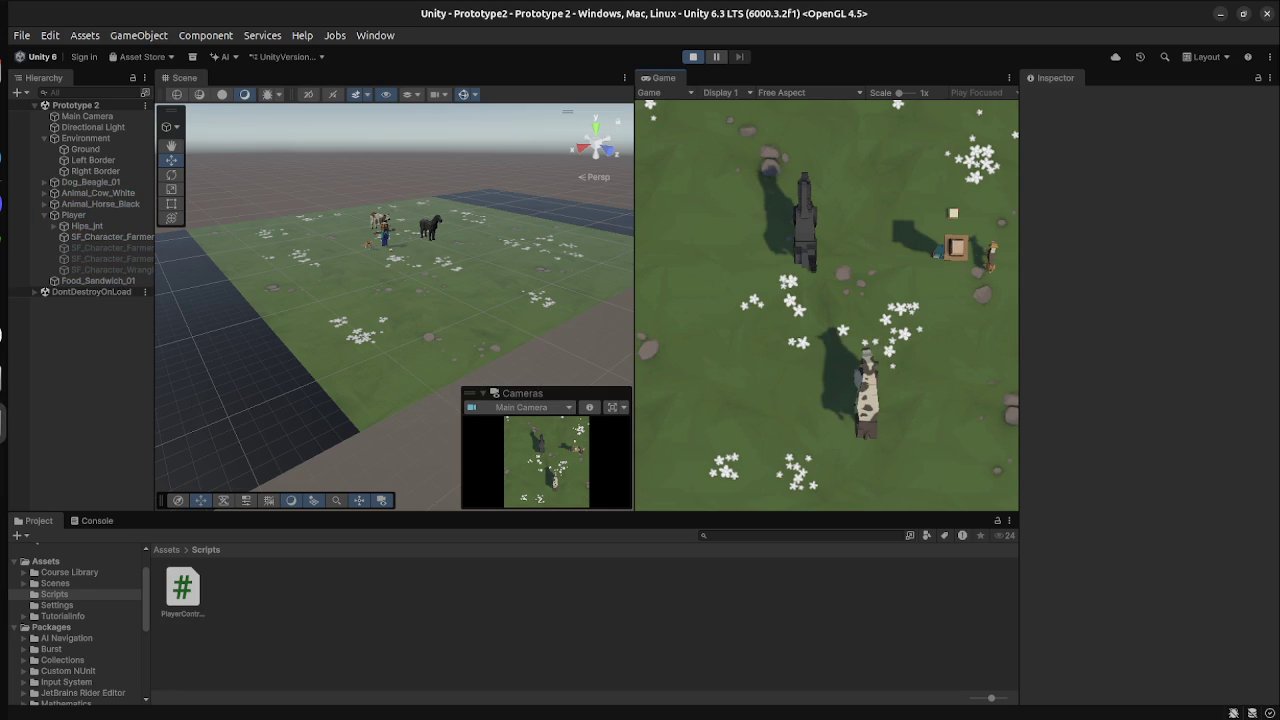
key("Right")
key("Right")
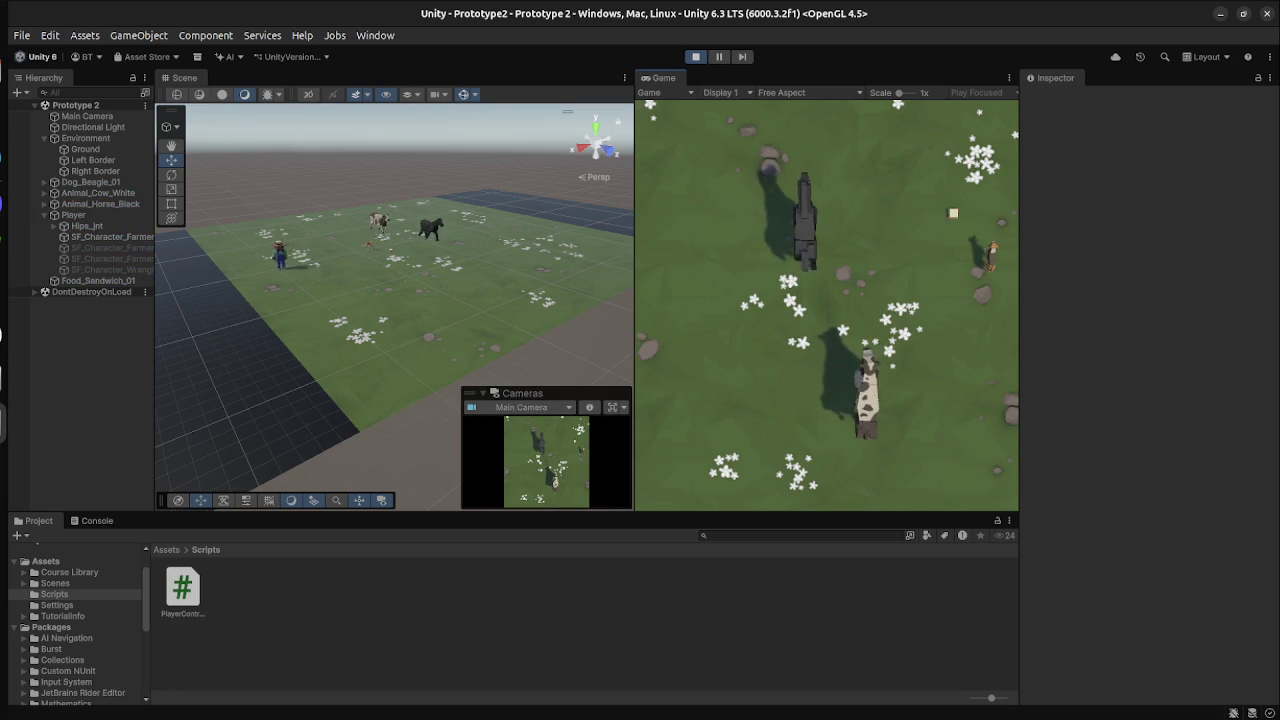
key("Right")
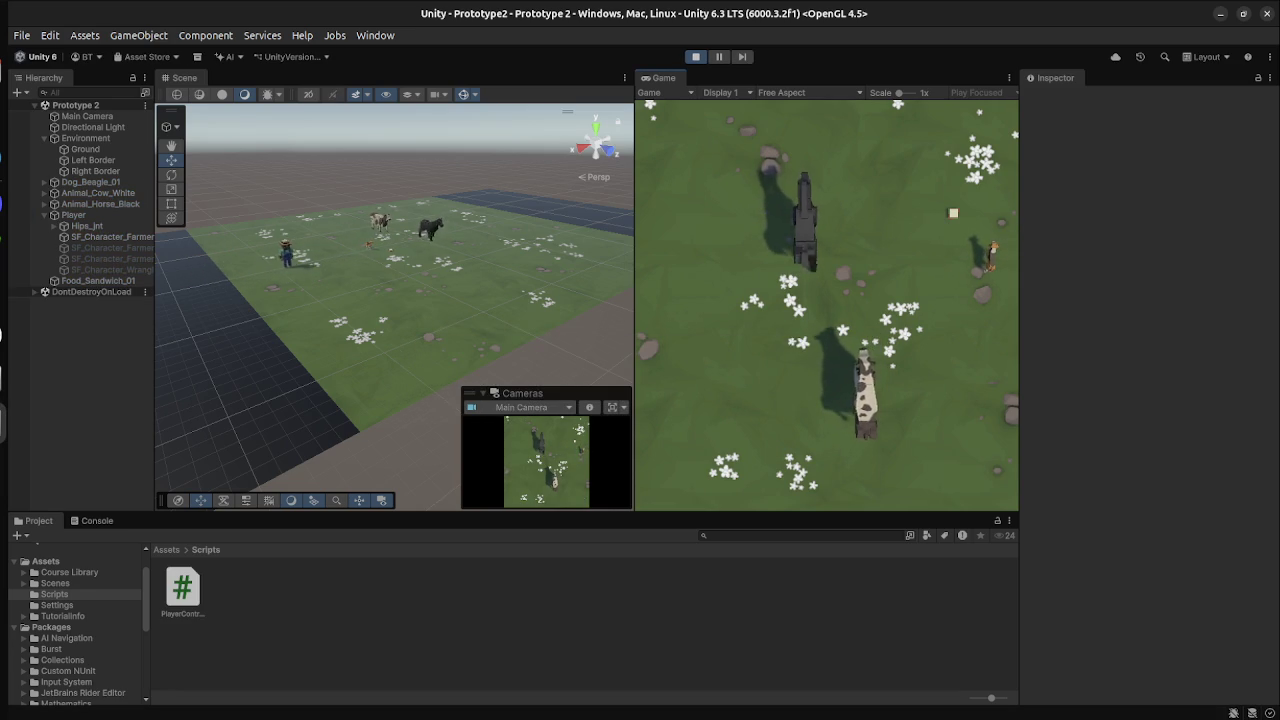
key("Right")
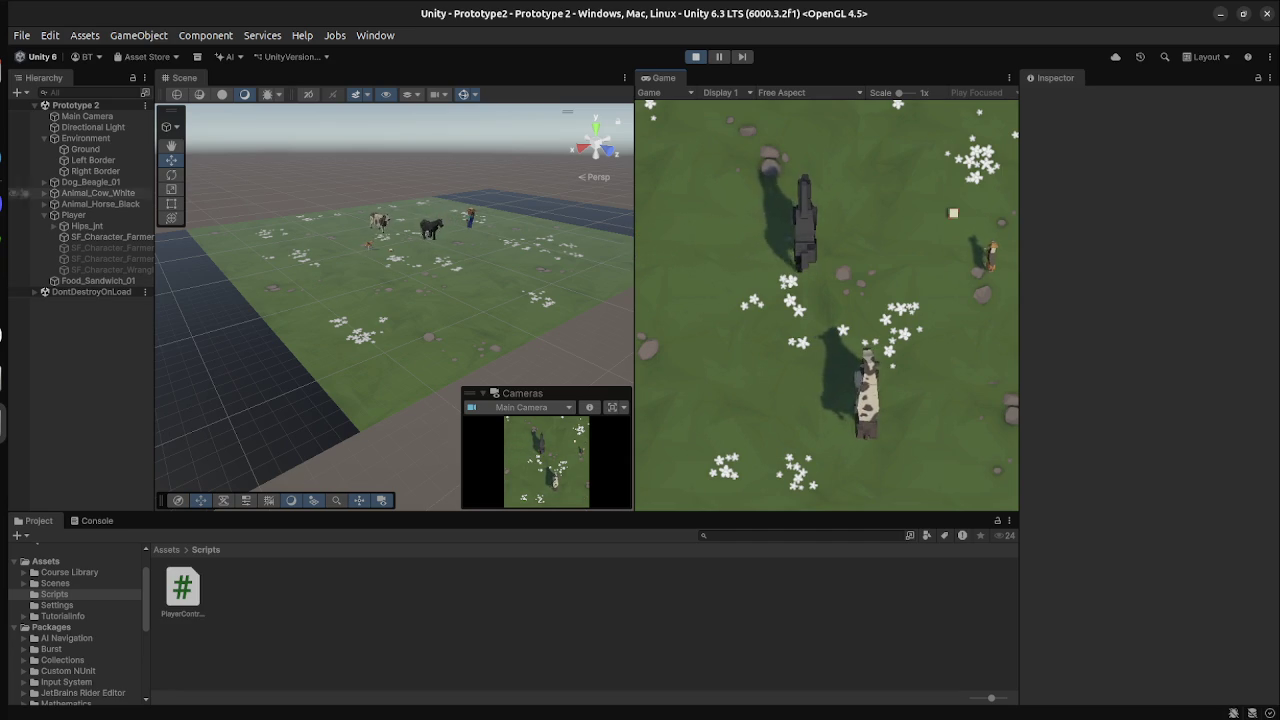
left_click(73, 215)
key("Left")
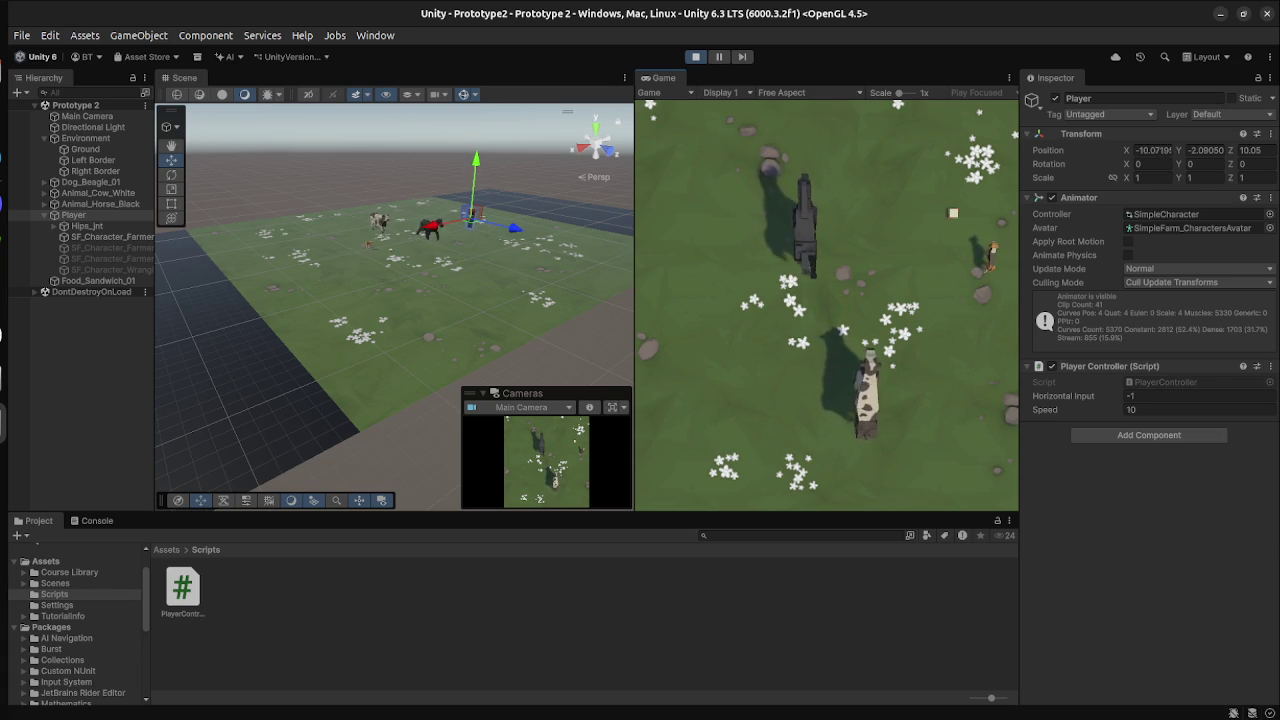
key("Right")
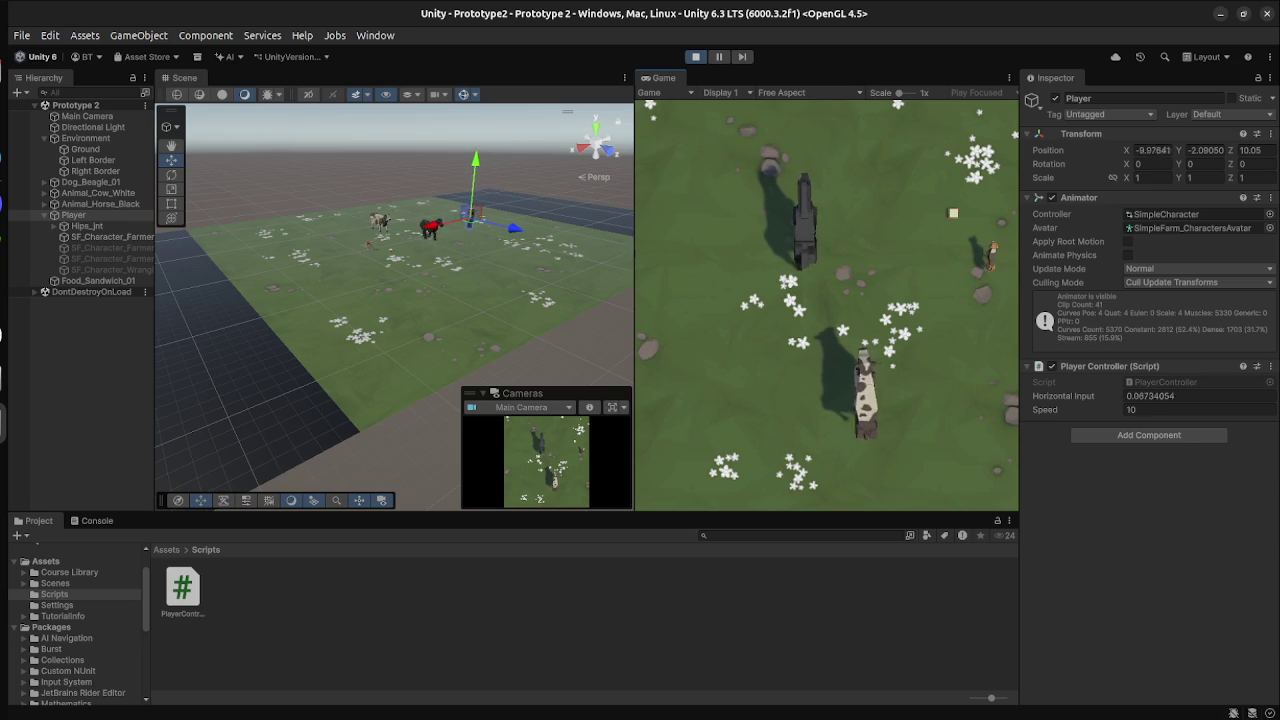
key("super")
Change the Vector3 reset value on line 18 from -10 to -20.
left_click(900, 500)
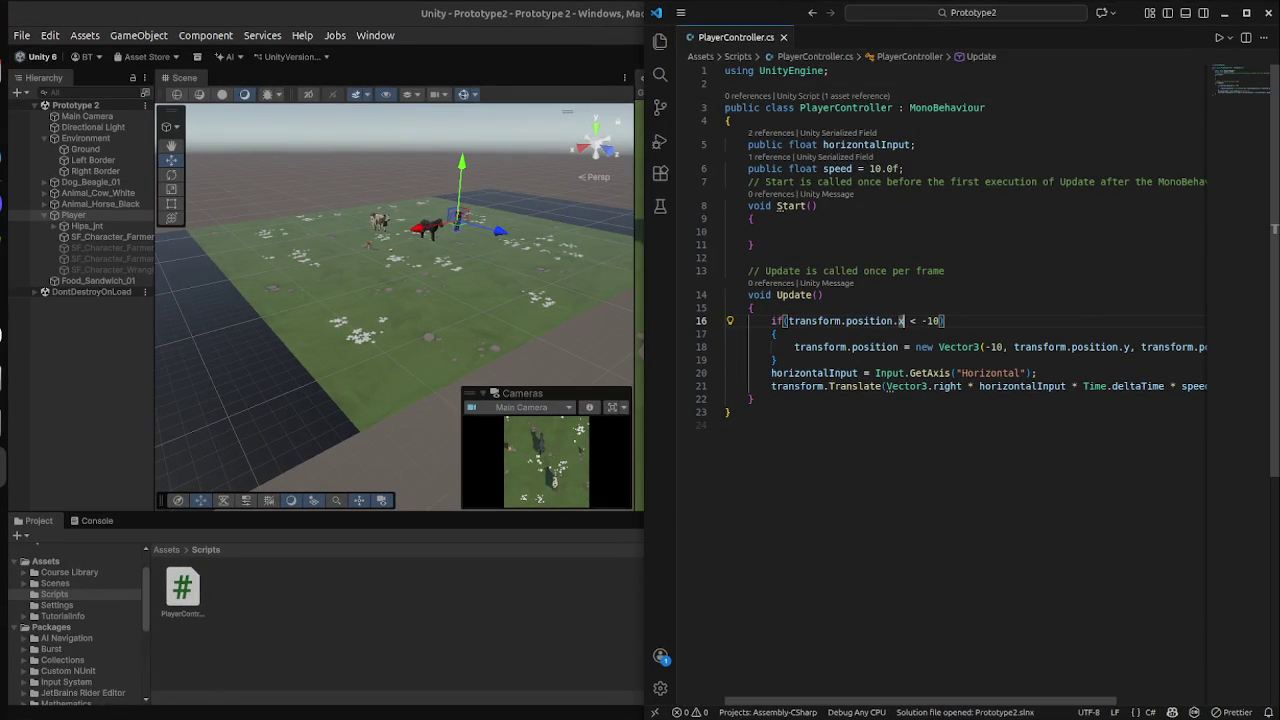
scroll(960, 380, "right", 2)
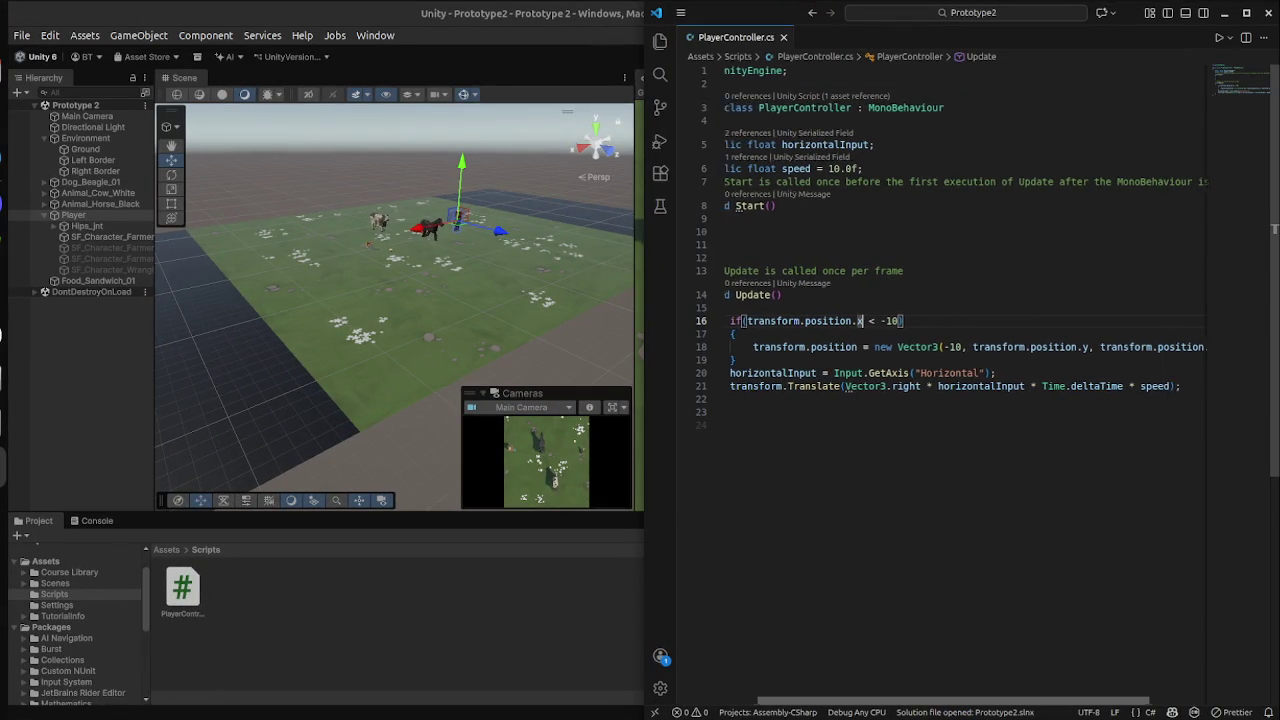
scroll(960, 380, "right", 1)
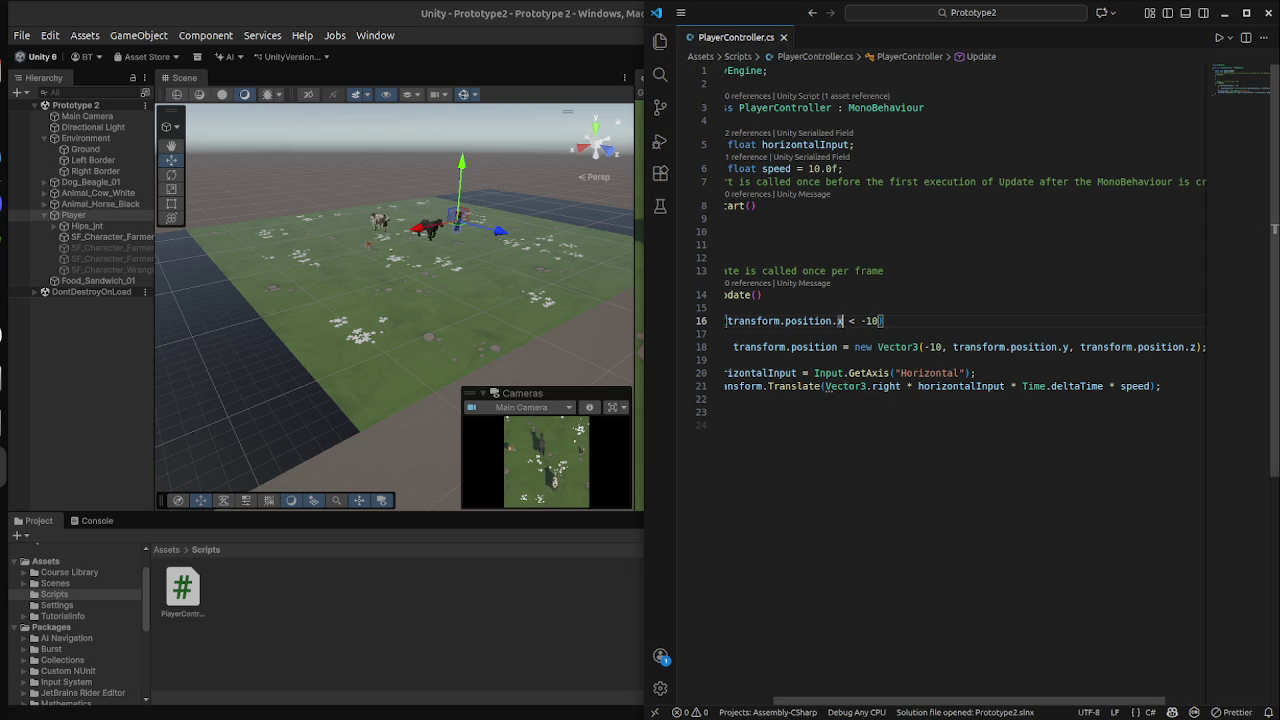
mouse_move(842, 321)
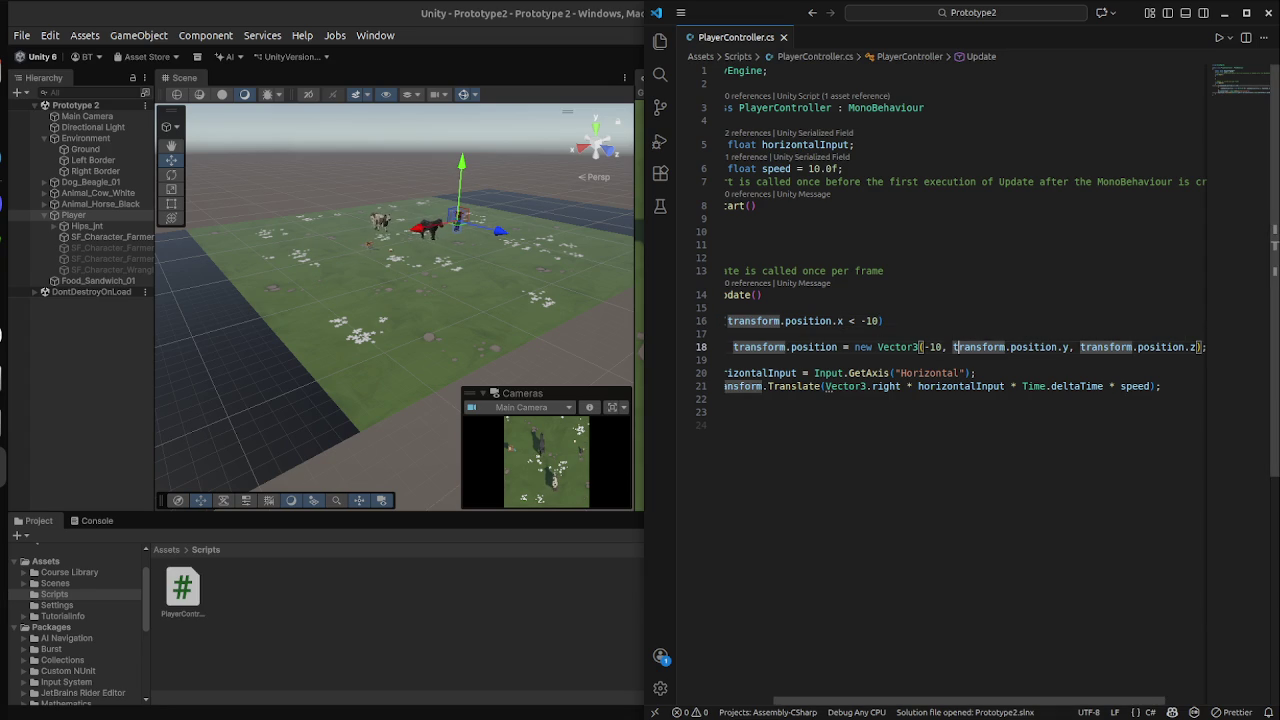
left_click(1200, 347)
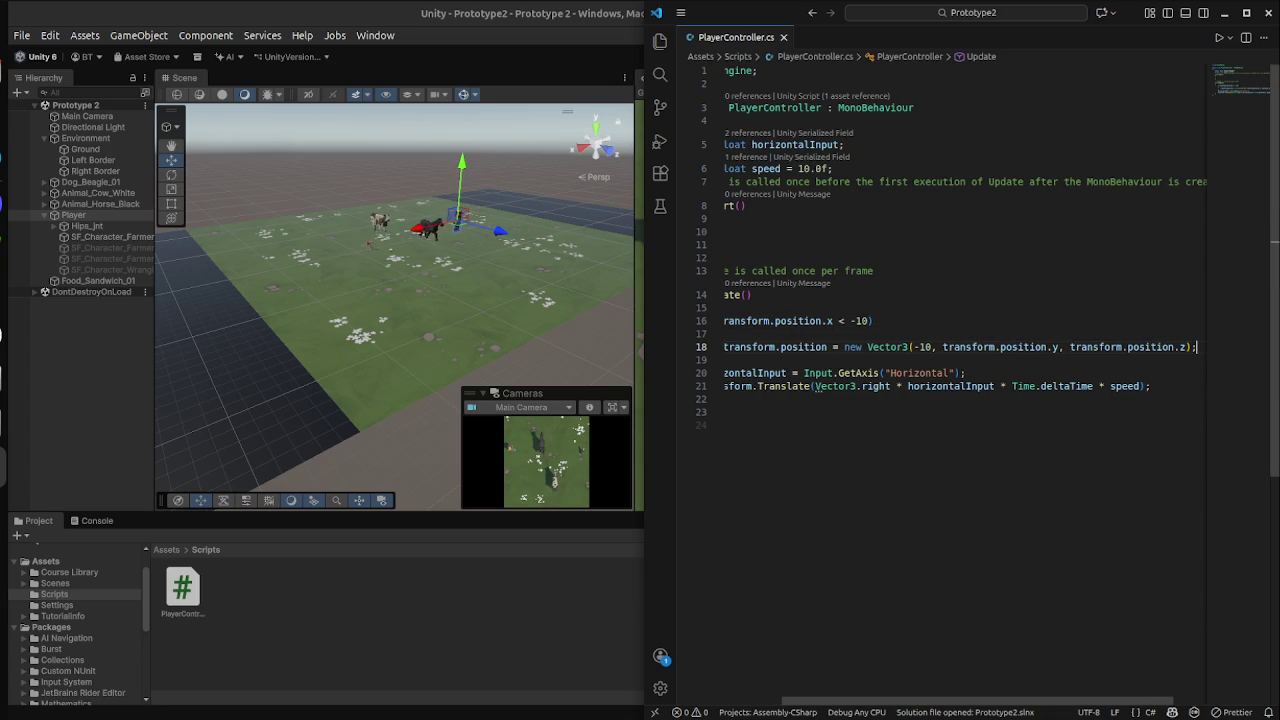
key("Return")
key("BackSpace")
key("BackSpace")
key("BackSpace")
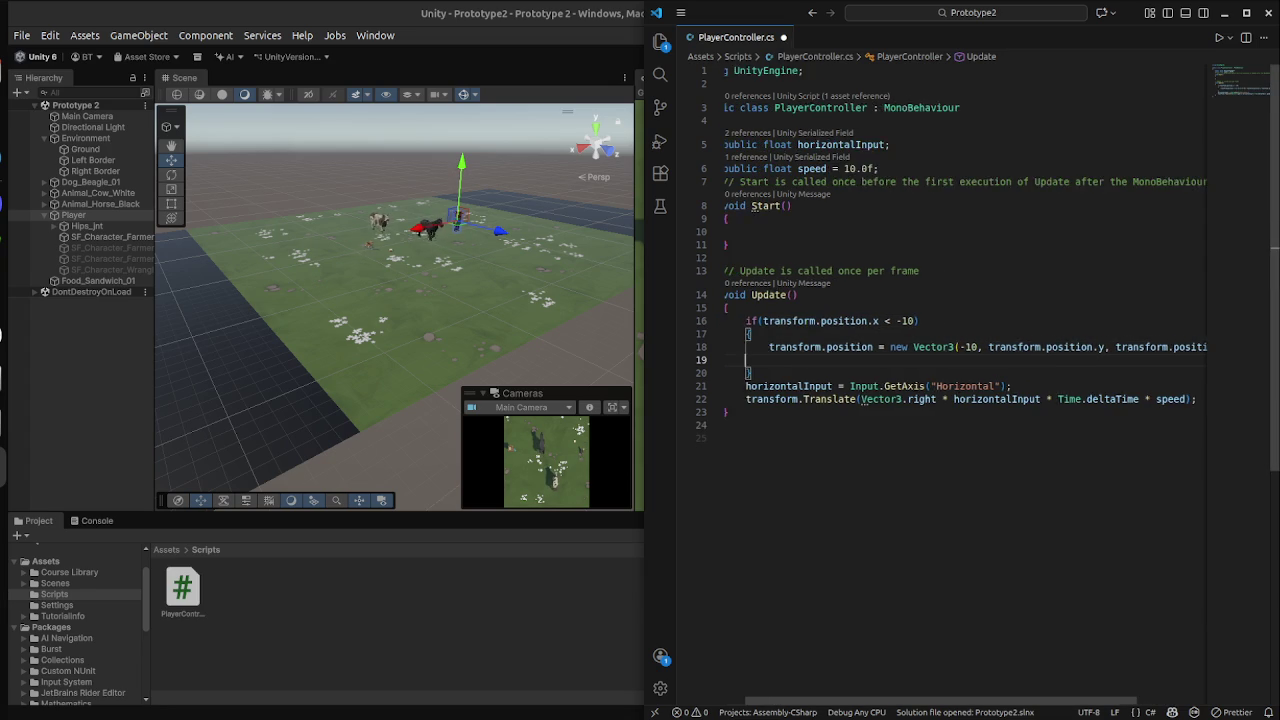
left_click(1191, 347)
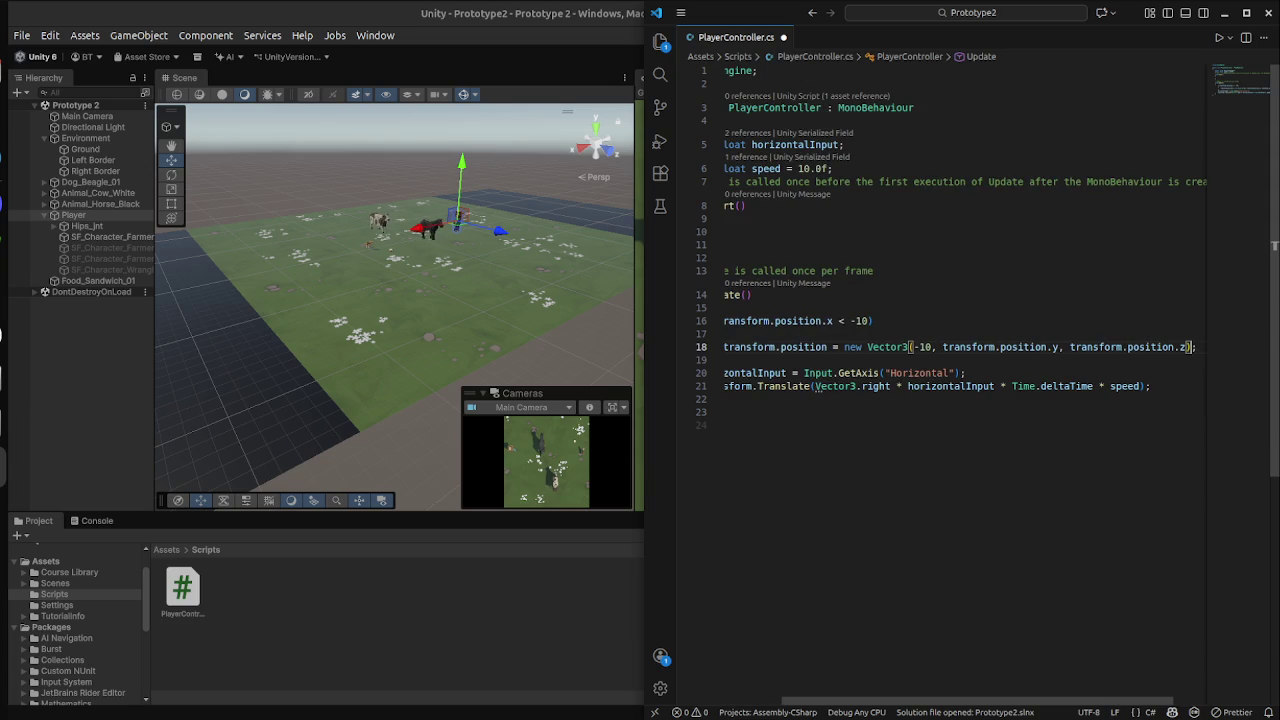
key("ctrl+Left")
key("ctrl+Left")
key("ctrl+Left")
key("ctrl+Left")
key("ctrl+Left")
key("ctrl+Left")
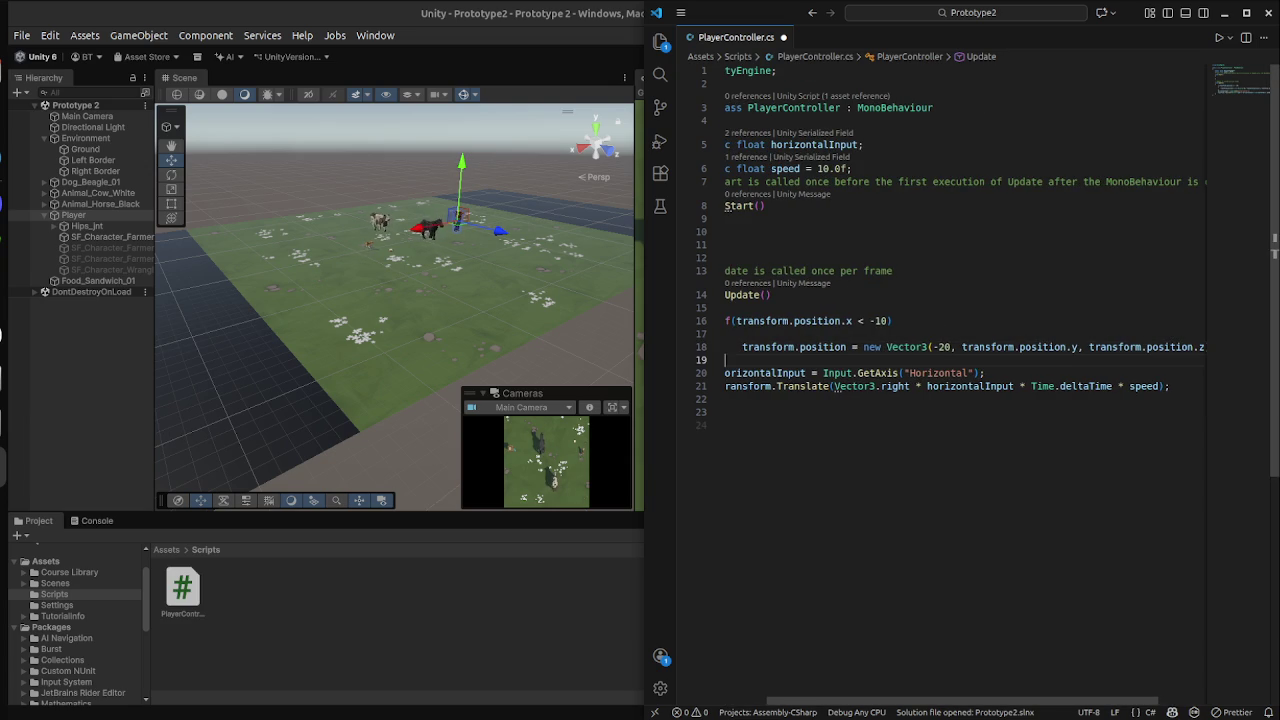
Open a new line below the if-block and begin a second check, if(transform.position.x > 20).
key("Down")
key("Home")
key("Home")
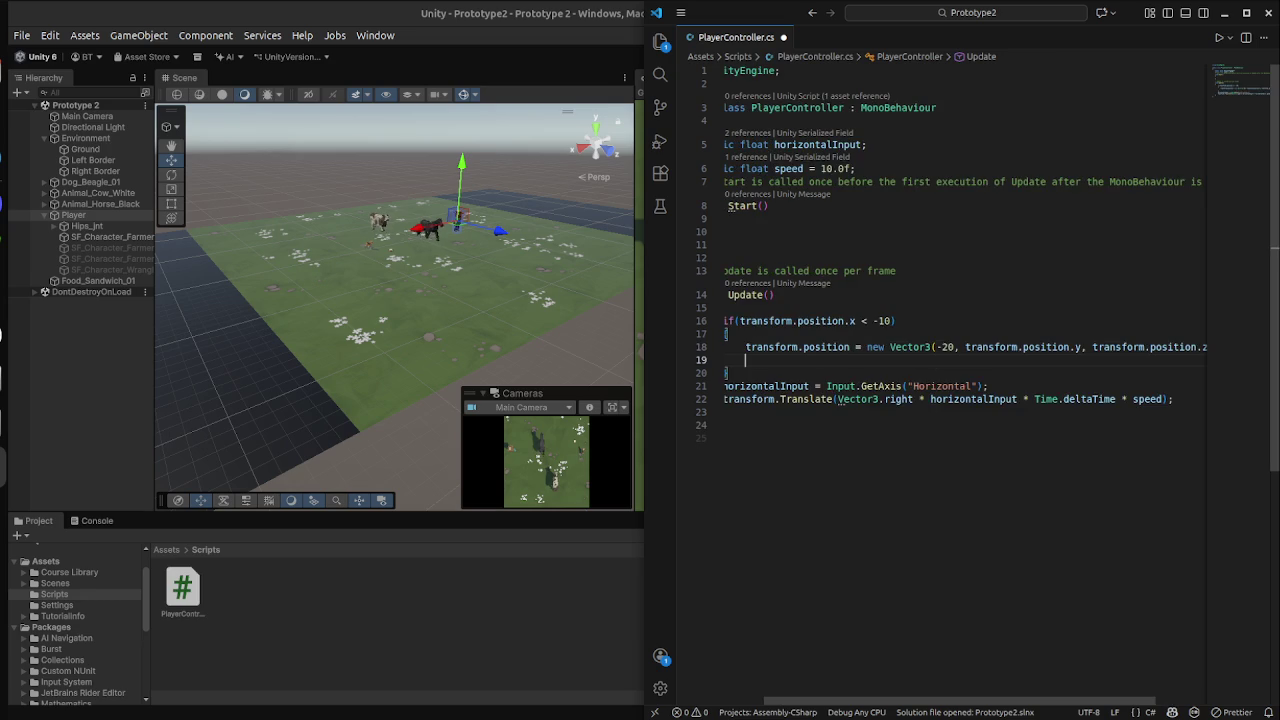
key("Return")
key("Up")
key("ctrl+z")
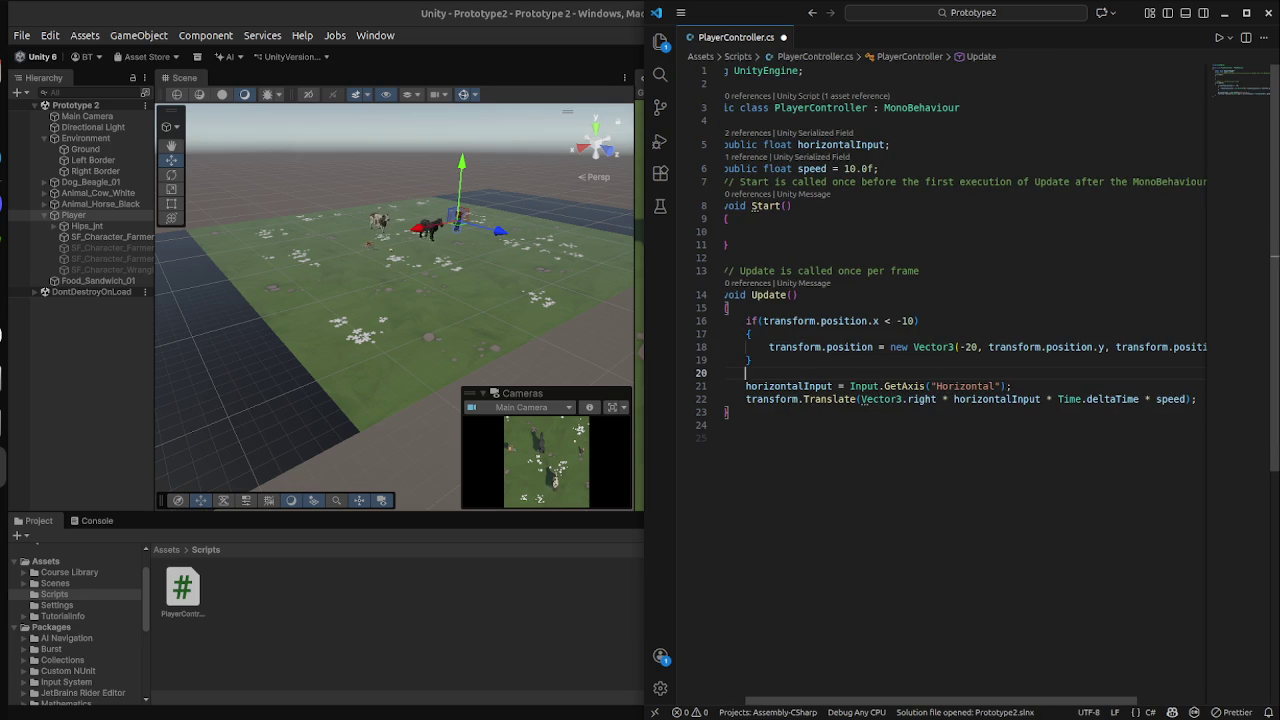
type("if")
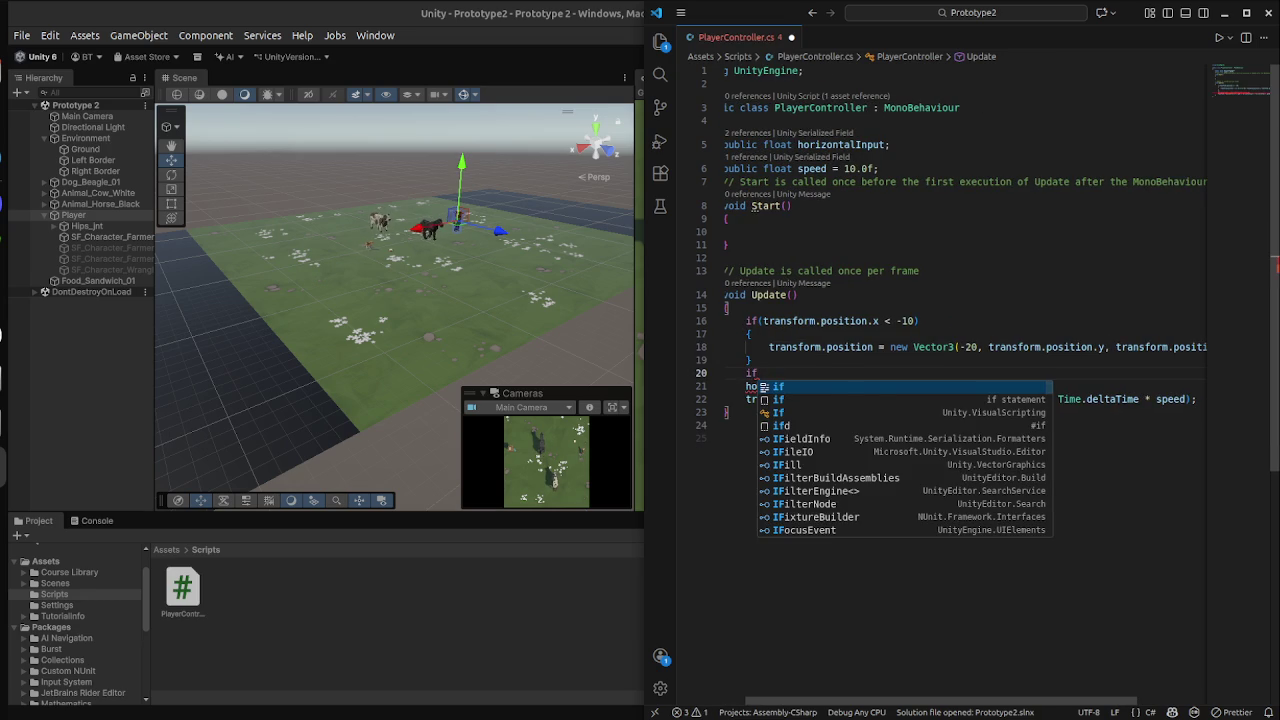
type("(transform.")
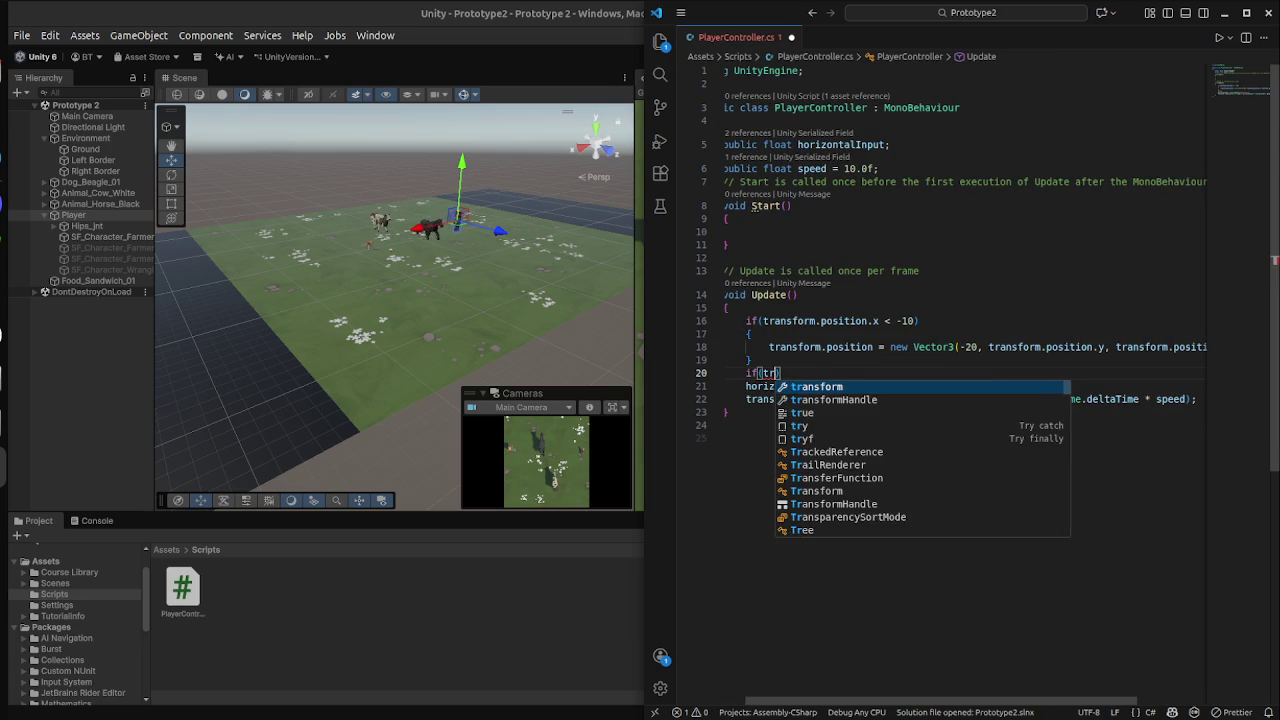
type("position.")
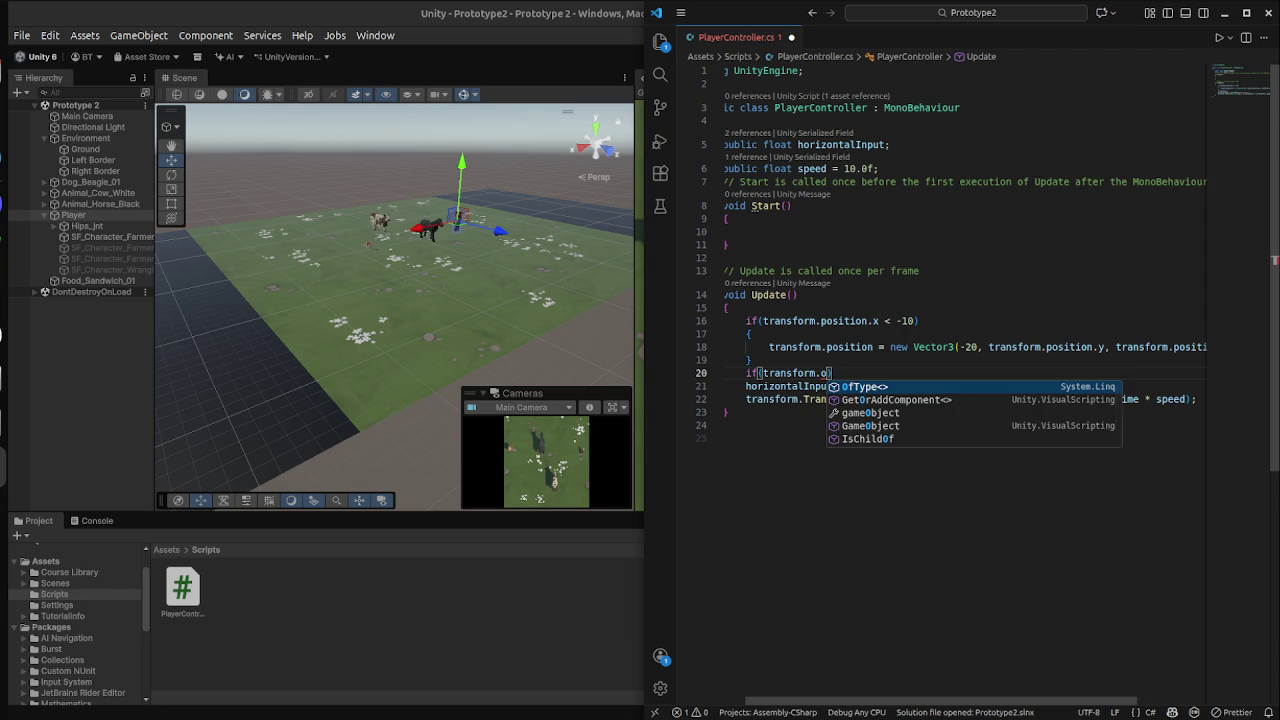
type("x ")
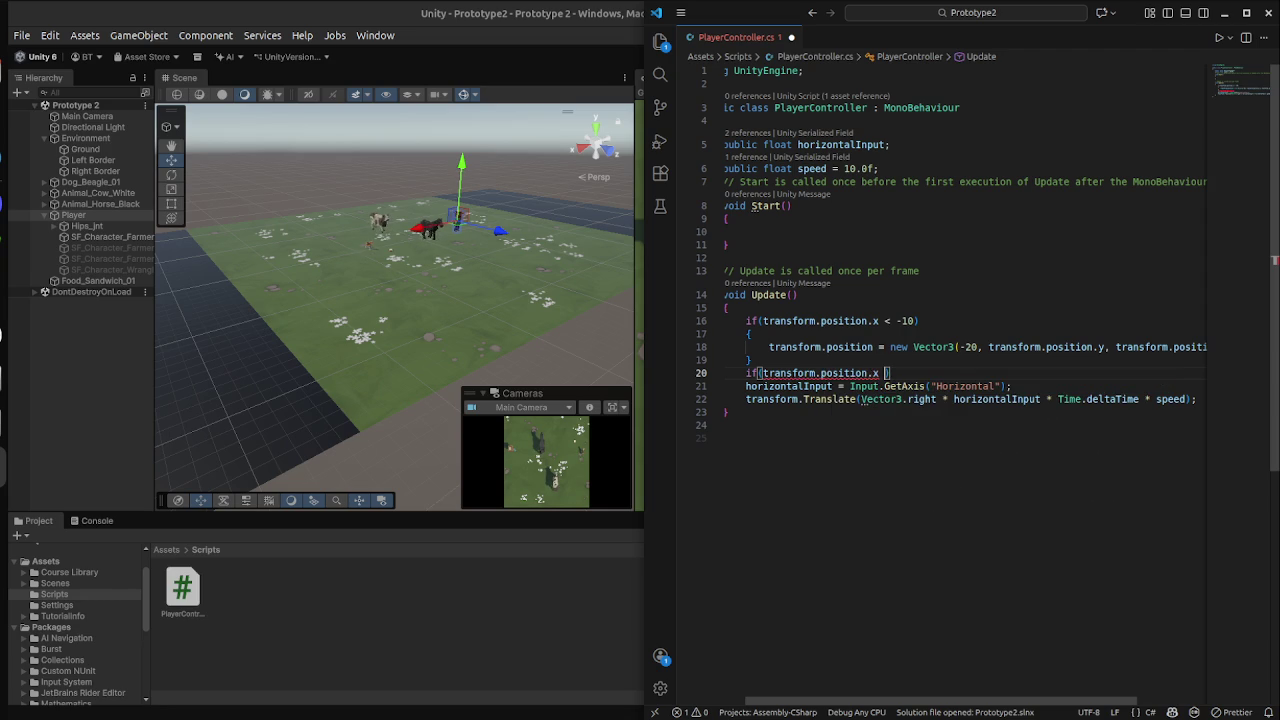
type("> 20")
Add a line under the right-side condition, removing empty line 17 and fixing indentation.
key("Up")
key("Up")
key("Up")
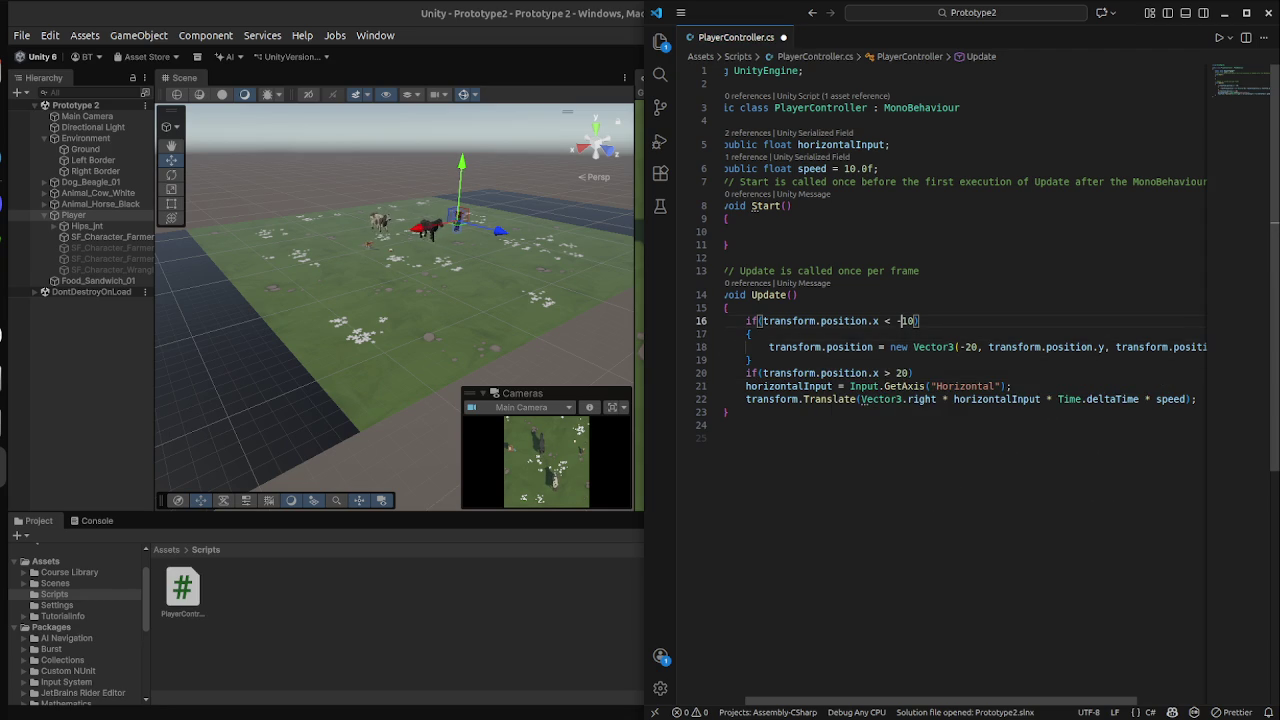
left_click(908, 373)
key("Return")
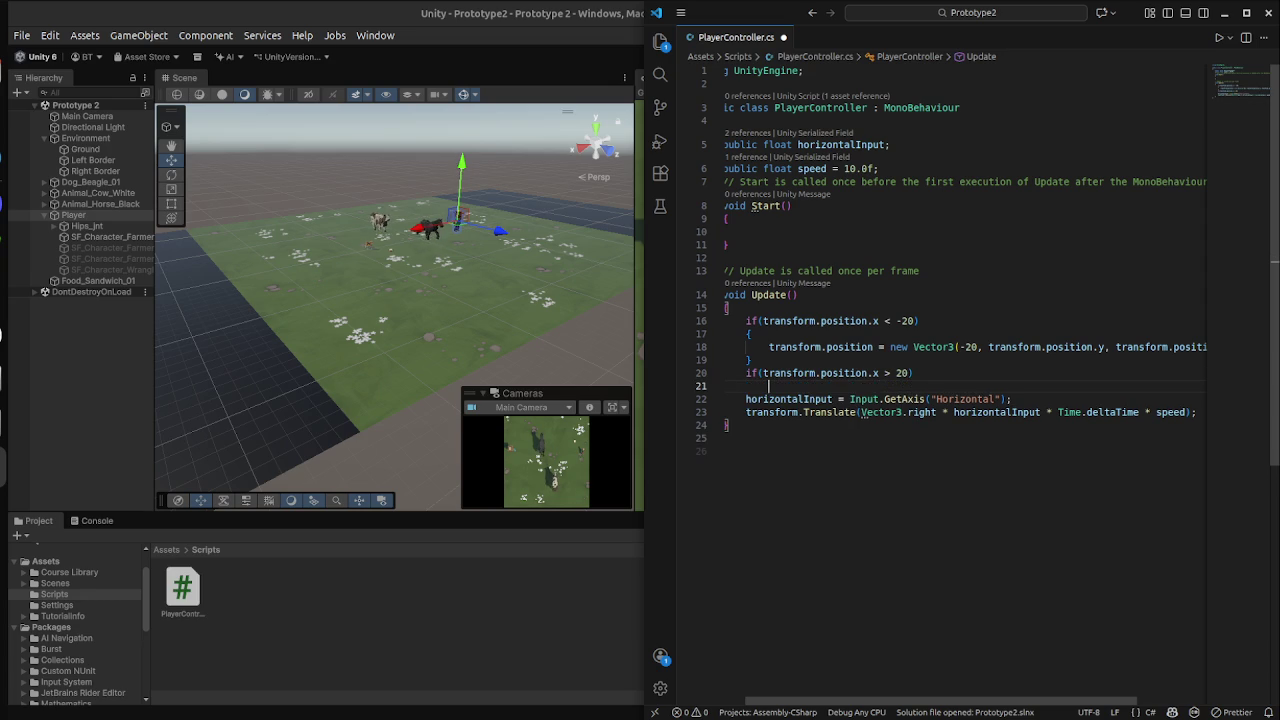
key("Home")
key("Up")
key("Up")
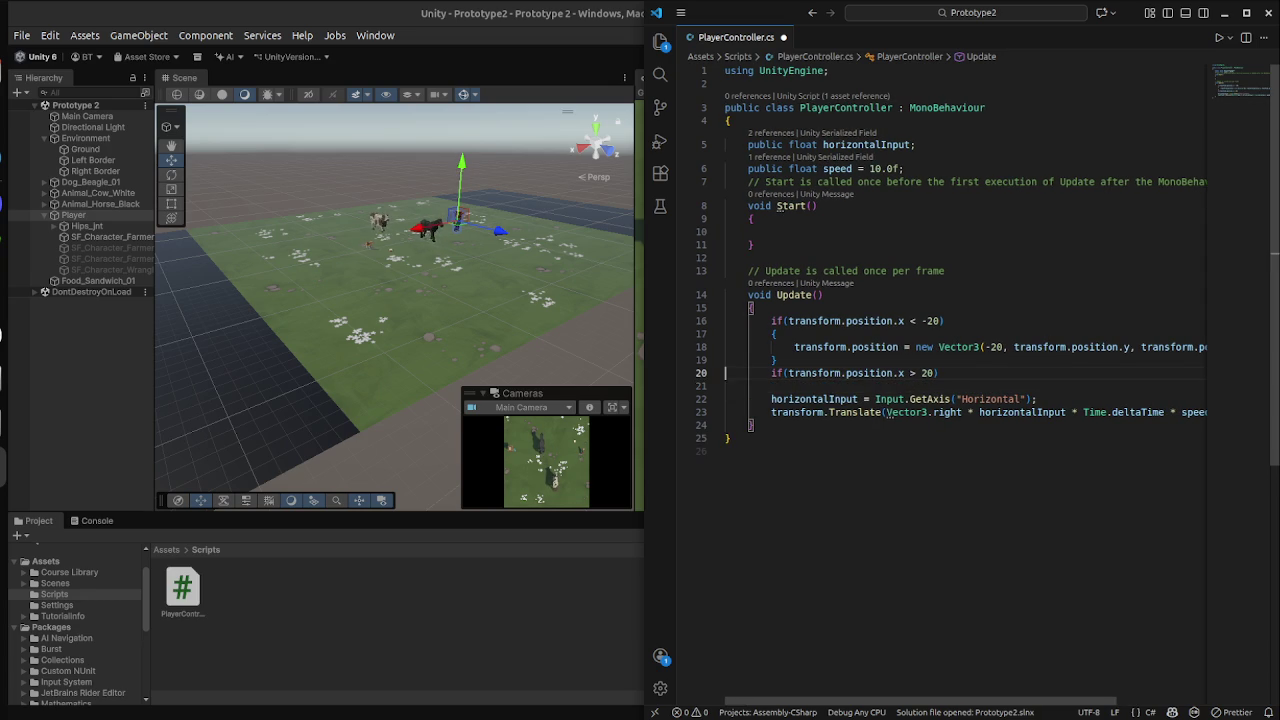
key("Up")
key("End")
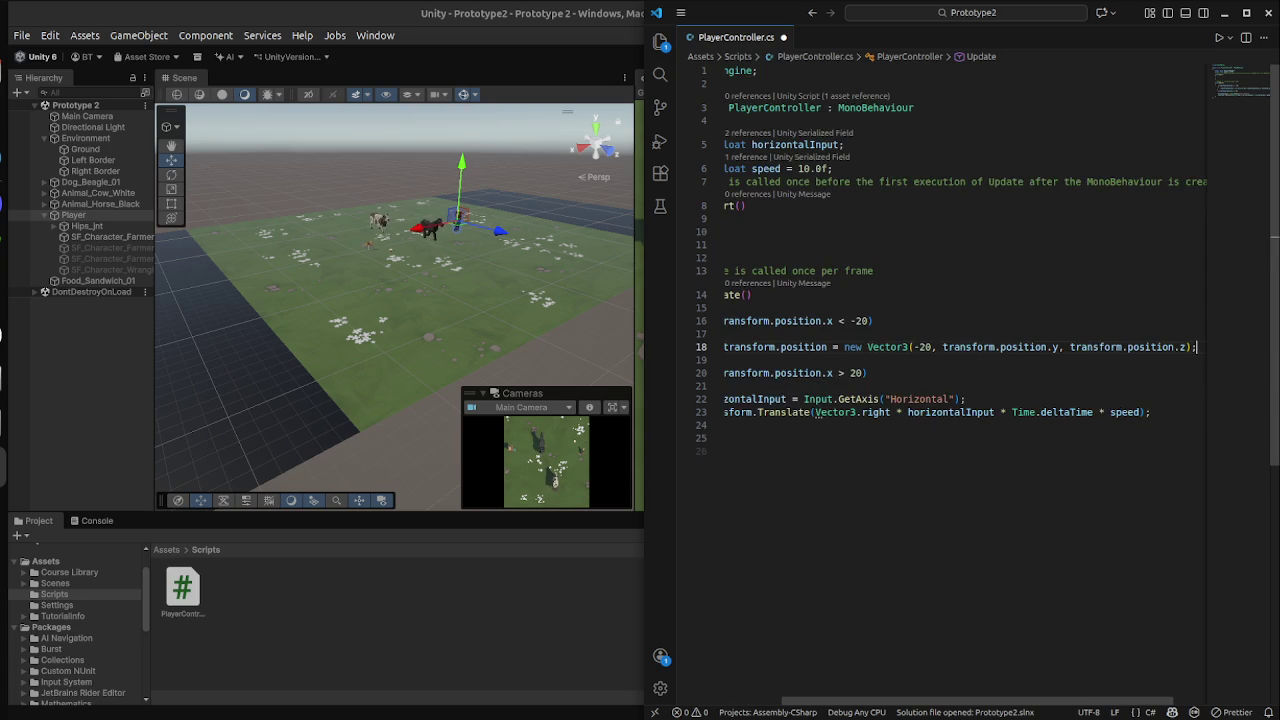
key("Down")
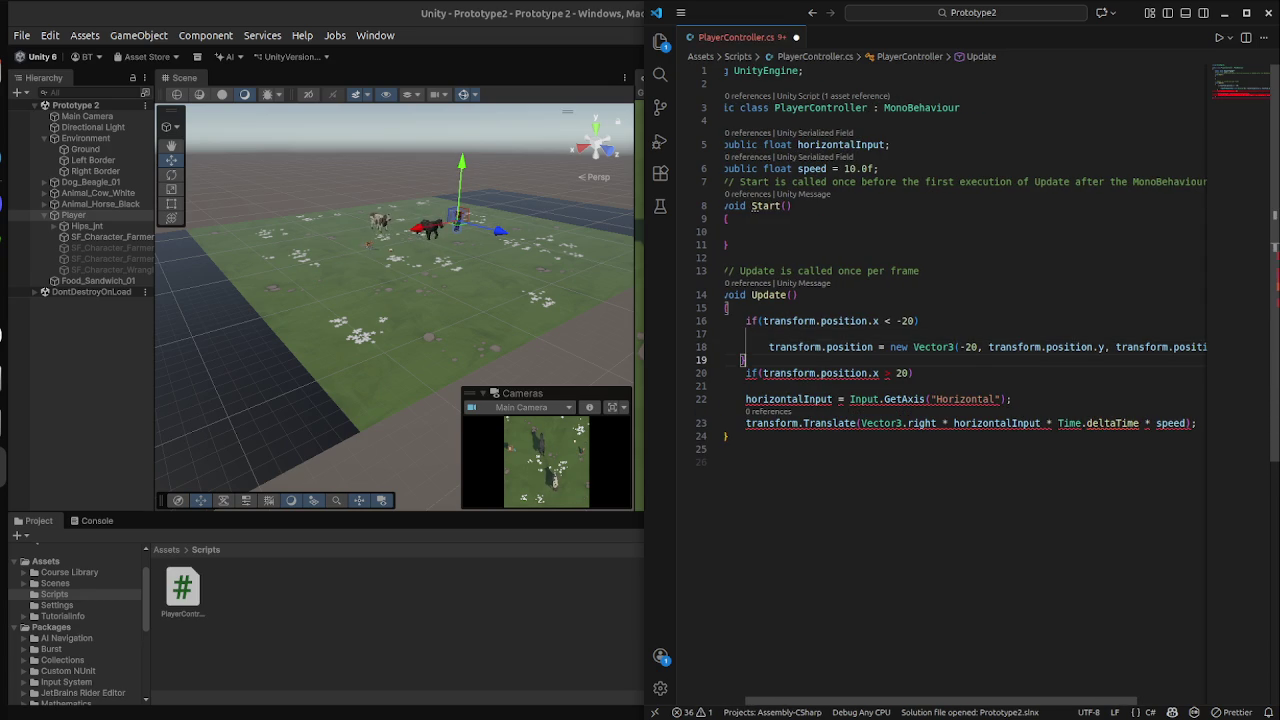
left_click(745, 333)
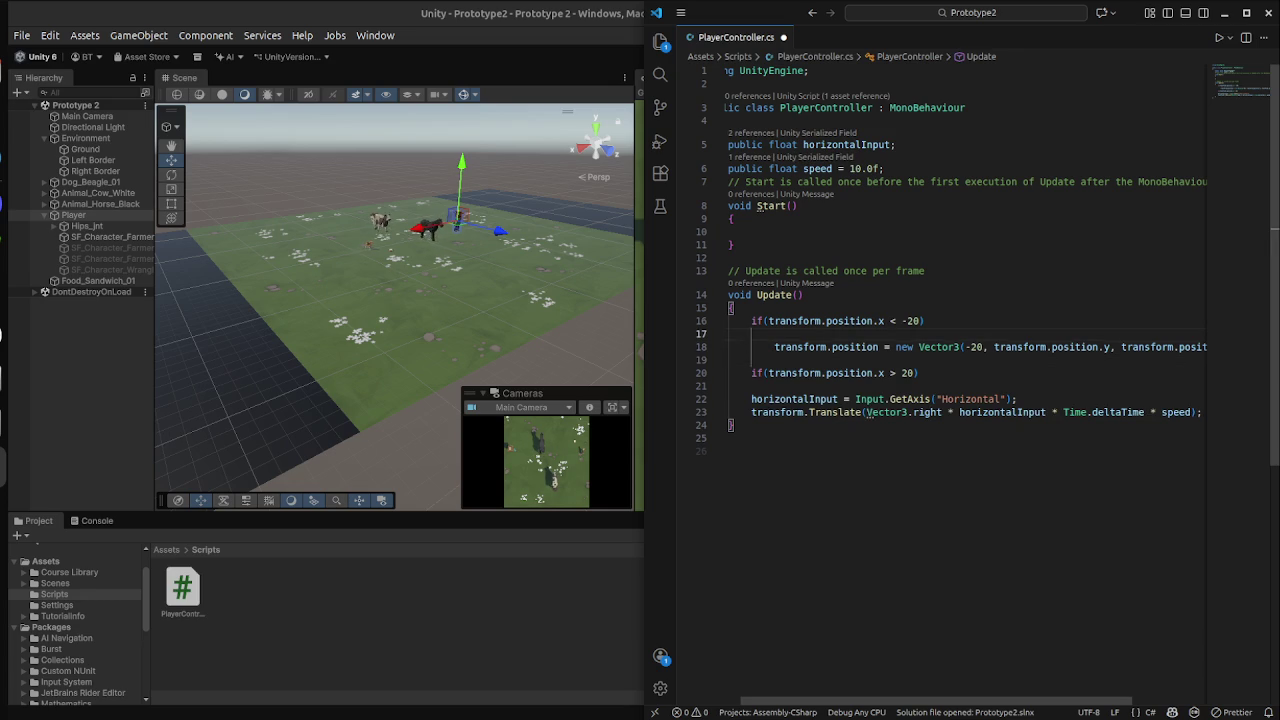
key("Delete")
key("BackSpace")
key("BackSpace")
key("BackSpace")
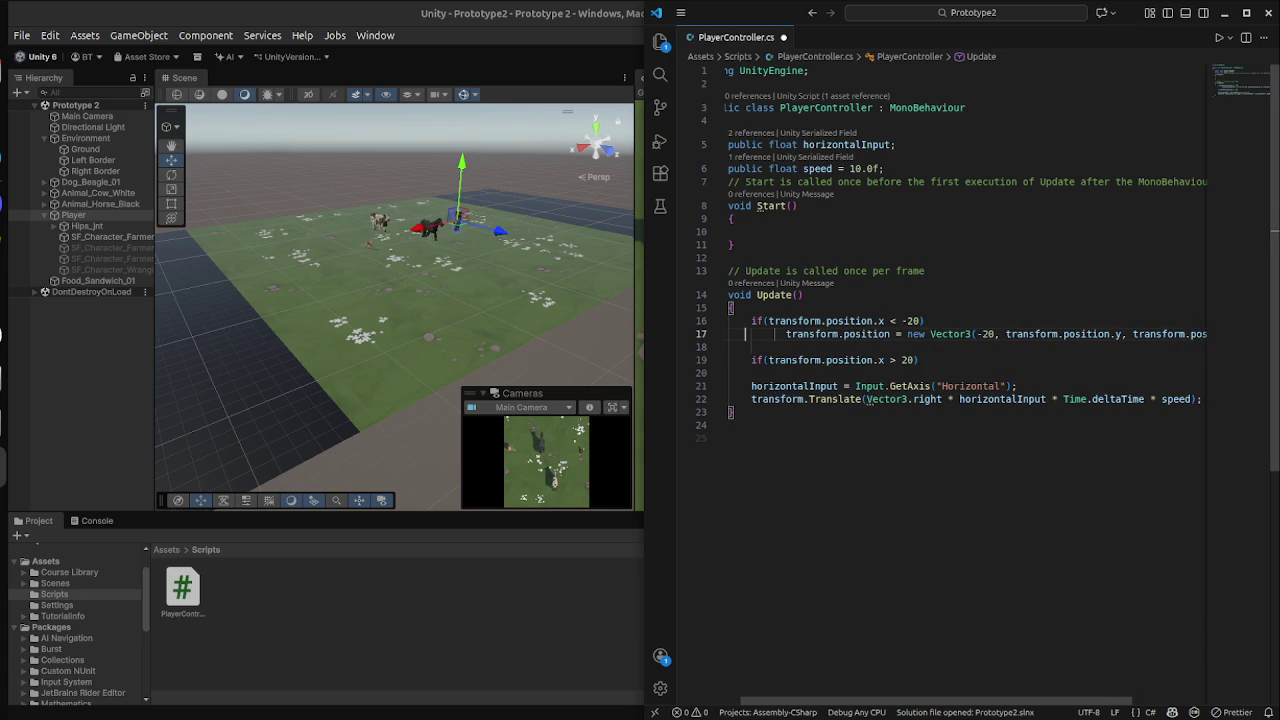
key("Down")
key("Down")
key("Down")
key("Tab")
Start the reset line with transform.position = new Vector3(20,.
type("transform.")
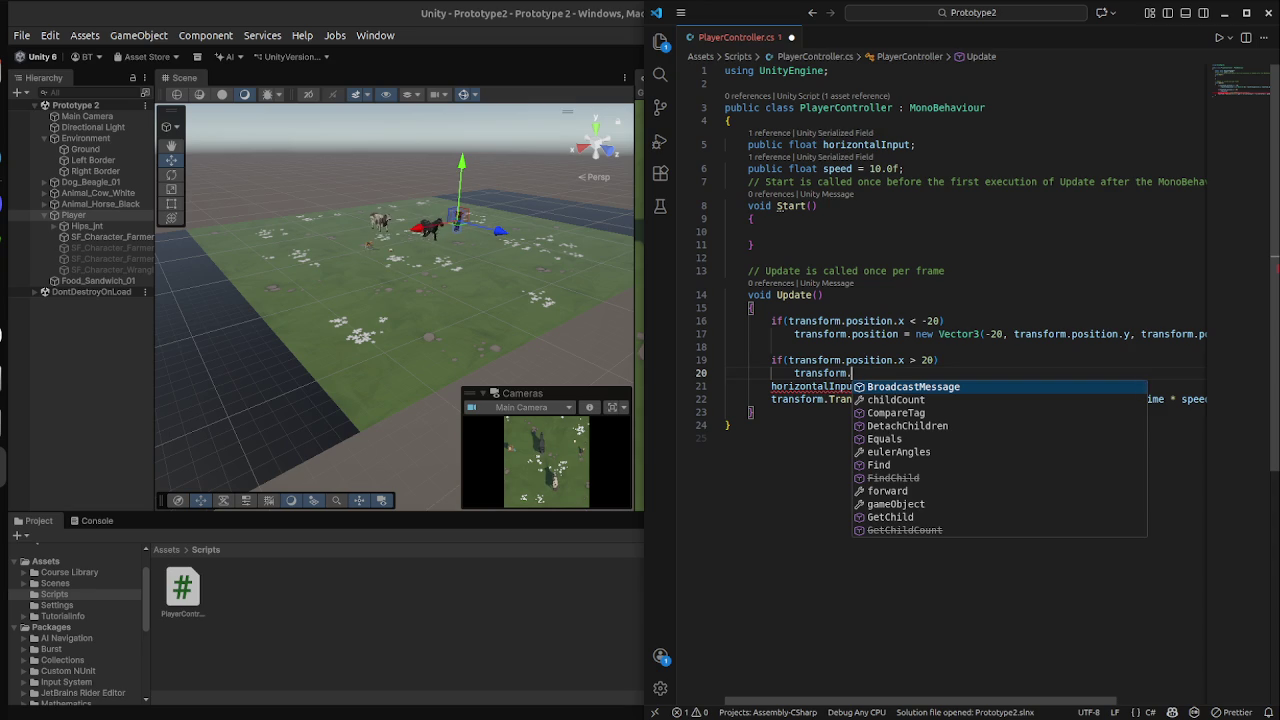
type("position")
key("Escape")
type(" = ")
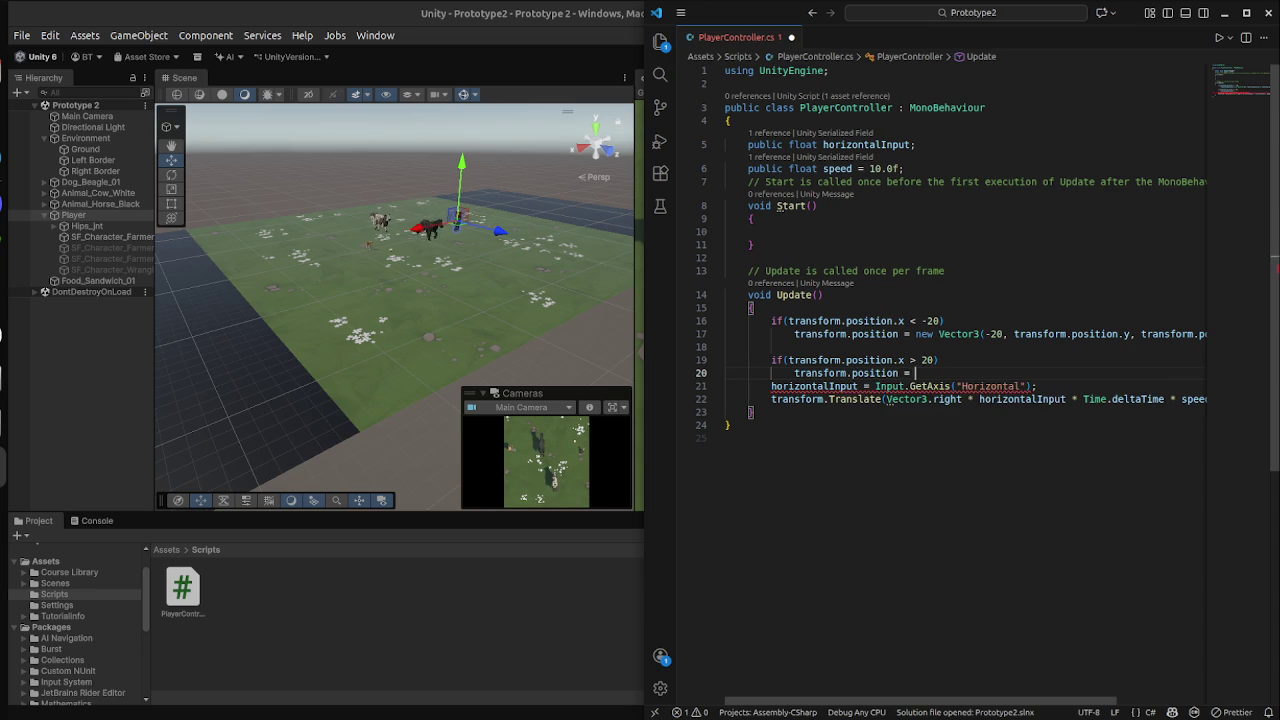
type("new Vector3")
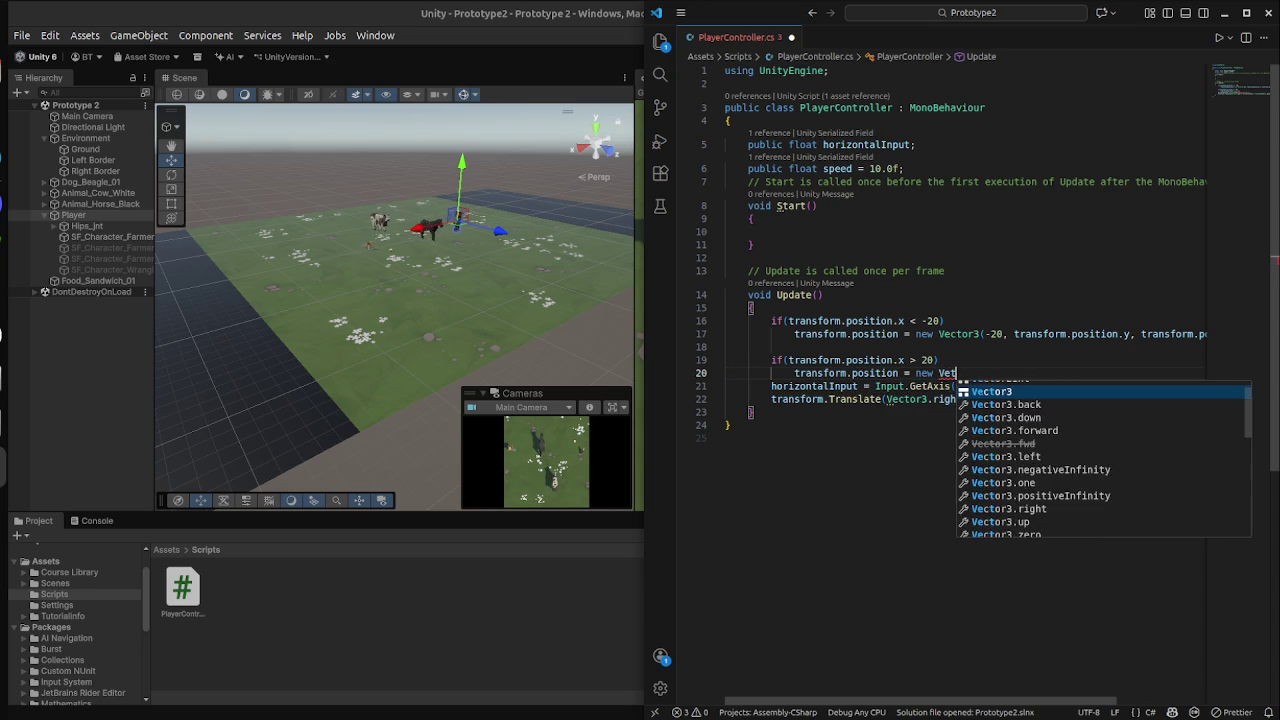
key("Escape")
type("(")
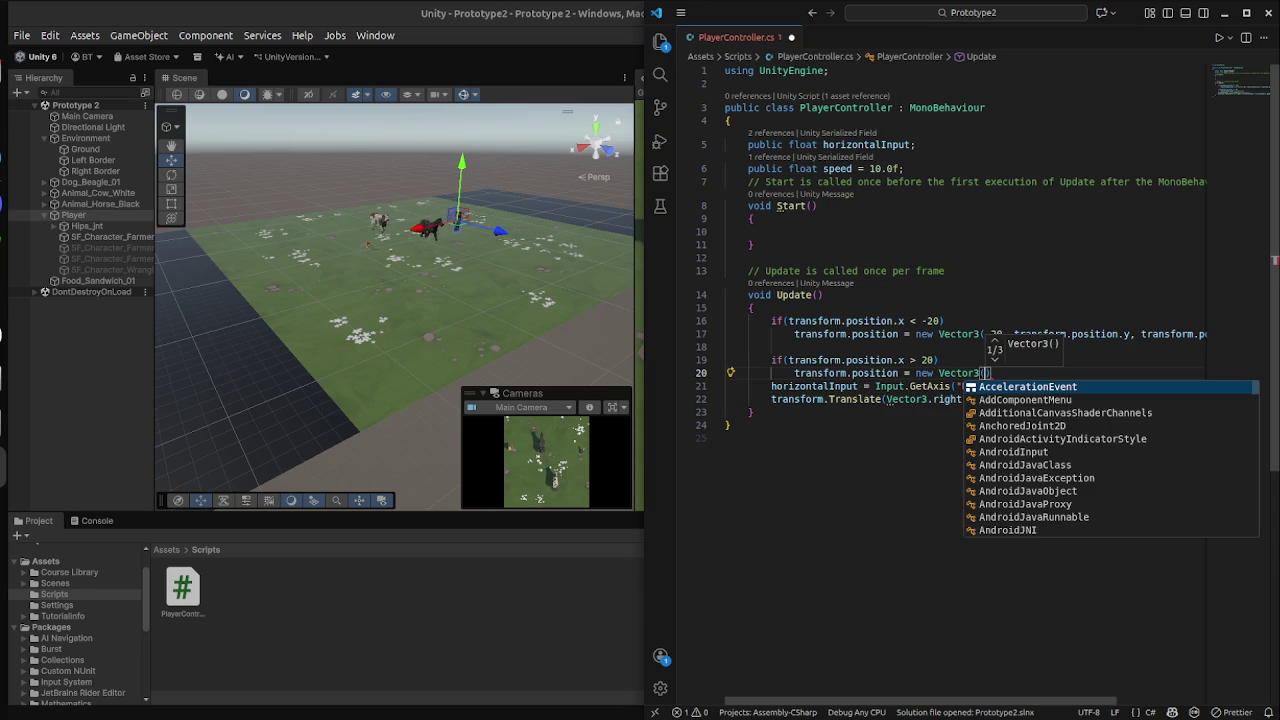
type("20")
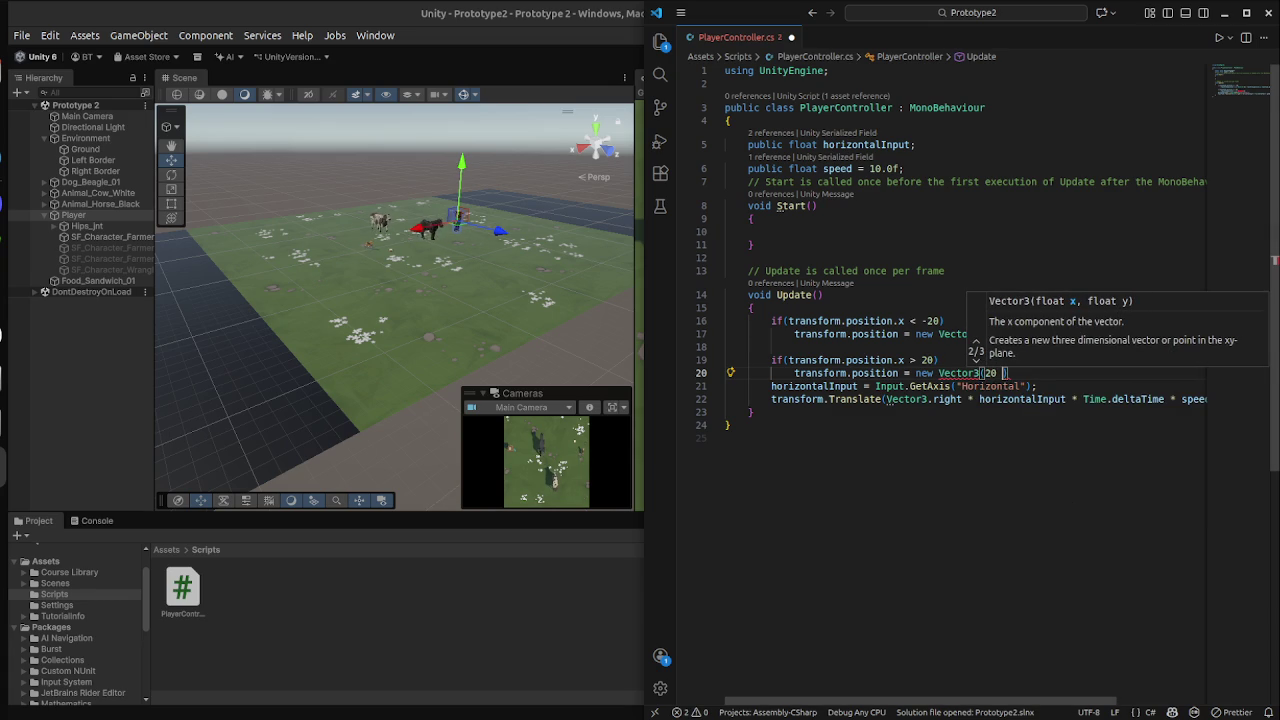
type(" ,")
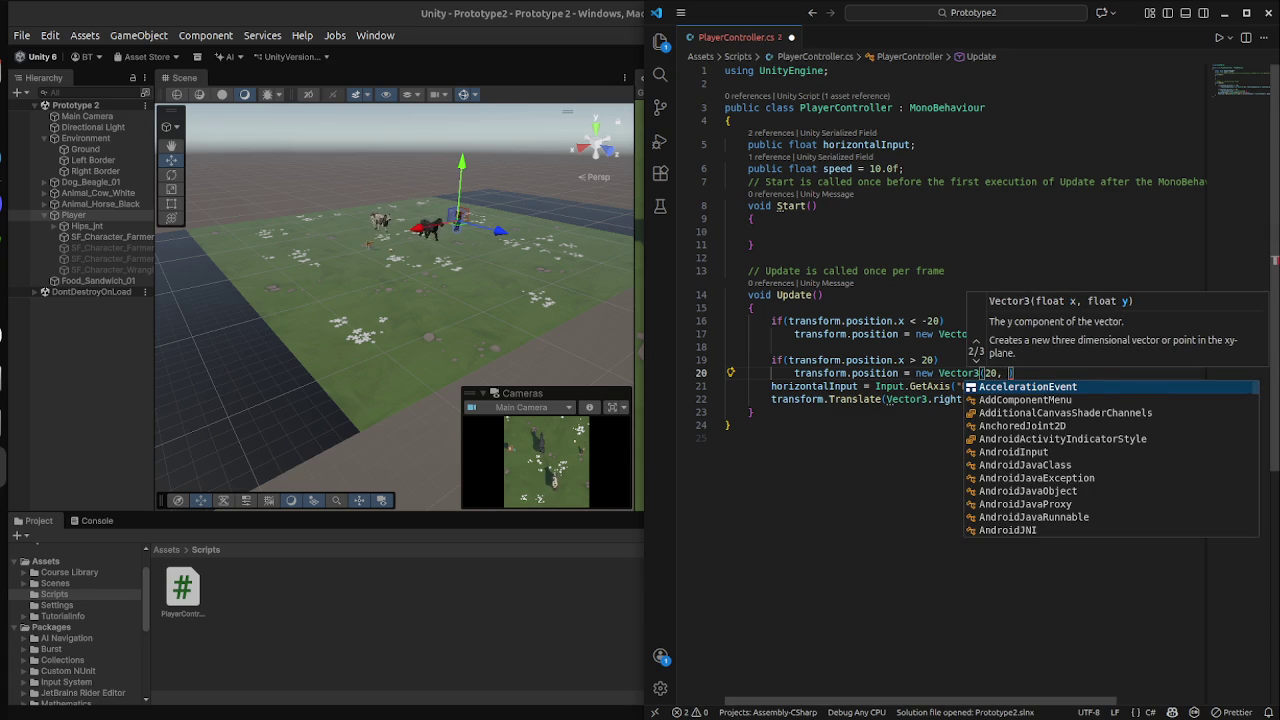
left_click(730, 438)
left_click(1008, 373)
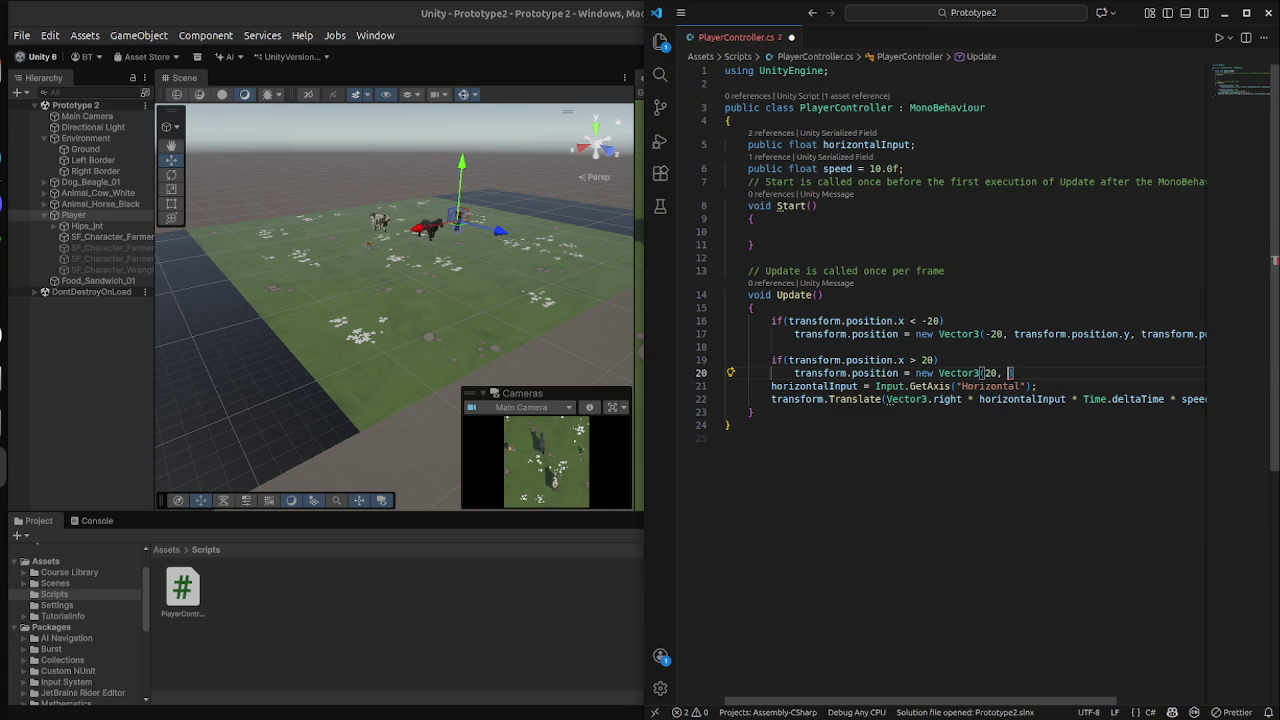
Finish the Vector3 with transform.position.y and transform.position.z, then save the script.
type("tra")
key("Tab")
type(".")
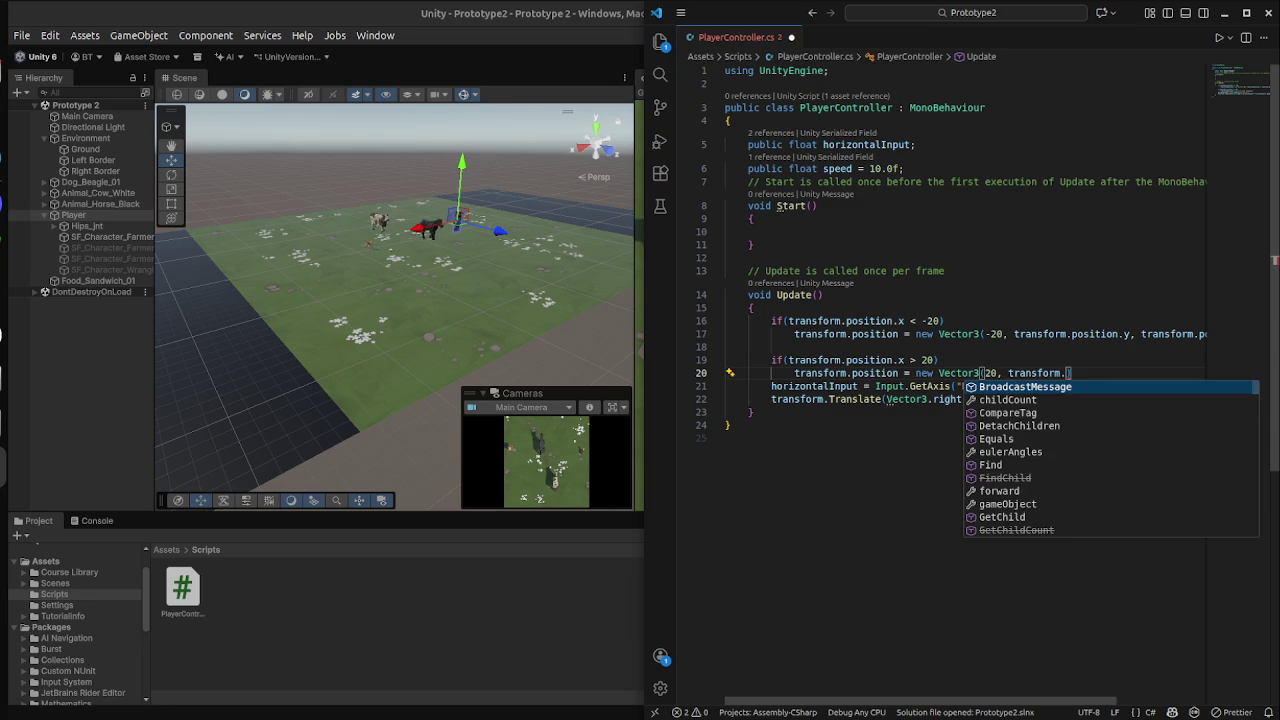
type("pos")
key("Tab")
type(".")
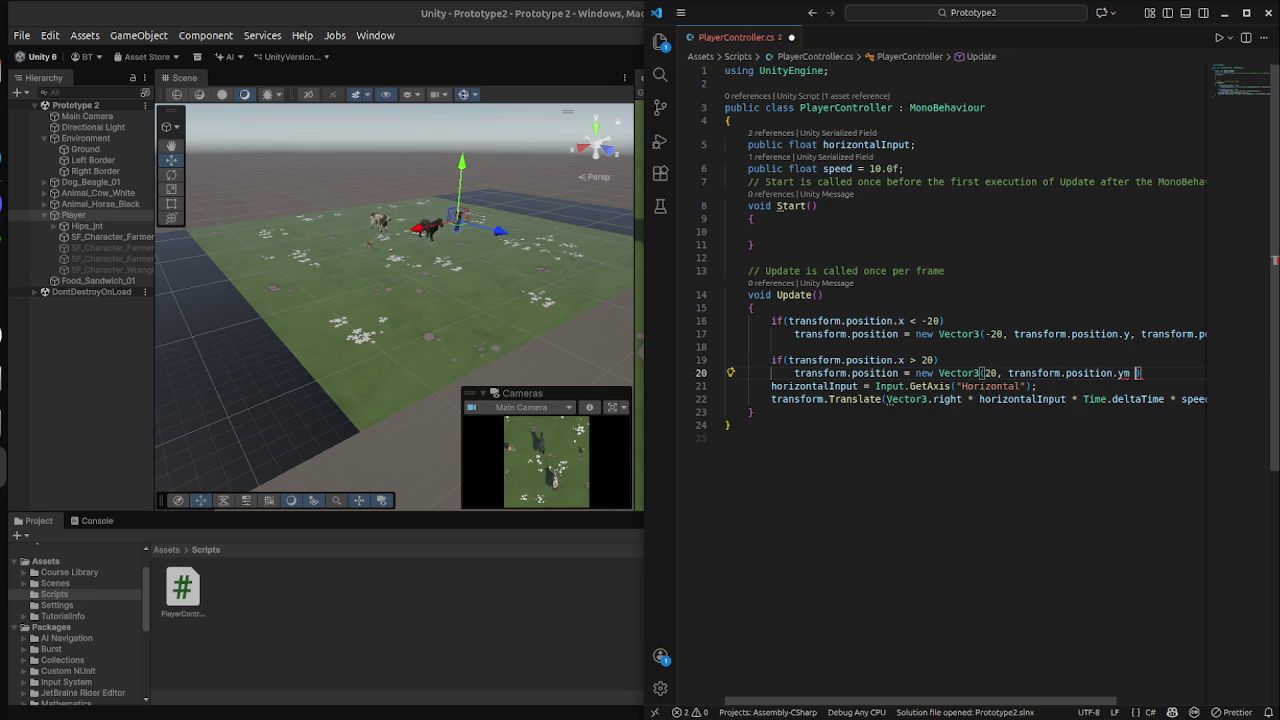
key("BackSpace")
type(", por")
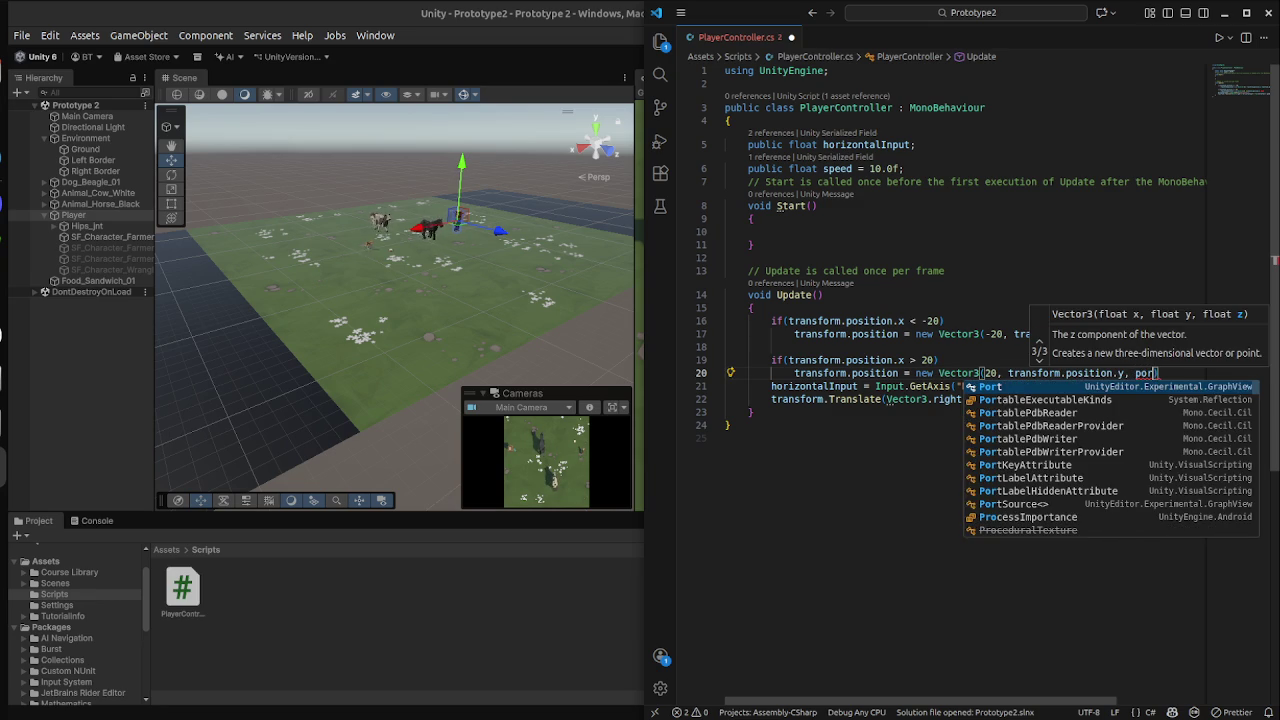
key("BackSpace")
key("BackSpace")
key("BackSpace")
type("transform.")
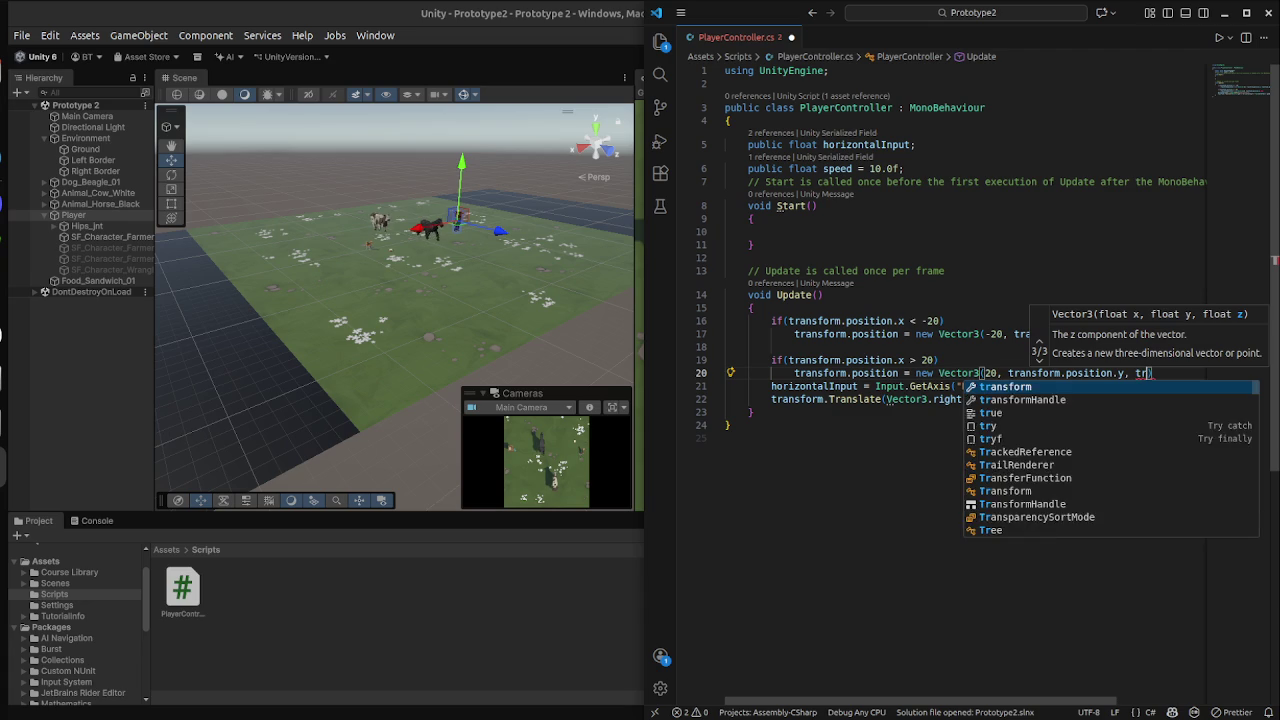
type("position.z")
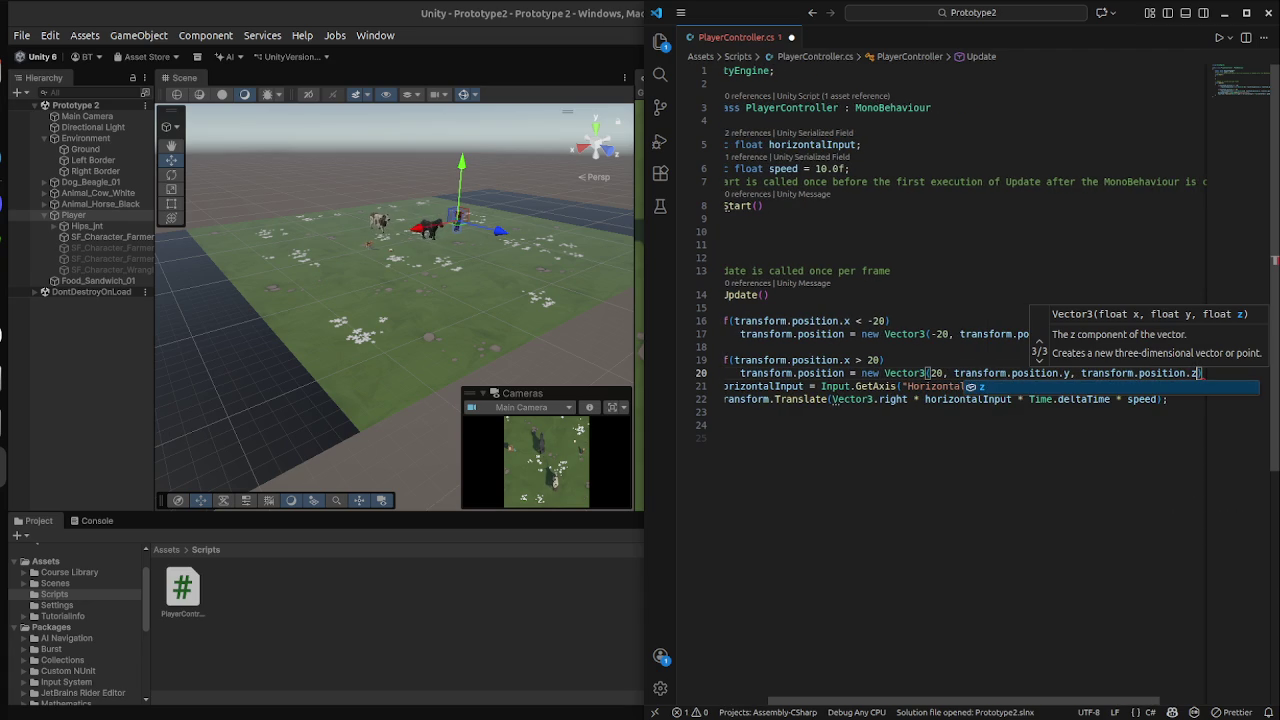
type(");")
key("ctrl+s")
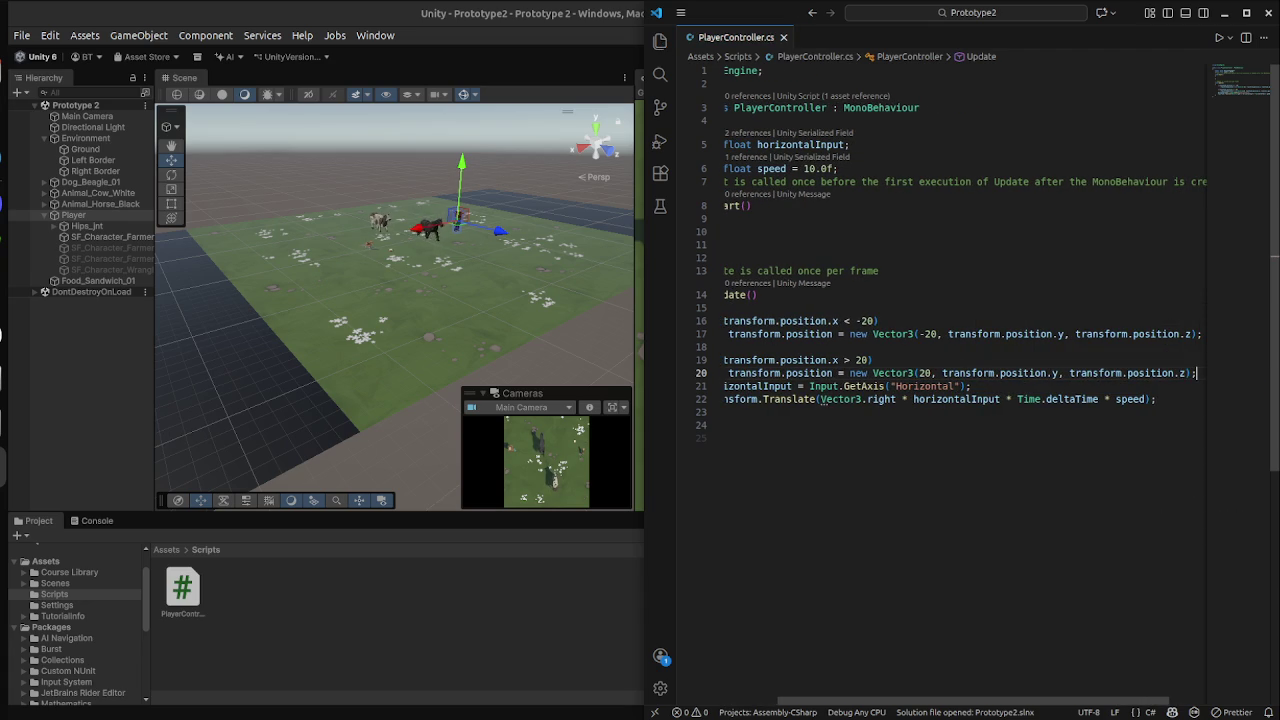
key("super")
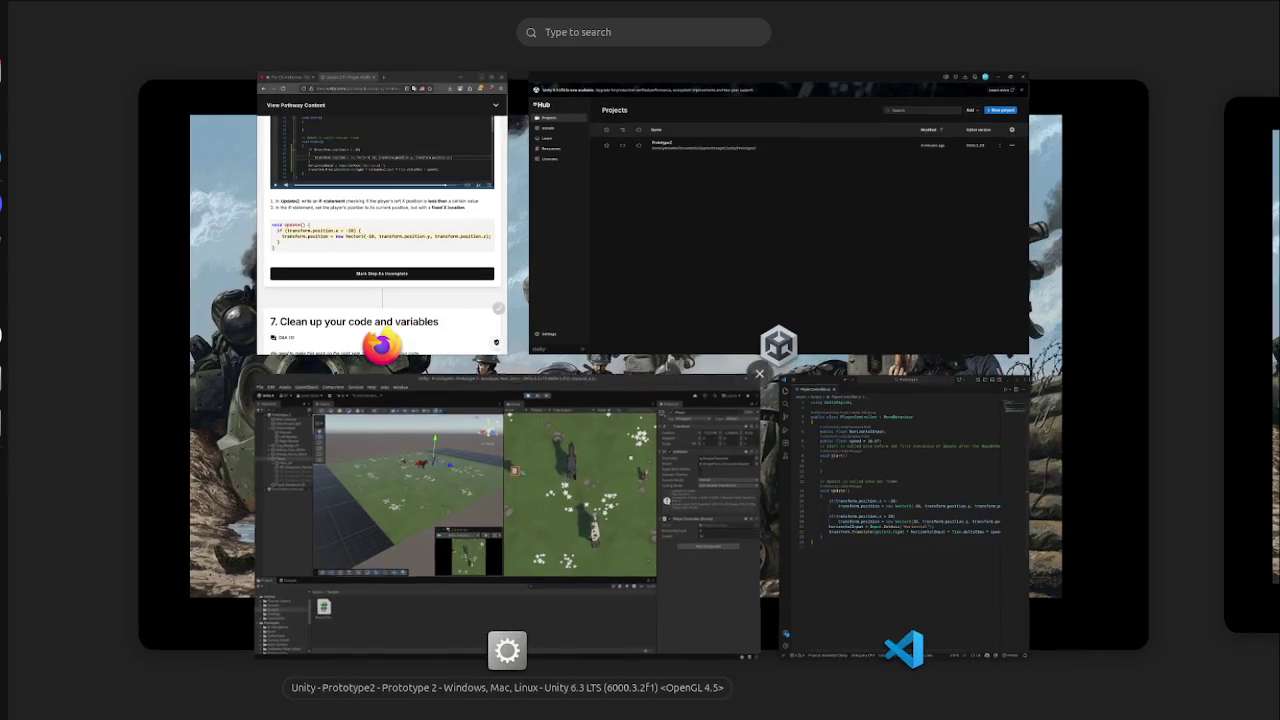
Play-test with Player selected, watching Position X stop at 20 on the right, then stop.
left_click(490, 500)
key("ctrl+p")
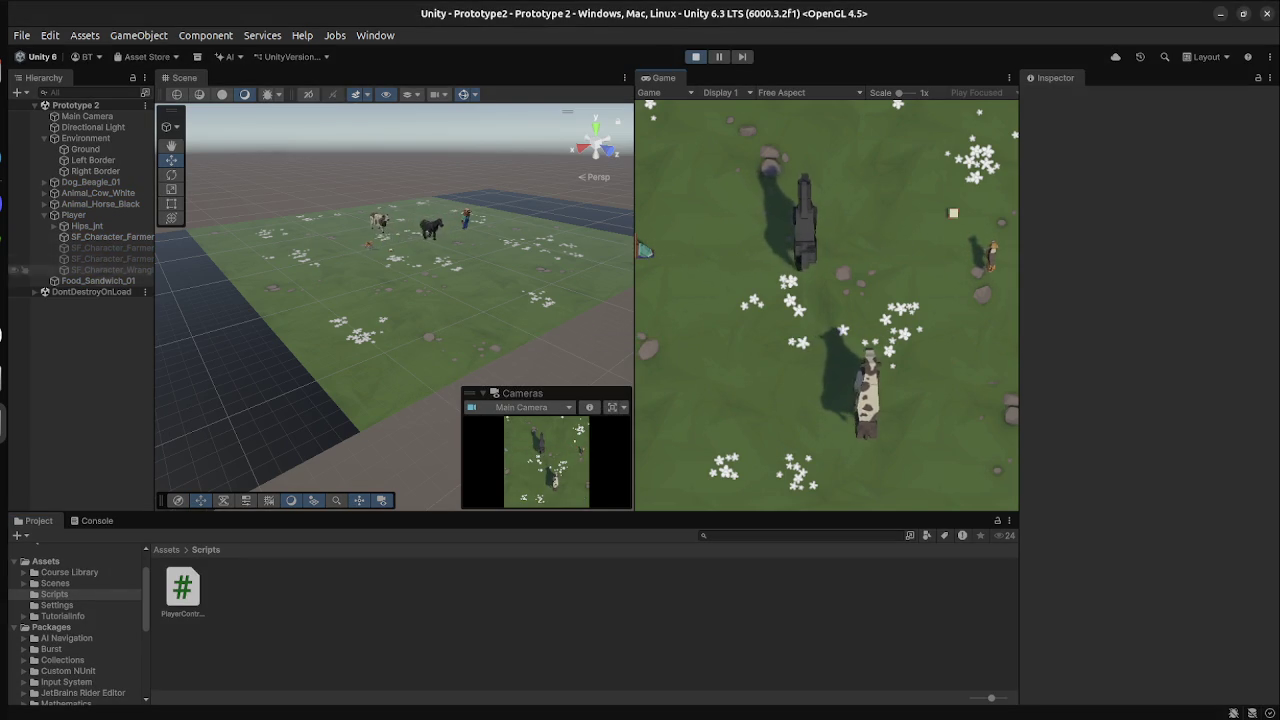
left_click(73, 215)
key("Right")
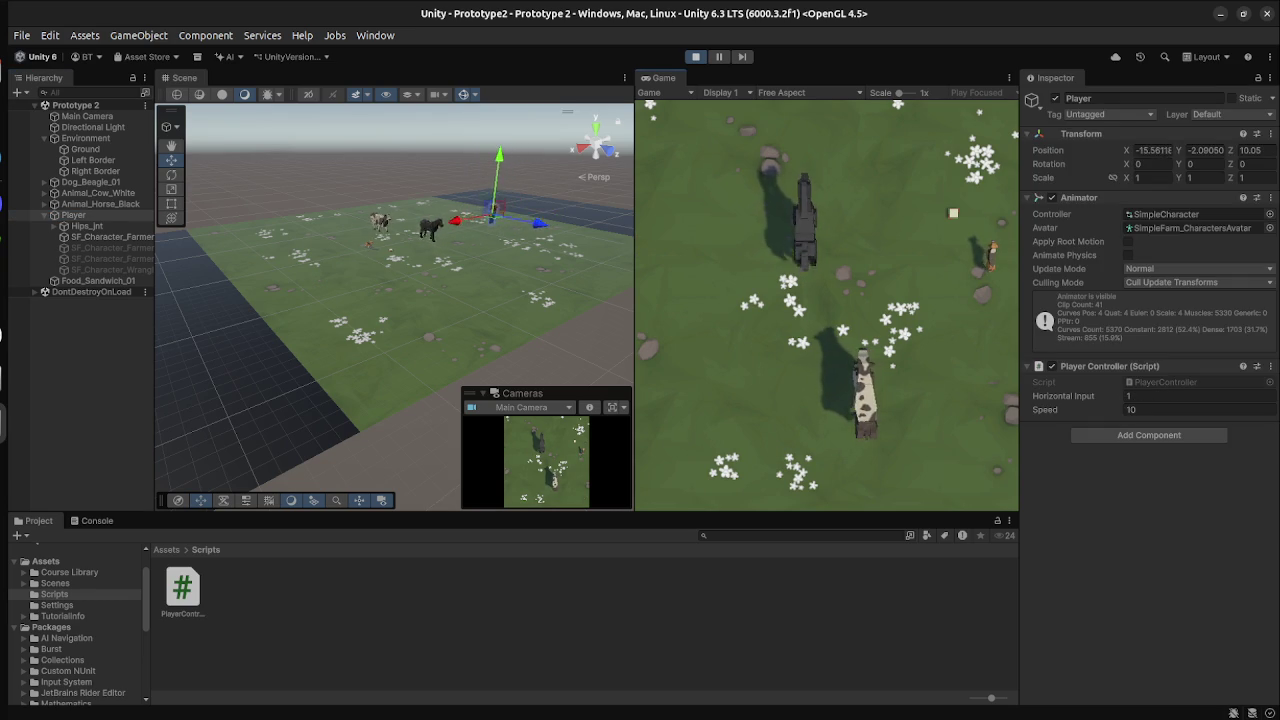
key("space")
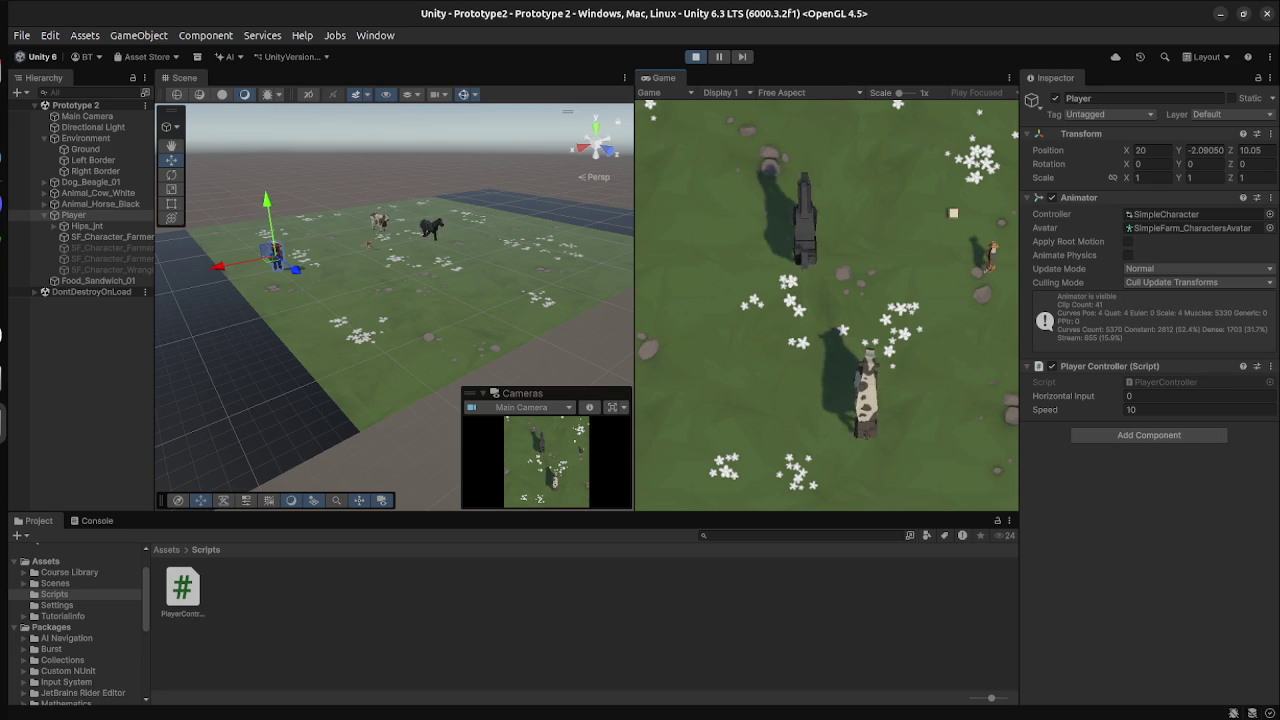
key("ctrl+p")
key("super")
left_click(900, 520)
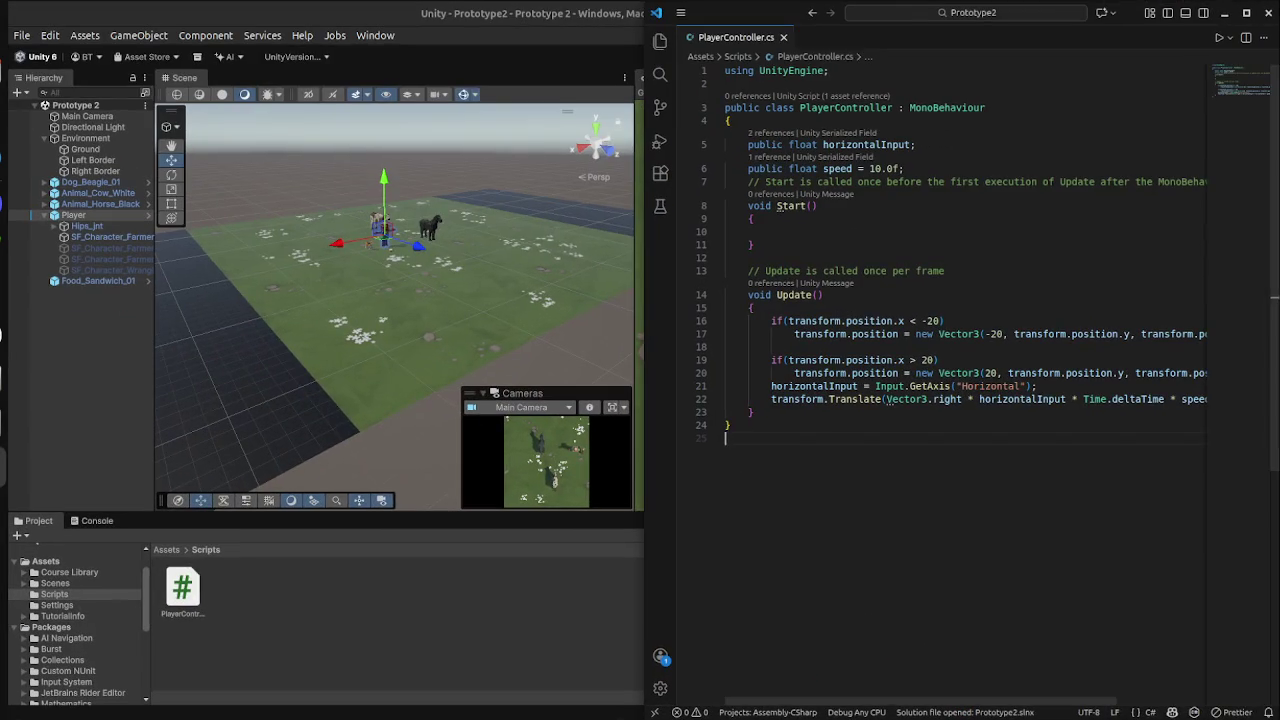
Add a French comment at the top of Update about limiting X to max 20 and min -20, and save.
left_click(752, 308)
key("Return")
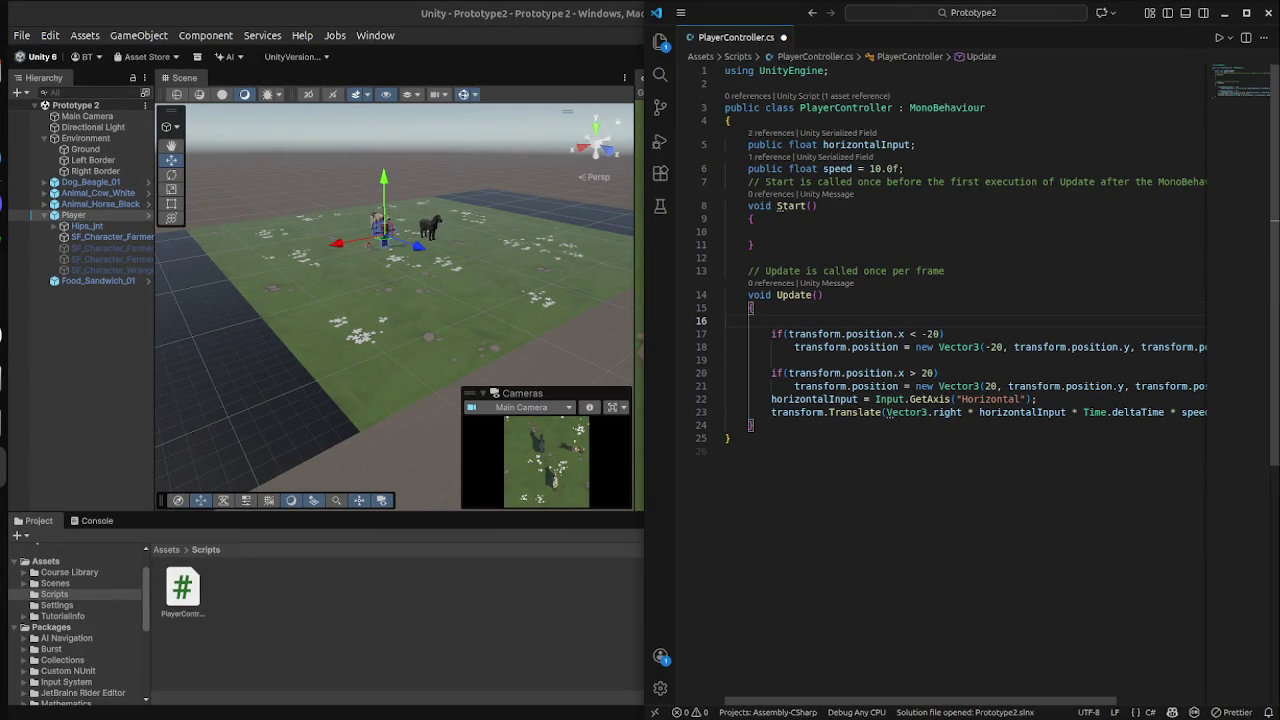
type("//lim")
type("ite le jo")
type("e")
key("BackSpace")
type("ueur sur")
type(" l axe ")
type("X a")
type("ux posisiotn")
key("BackSpace")
key("BackSpace")
key("BackSpace")
type("tion ")
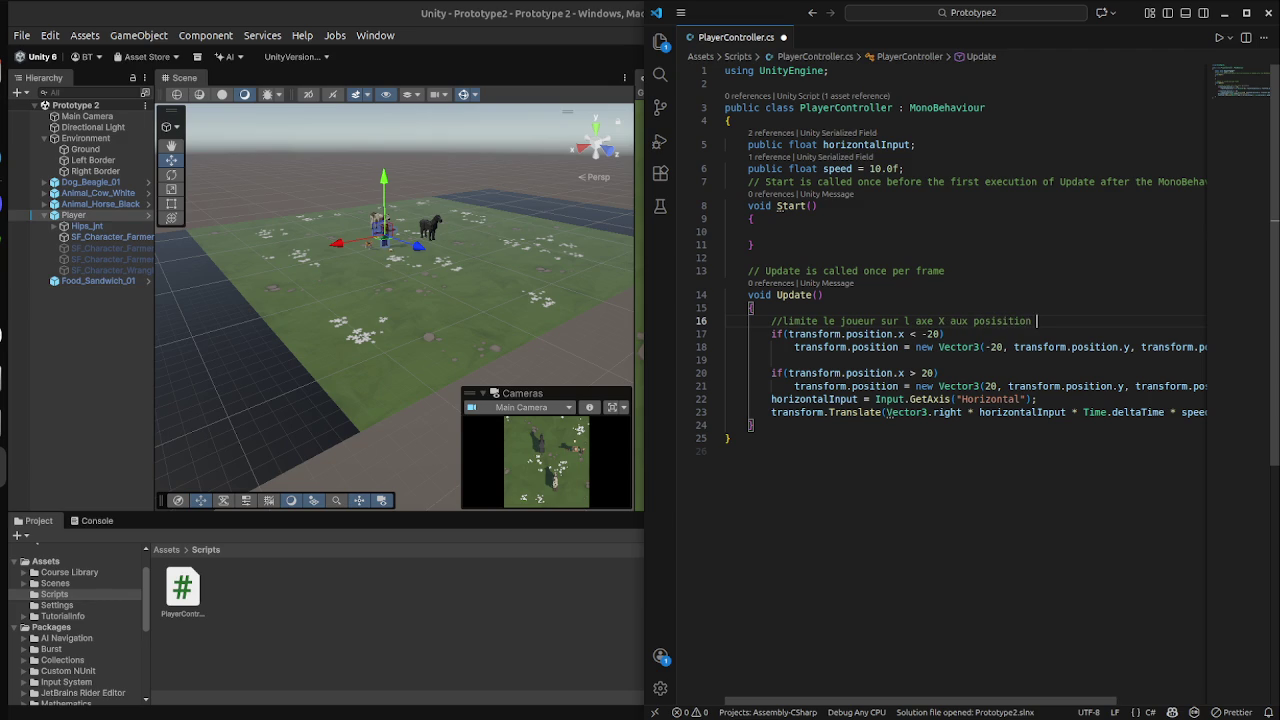
type("max 20 et ")
type("mon -20")
key("Left")
key("Left")
key("Left")
key("BackSpace")
type("i")
key("ctrl+s")
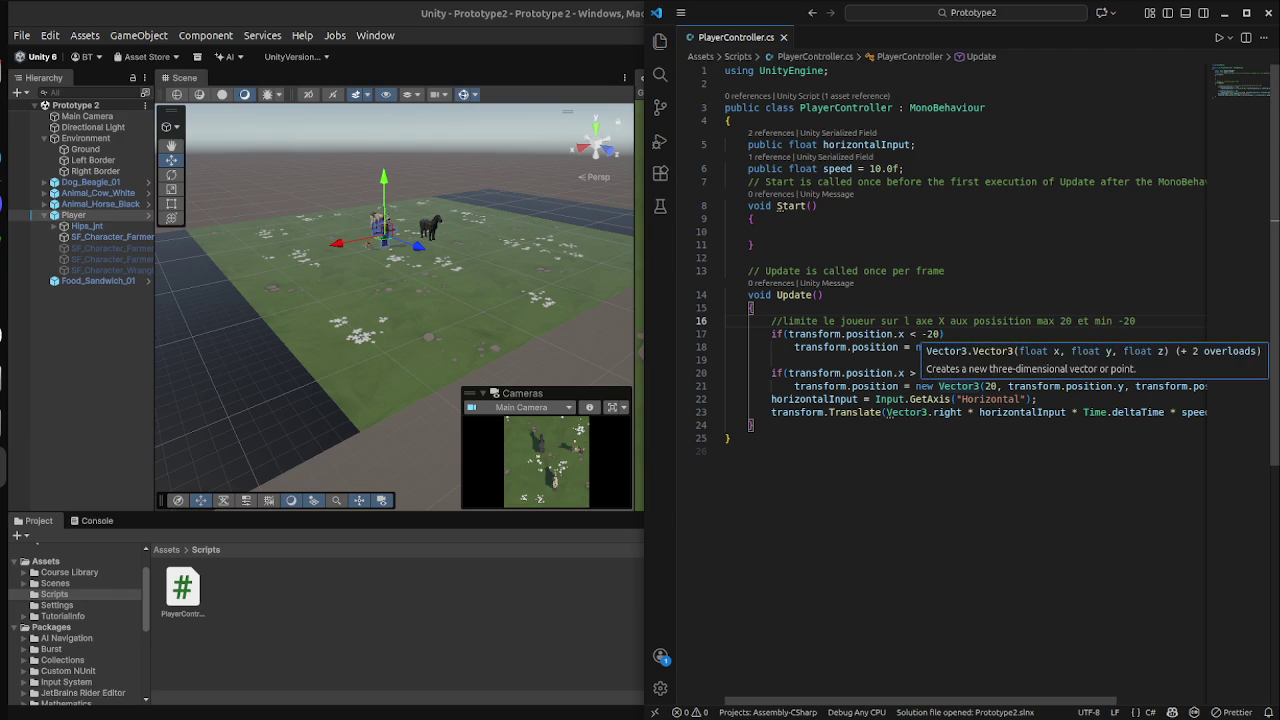
Join the two boundary checks with no blank line, fix indentation, add a blank line after, and save.
left_click(981, 386)
key("Up")
key("Up")
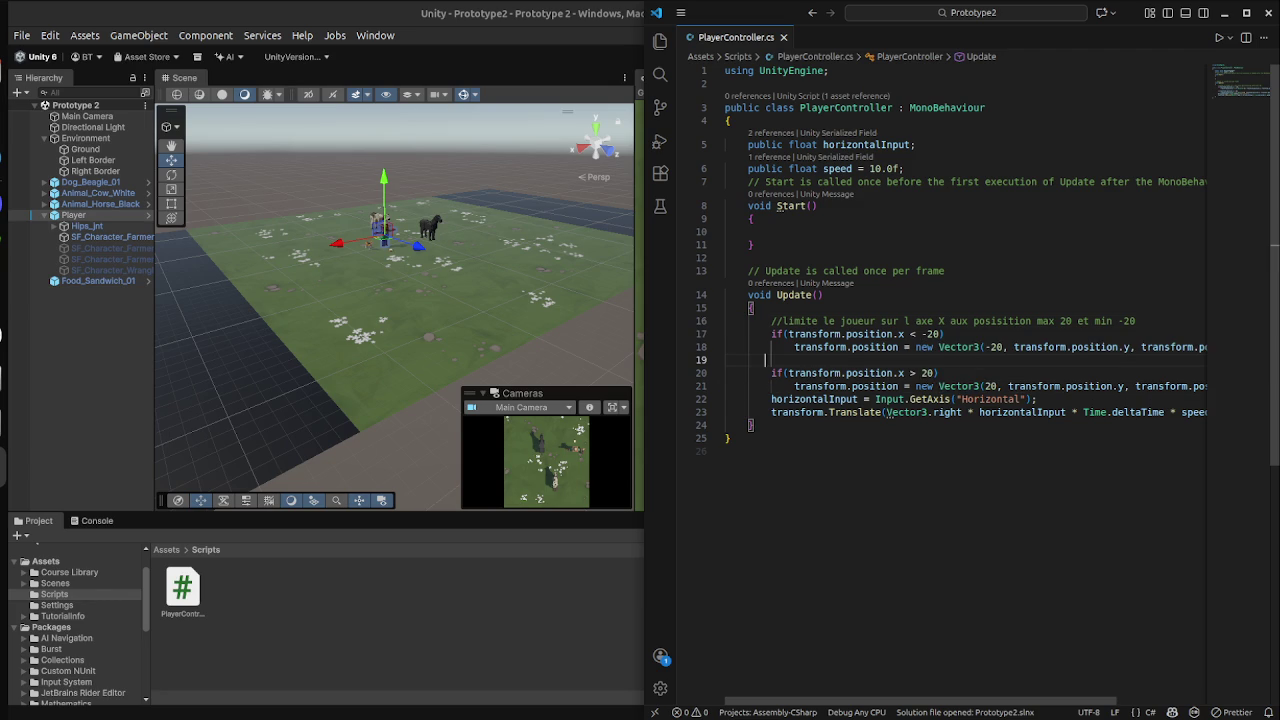
key("Delete")
mouse_move(870, 373)
key("Delete")
key("Delete")
key("Delete")
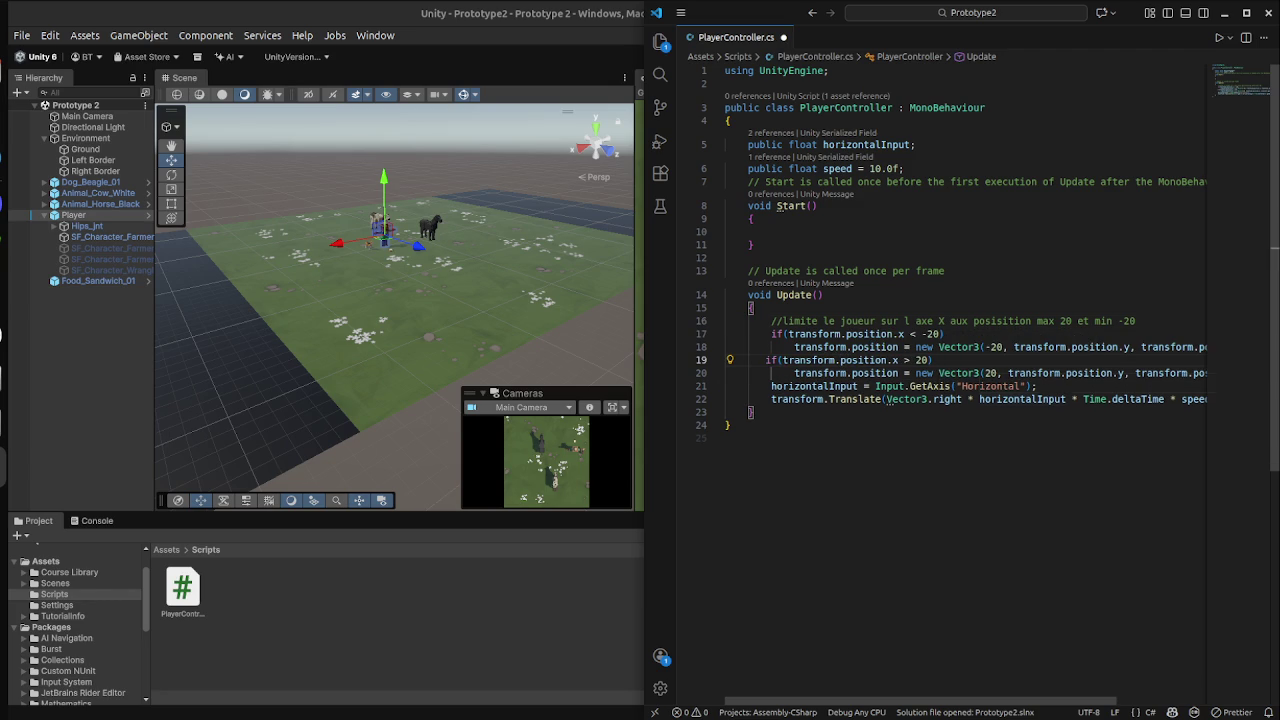
mouse_move(1020, 399)
key("Down")
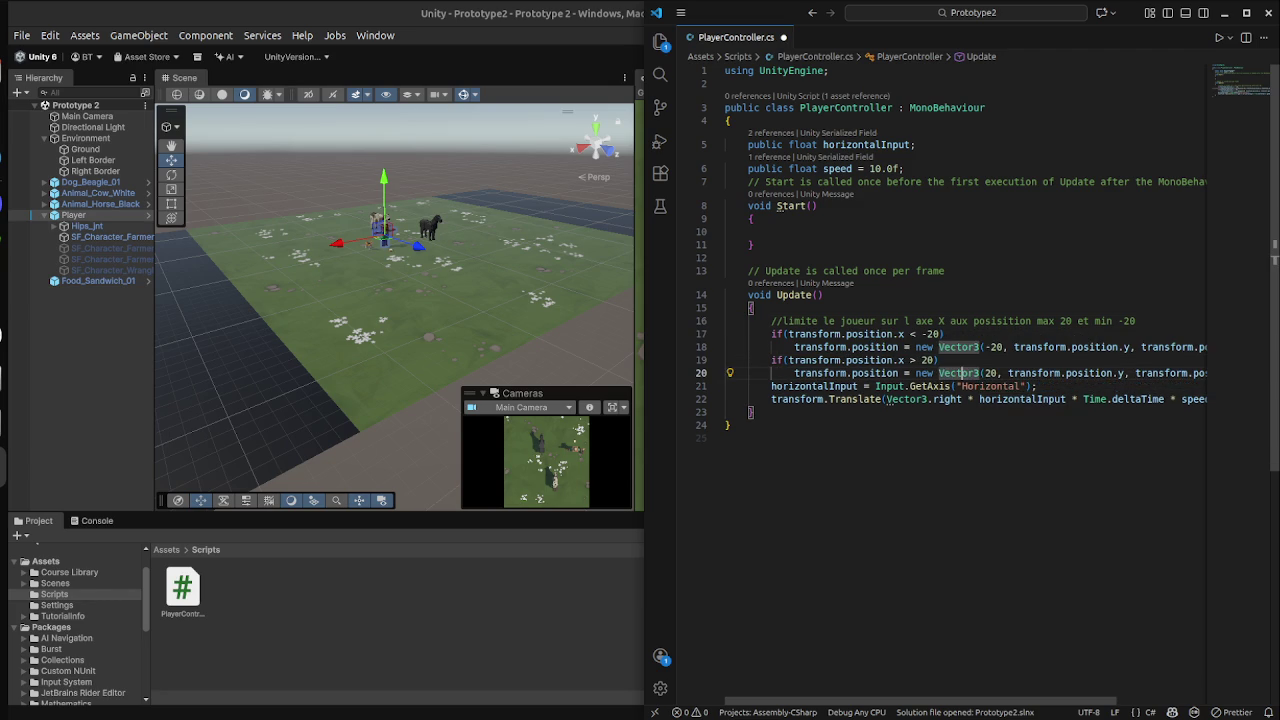
key("End")
key("Return")
key("Return")
key("ctrl+s")
key("super")
left_click(615, 700)
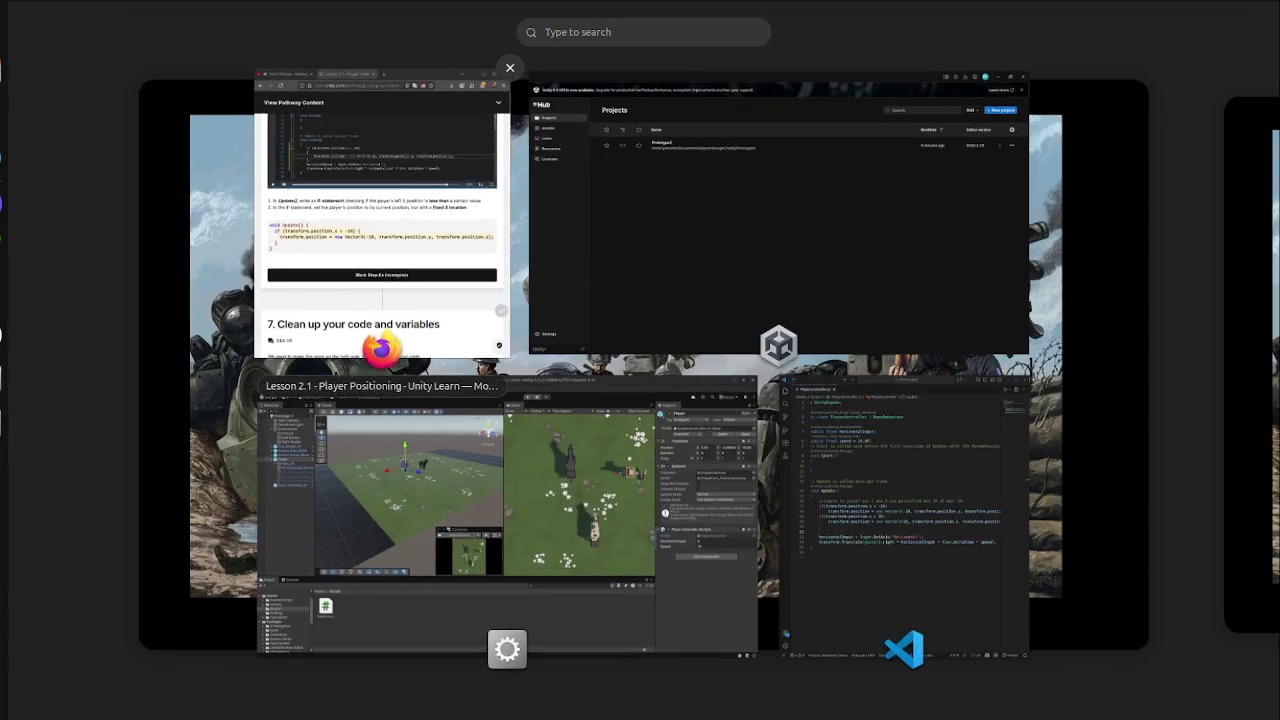
Scroll the Unity Learn lesson to the 'Clean up your code and variables' step with its xRange code.
left_click(470, 150)
scroll(325, 420, "down", 8)
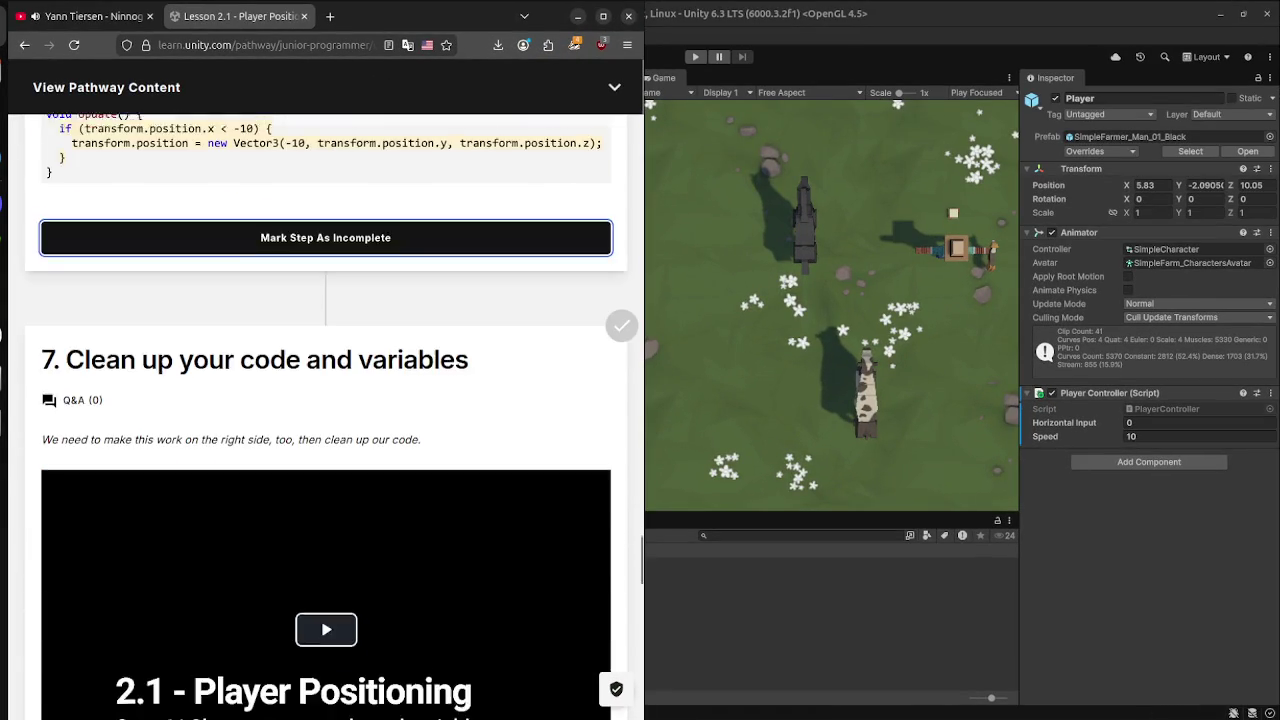
scroll(325, 400, "up", 1)
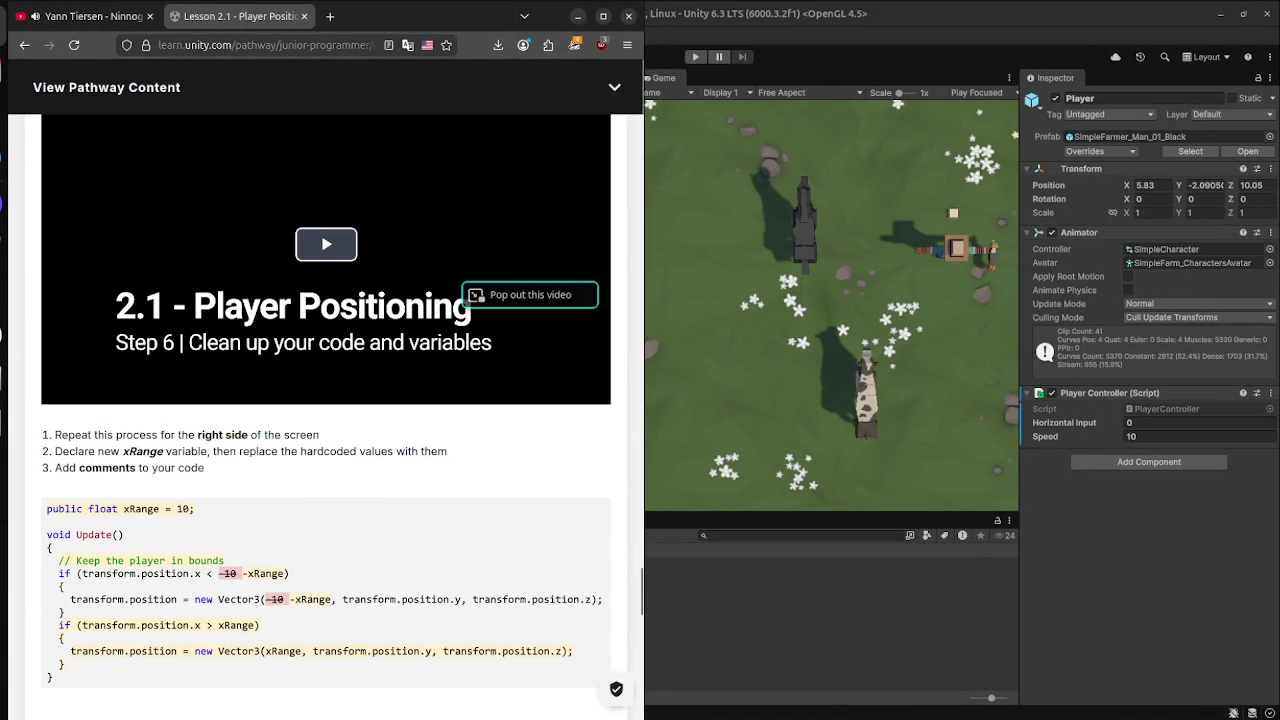
scroll(325, 400, "up", 2)
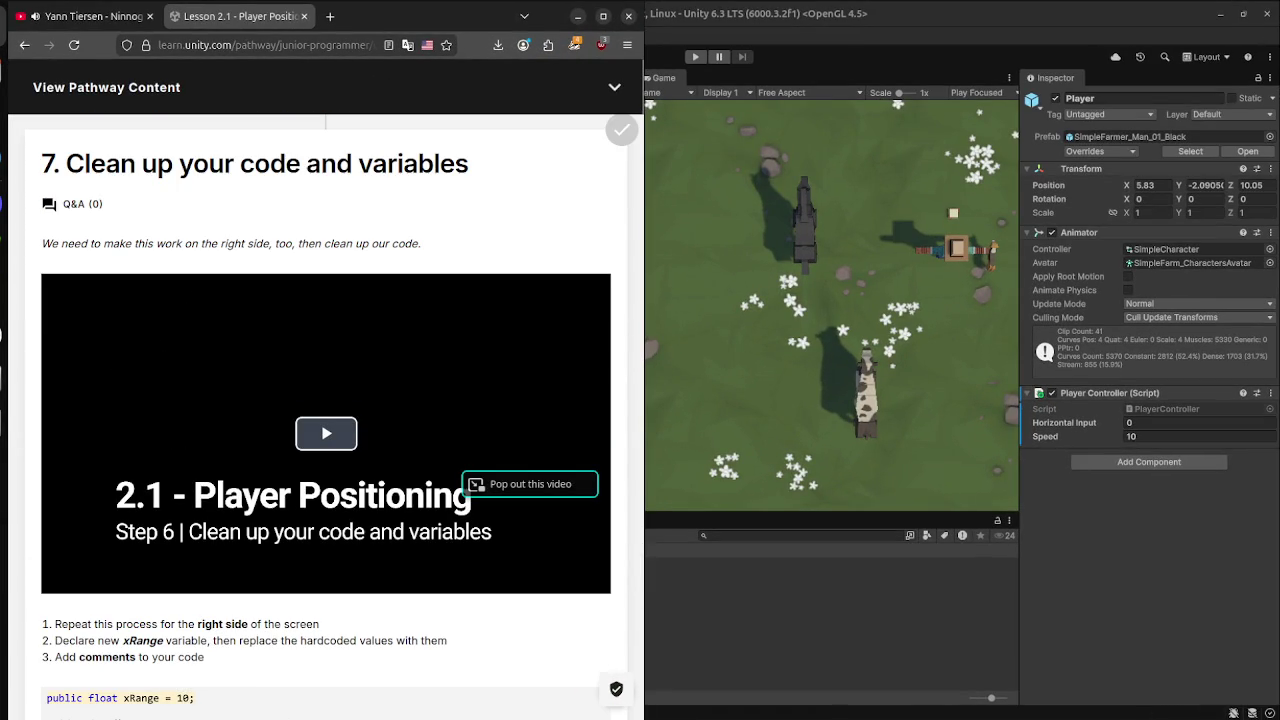
scroll(325, 420, "down", 3)
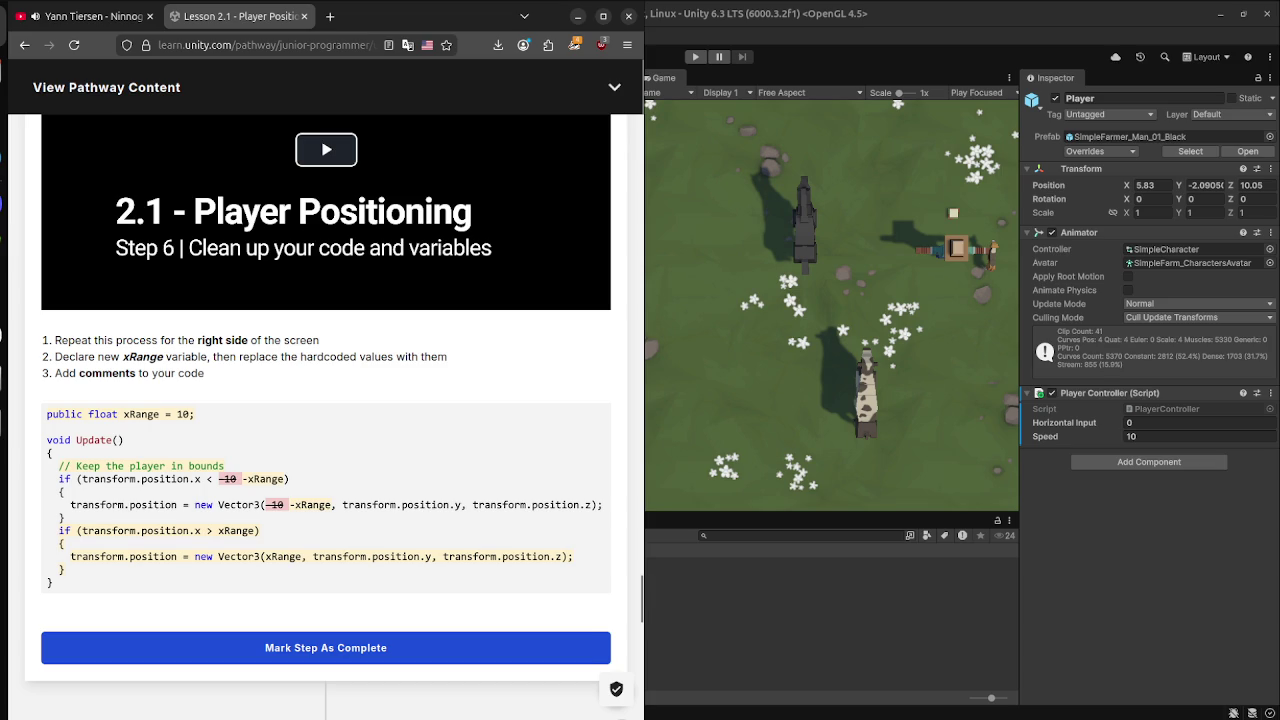
key("super")
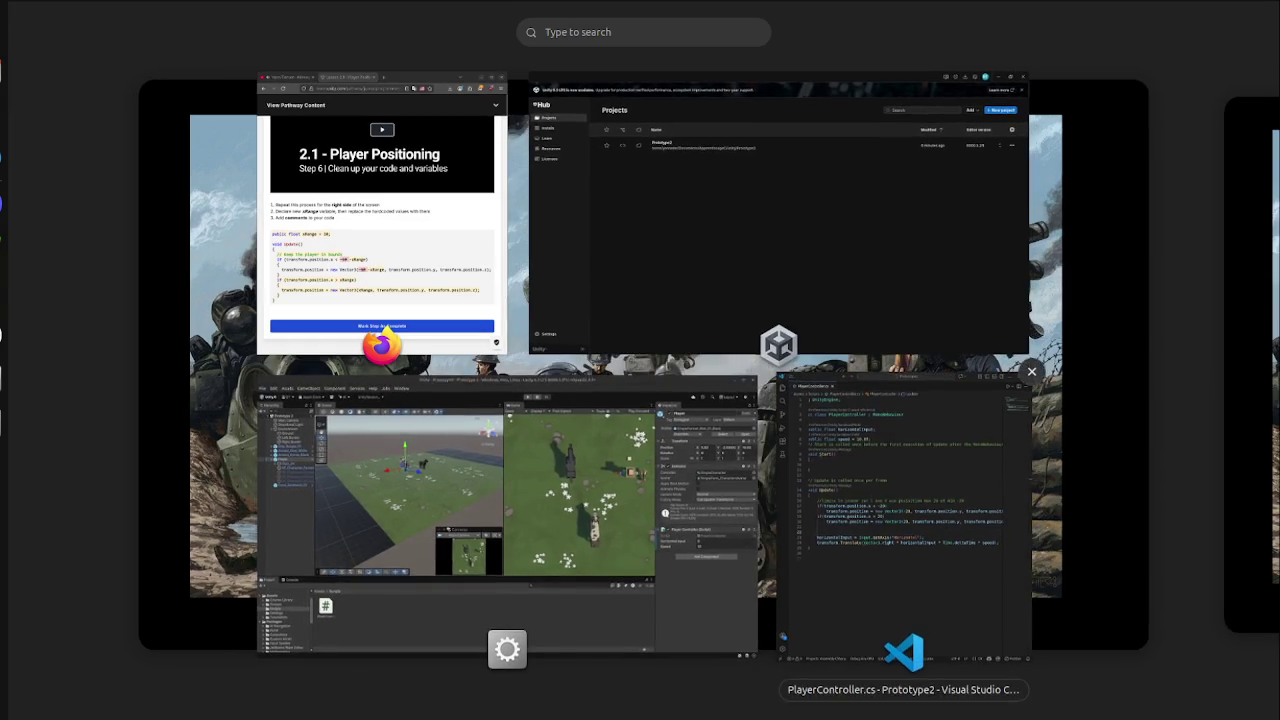
Declare public float border = 23; below the speed variable and save.
key("Escape")
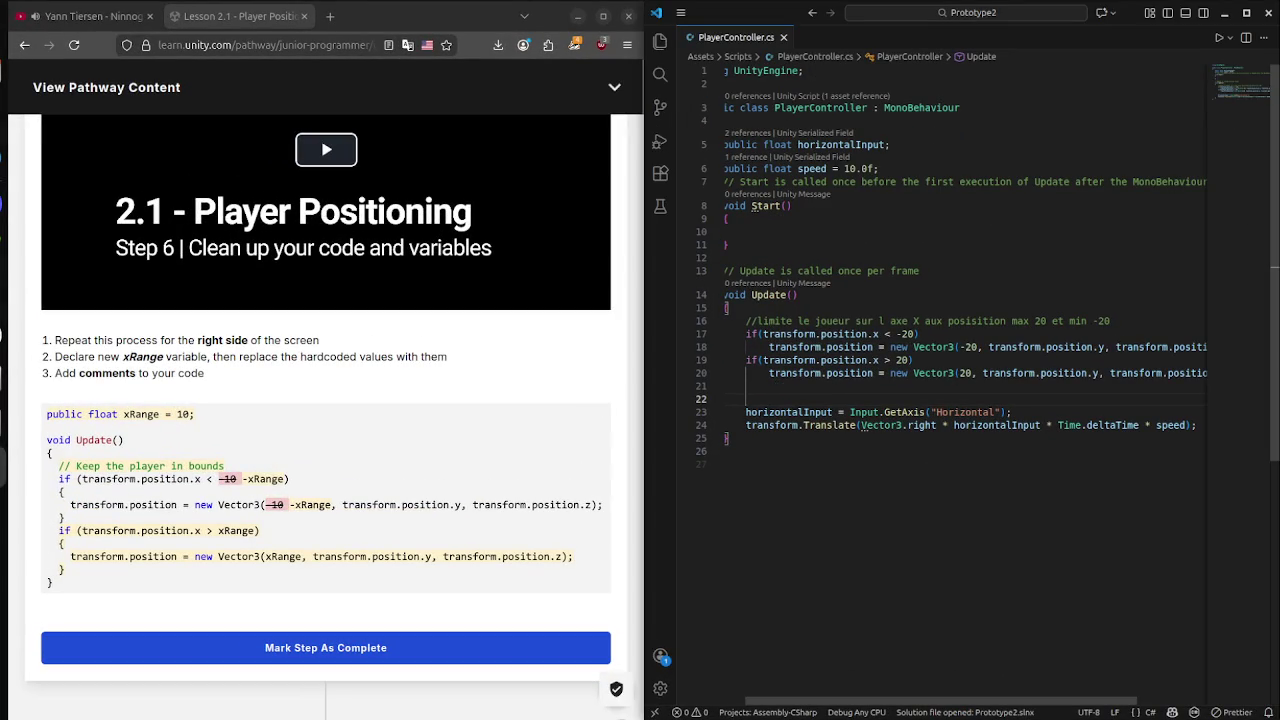
left_click(880, 169)
key("Return")
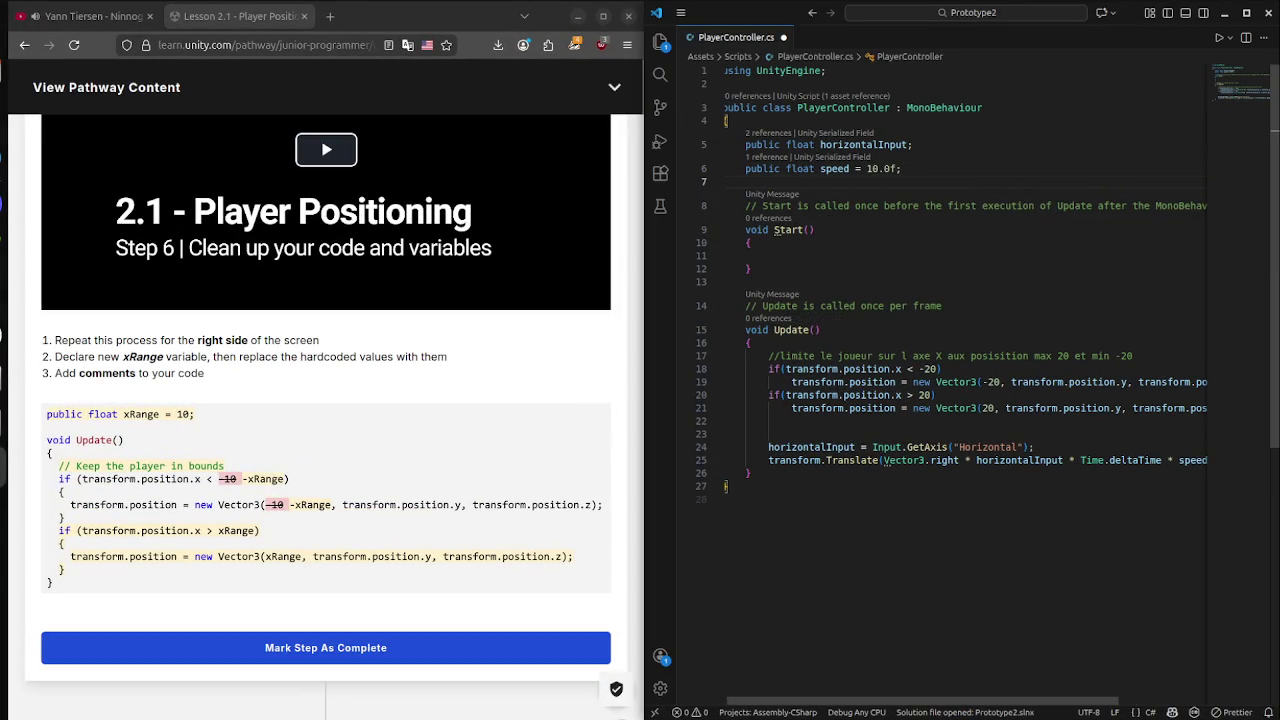
type("pu")
key("Tab")
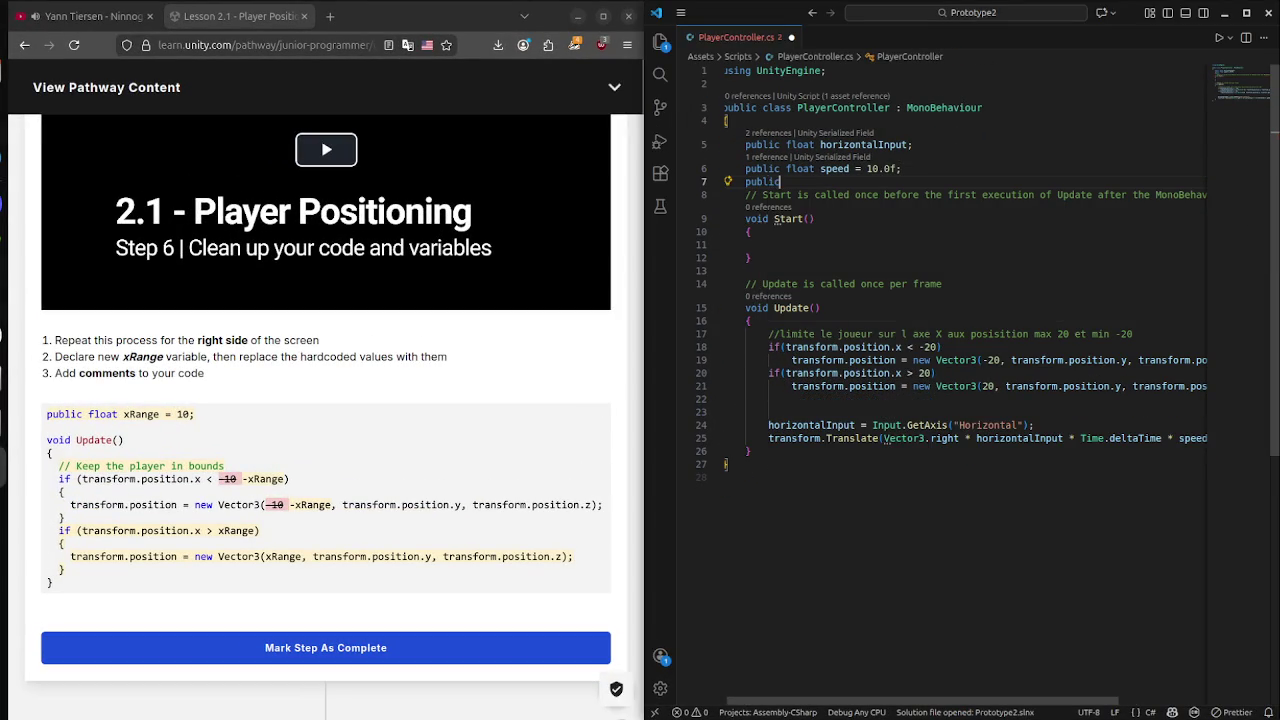
type(" flo")
key("Tab")
type("border =")
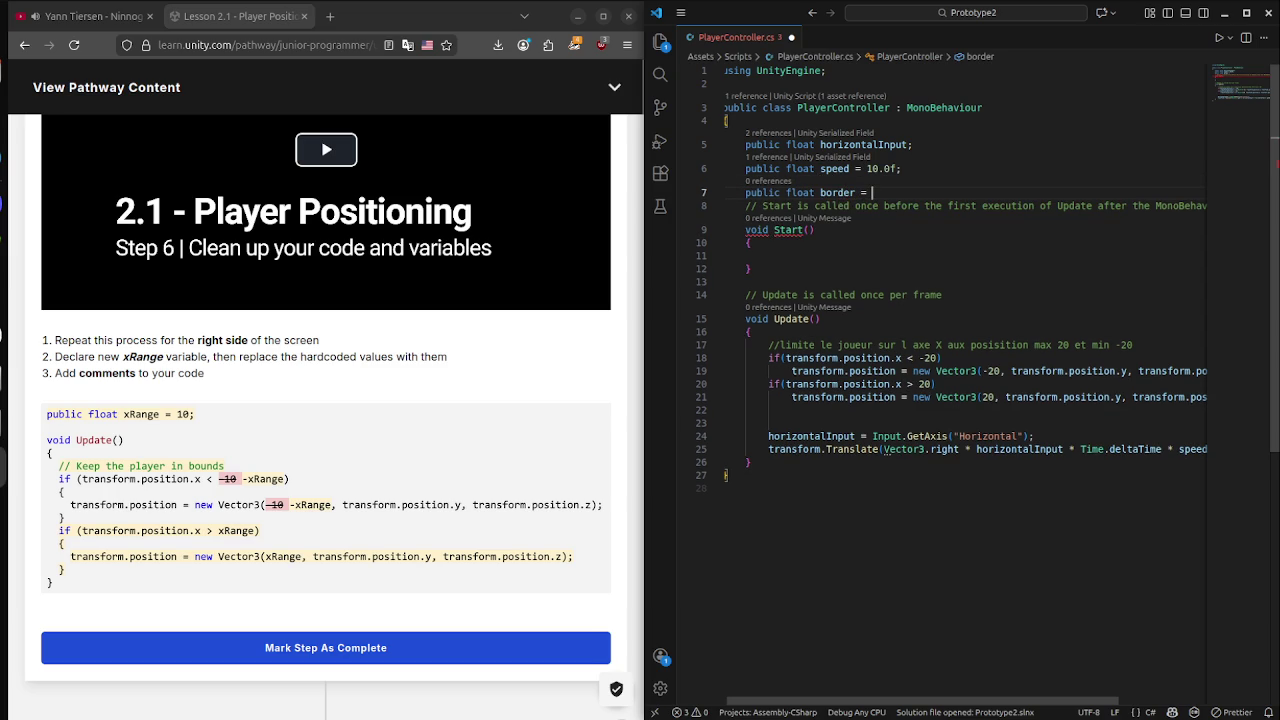
type(" 23")
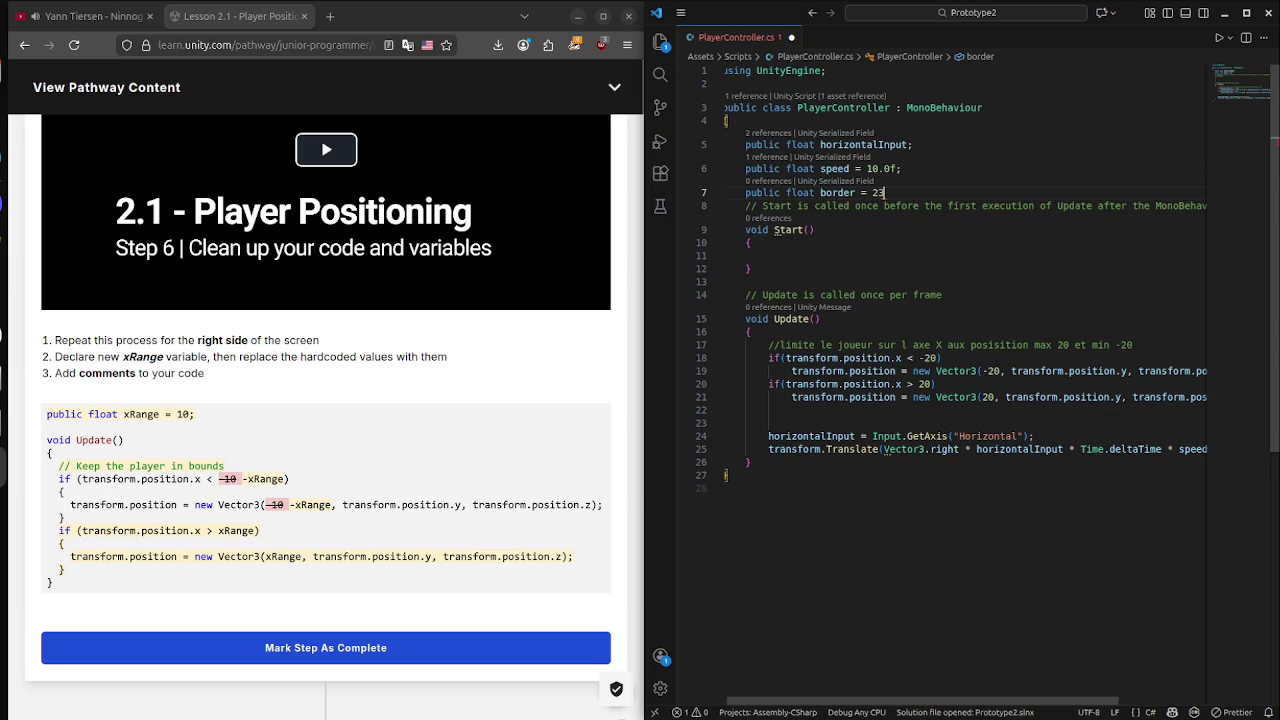
type(";")
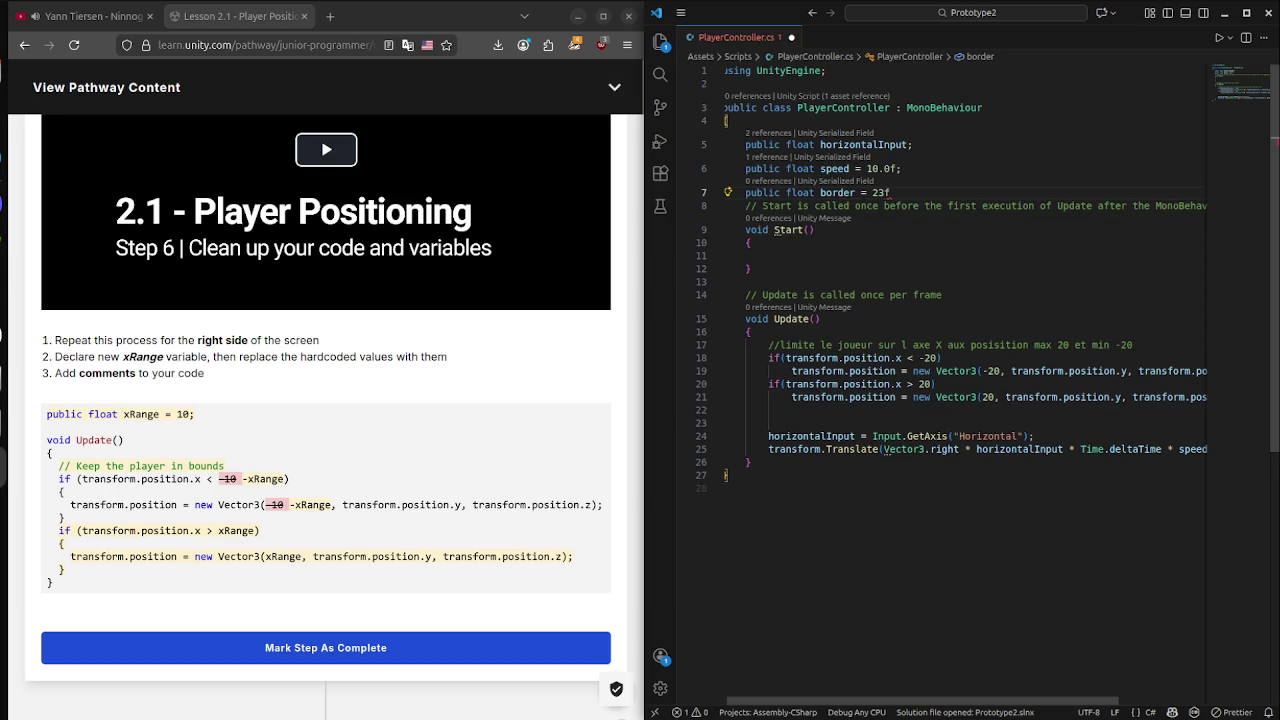
key("ctrl+s")
left_click(908, 384)
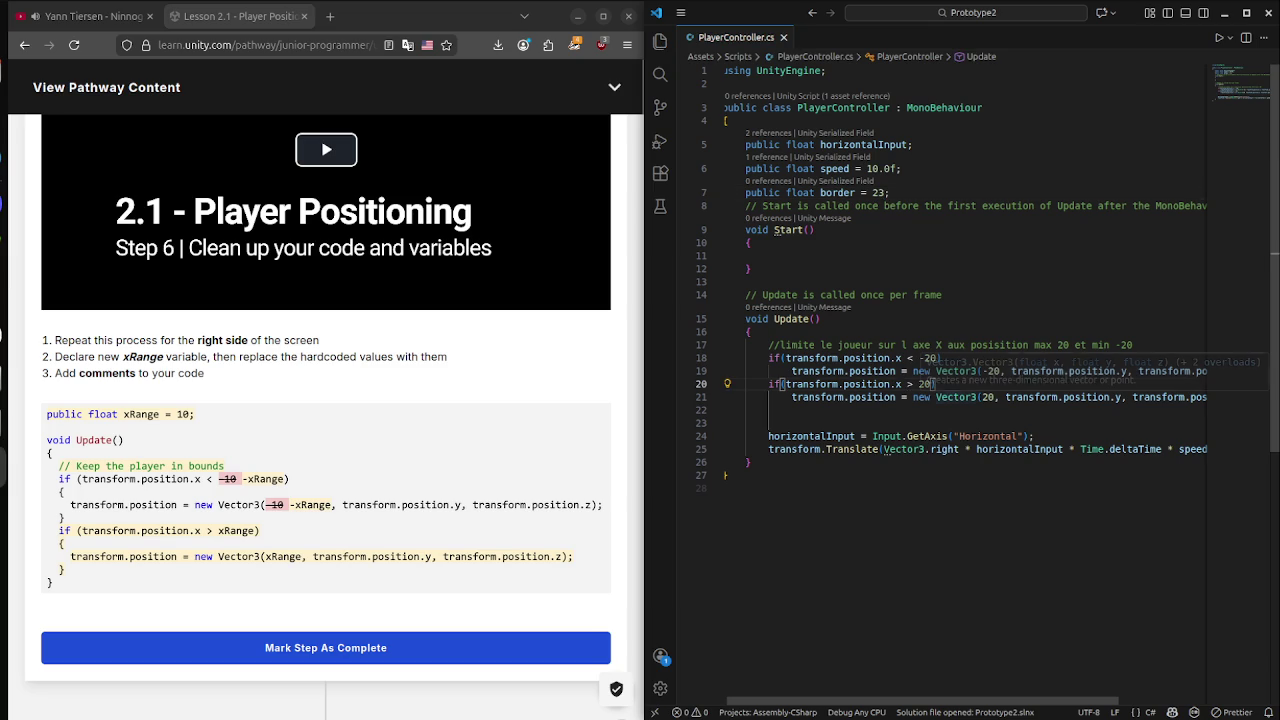
Replace the 20 and -20 limits in both if conditions with border and save.
key("Delete")
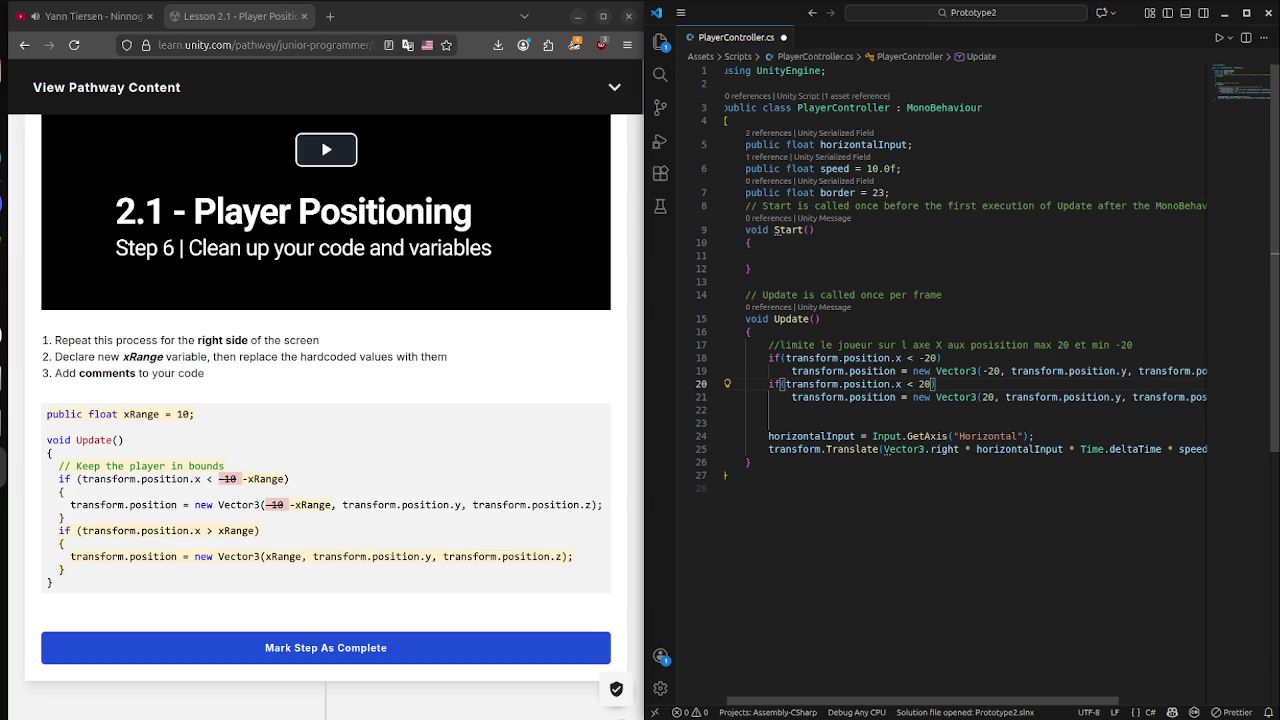
key("BackSpace")
key("BackSpace")
type("bor")
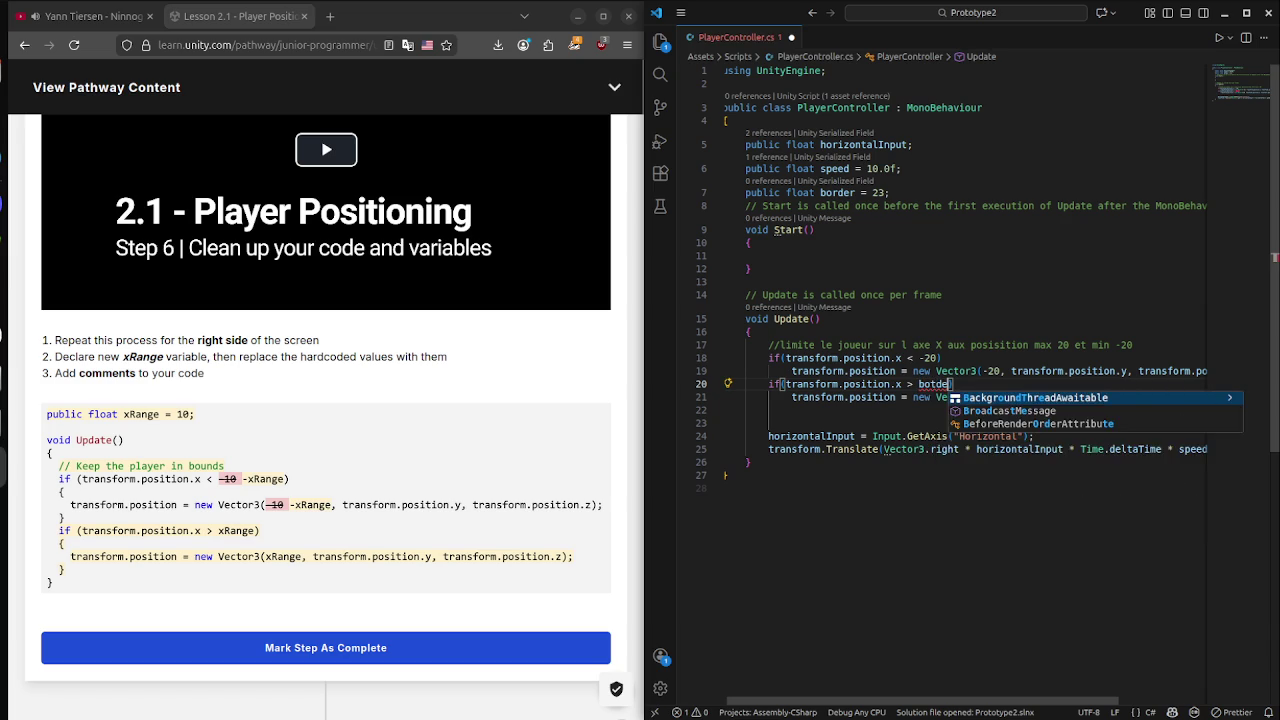
type("der")
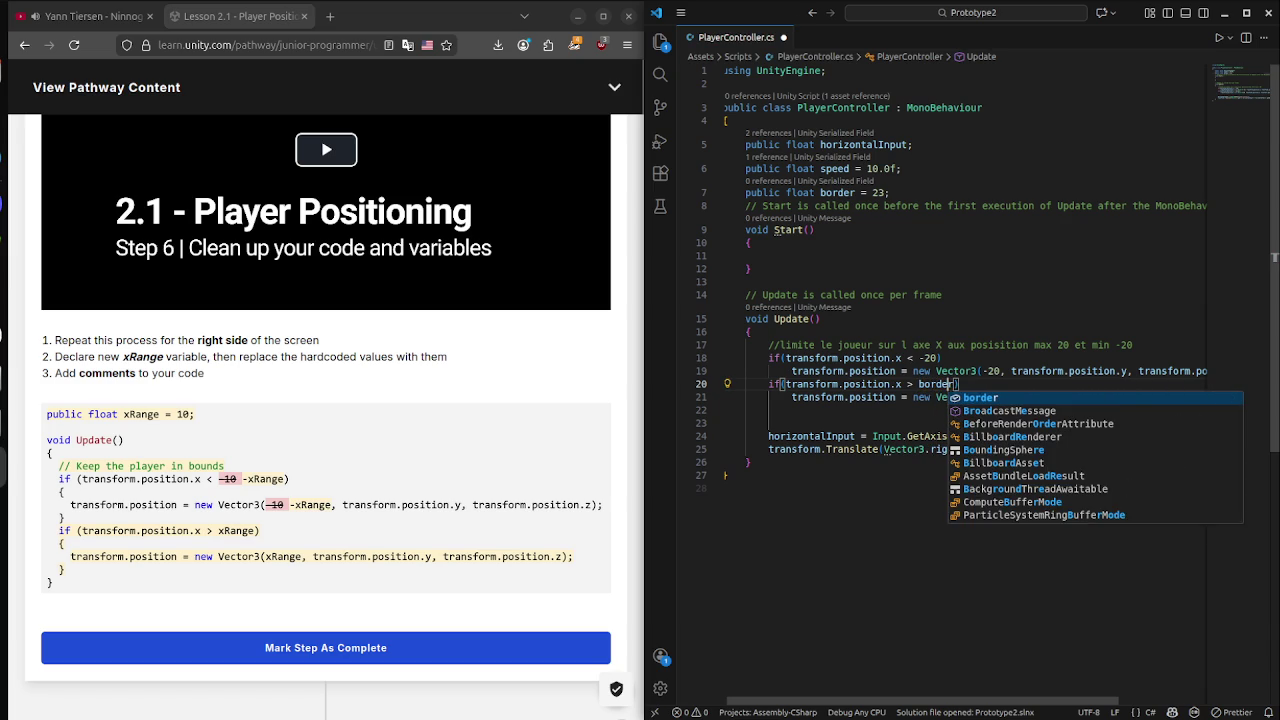
key("Up")
key("Up")
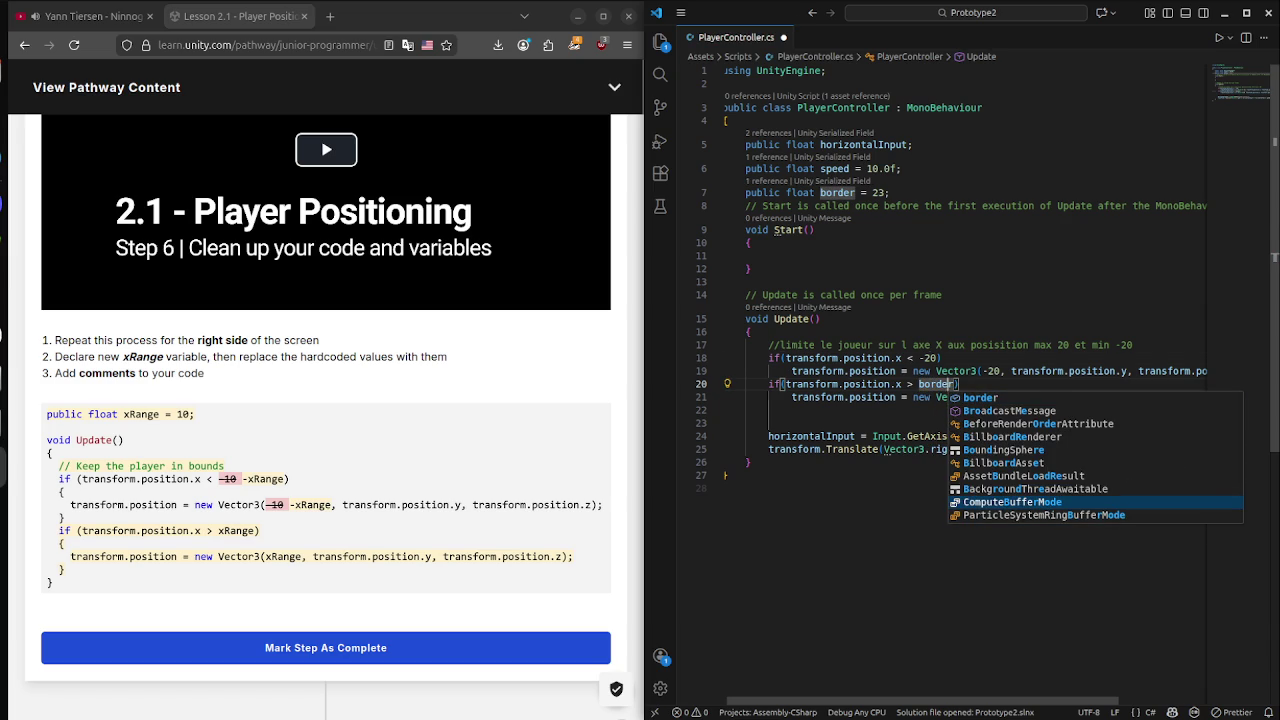
left_click(937, 357)
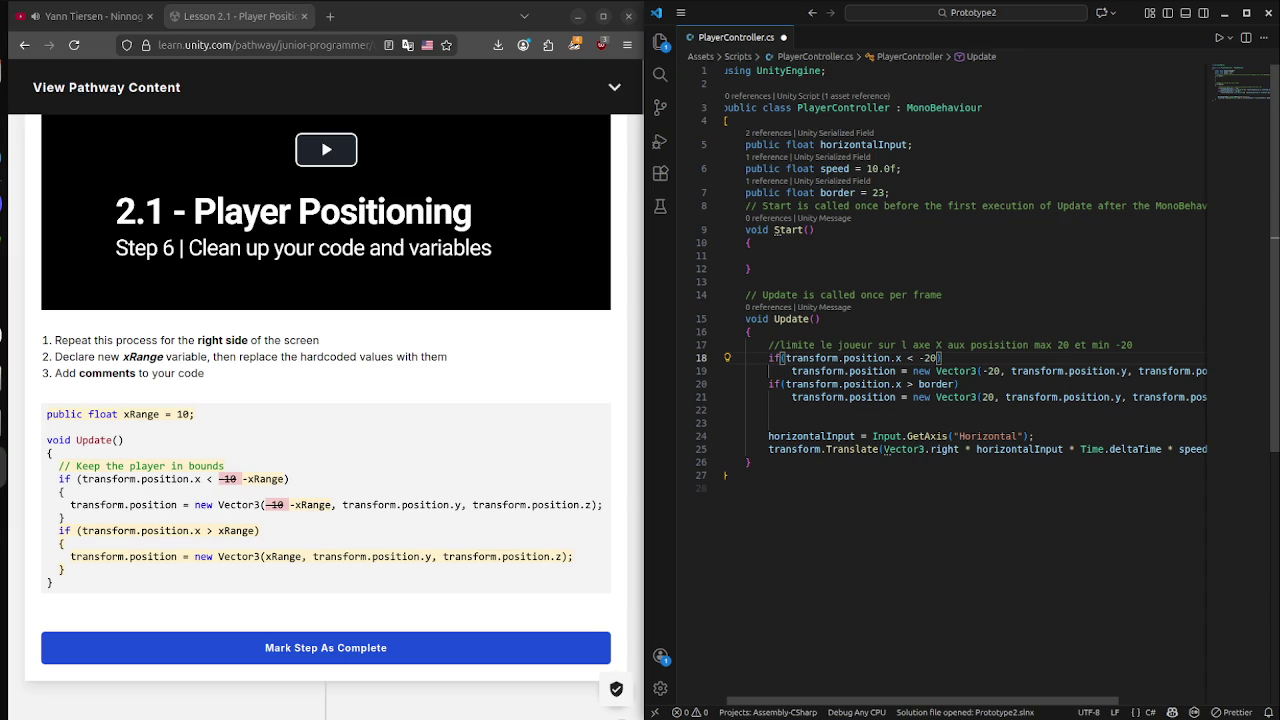
key("BackSpace")
key("BackSpace")
key("BackSpace")
type("border")
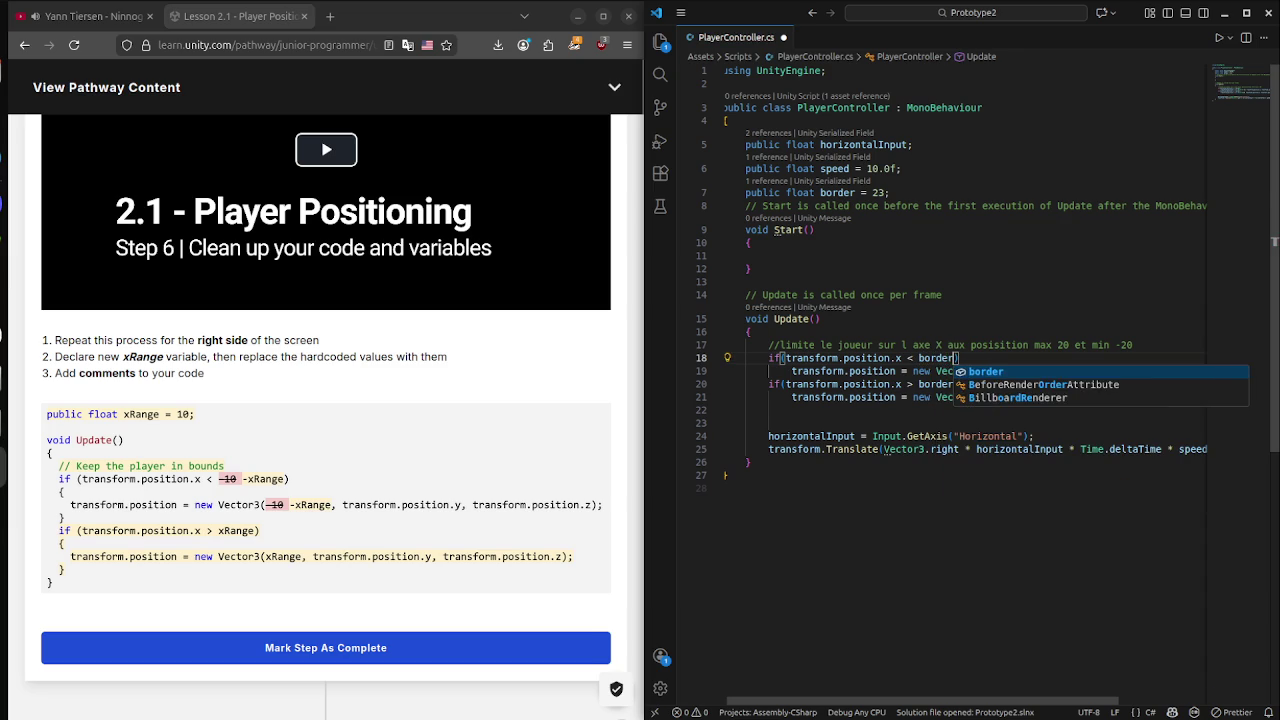
left_click(750, 268)
key("ctrl+s")
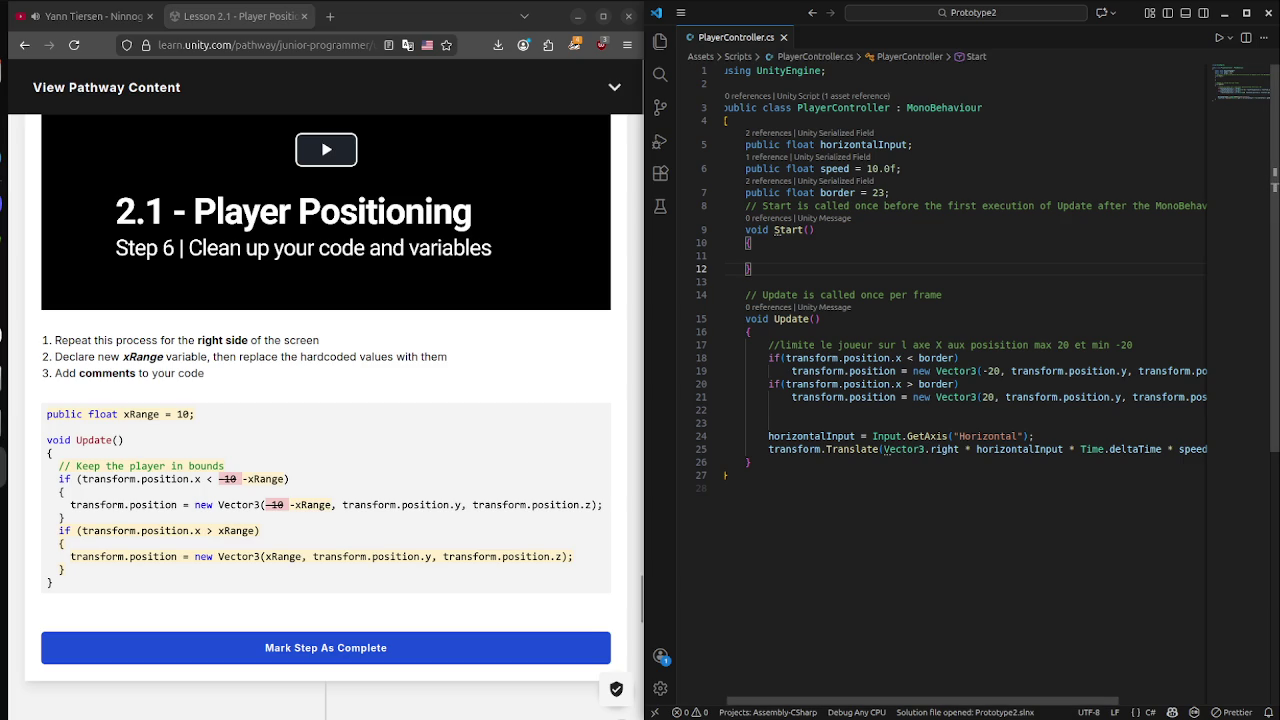
Replace the X values in both reset Vector3 calls with border and save.
left_click(980, 397)
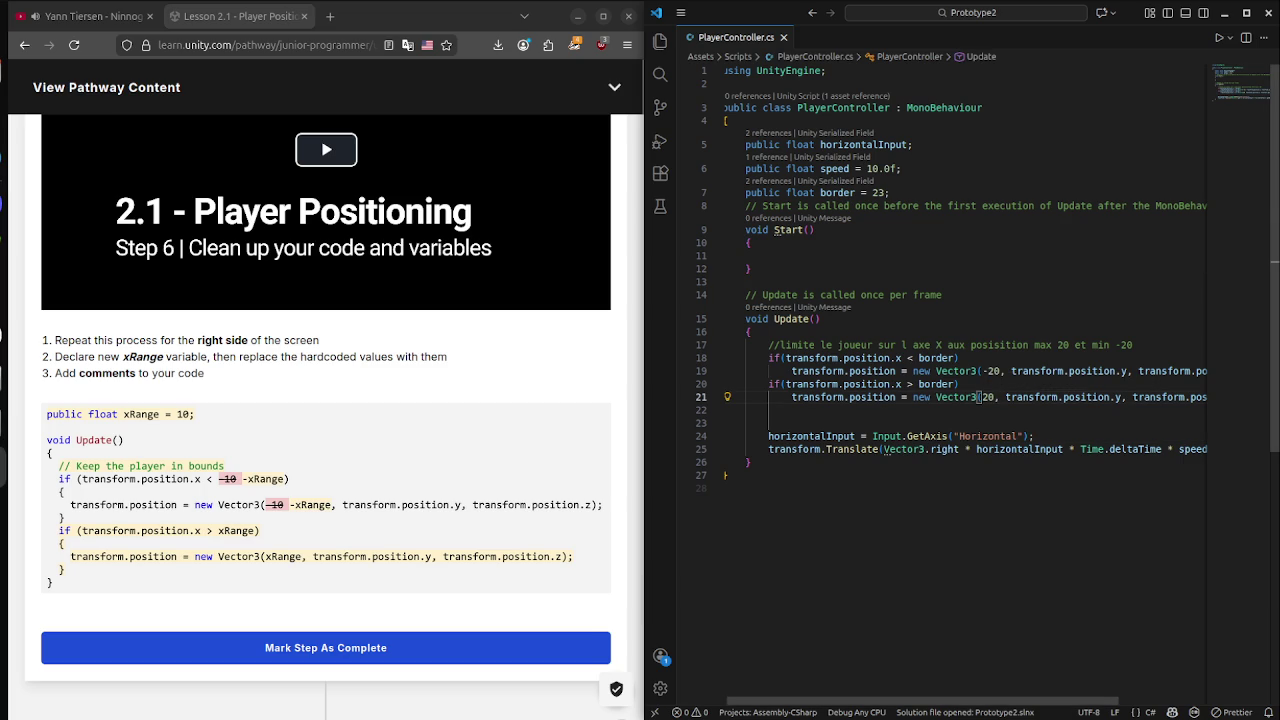
key("Delete")
key("Delete")
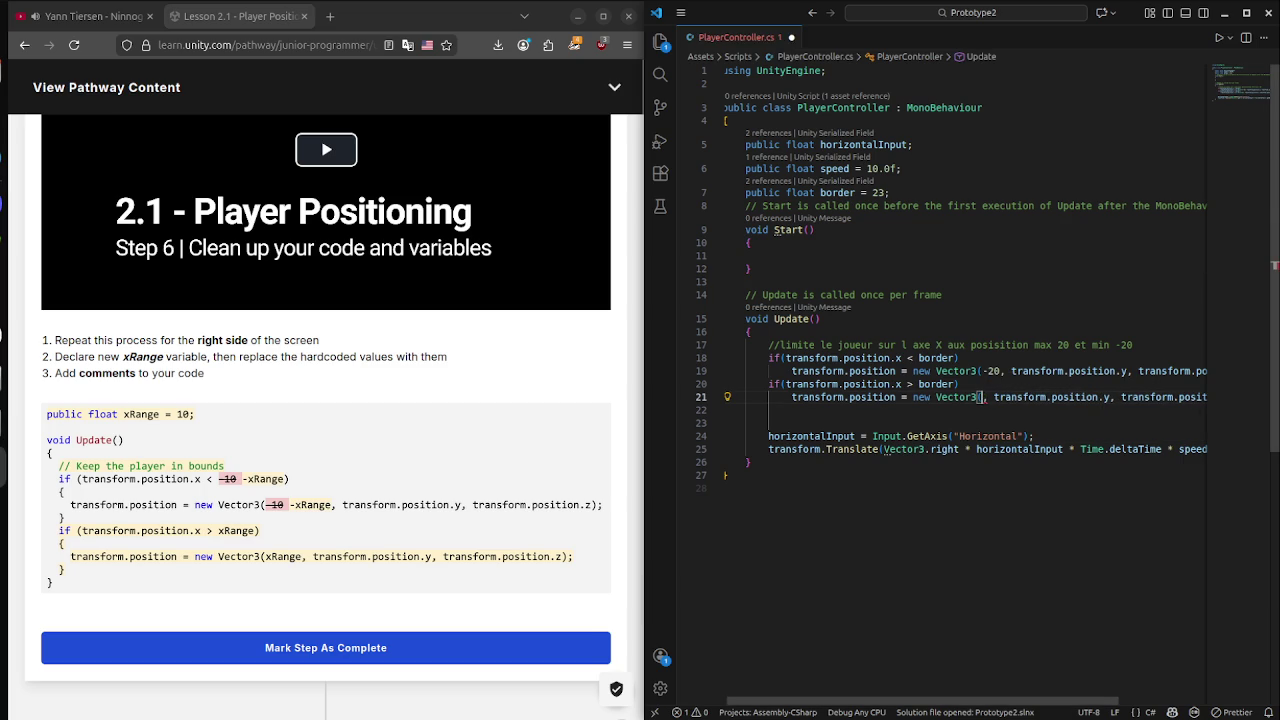
type("border")
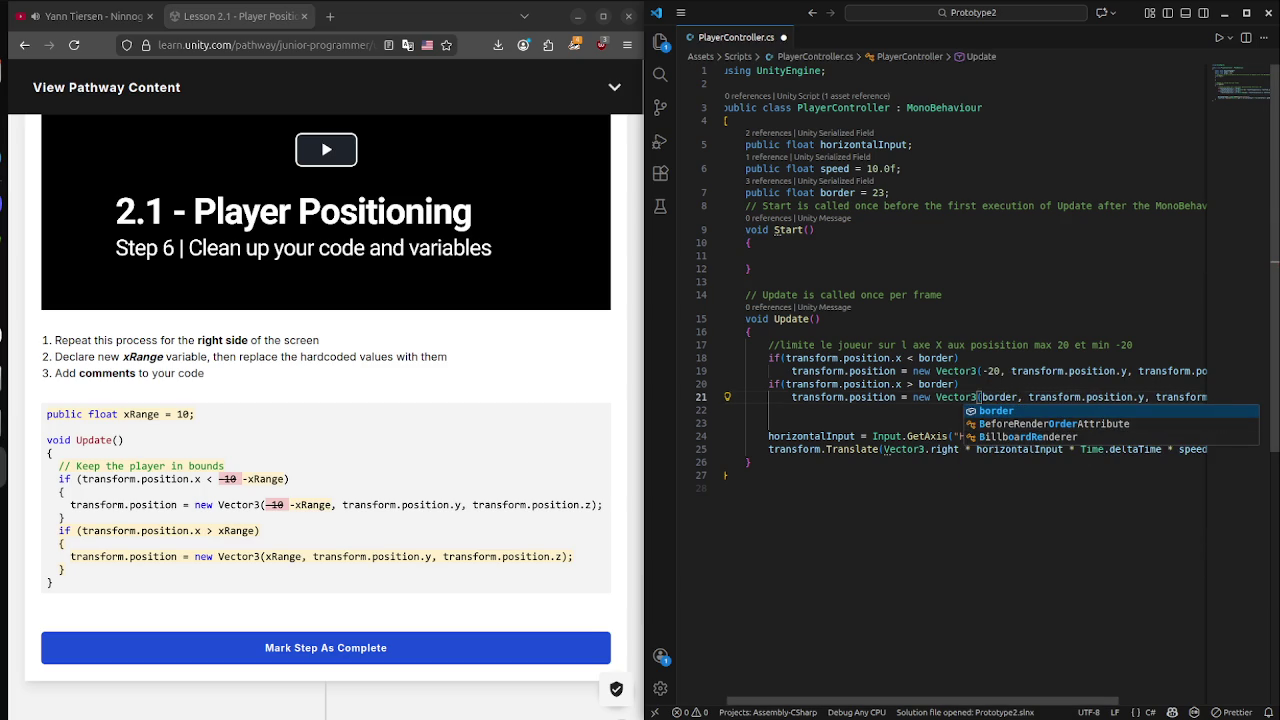
left_click(981, 371)
key("Delete")
key("Delete")
key("Delete")
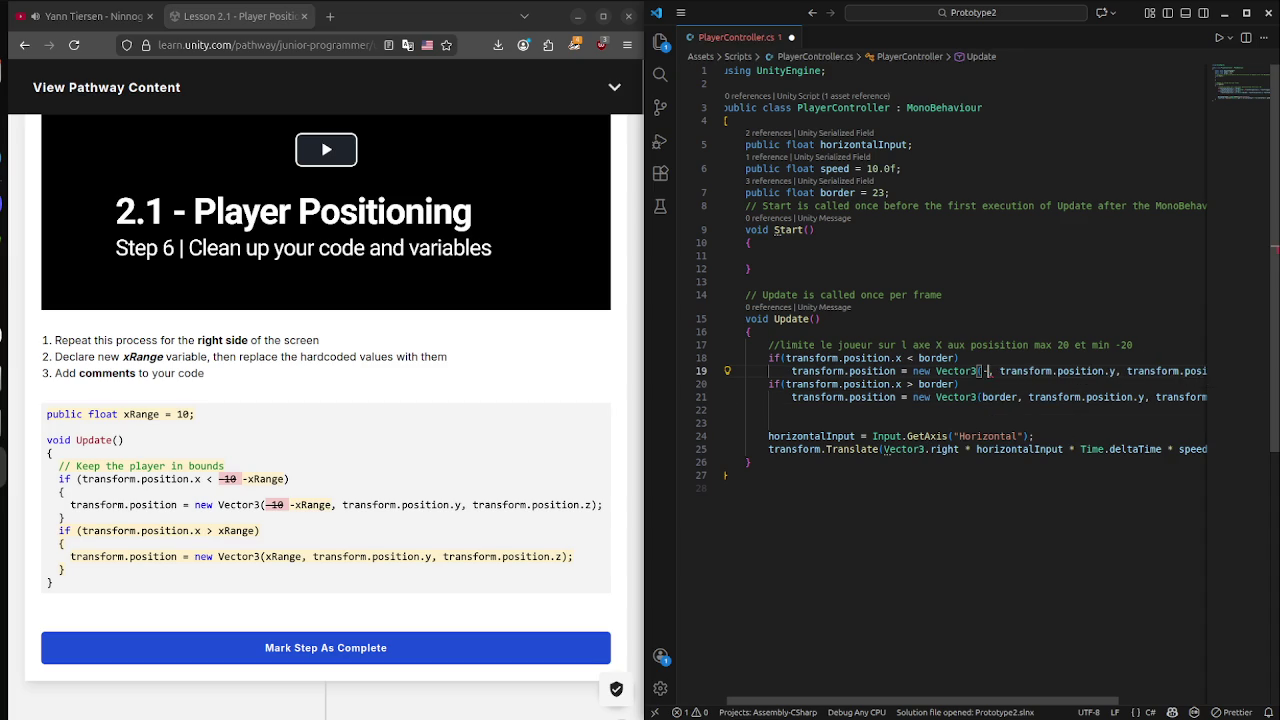
type("bo")
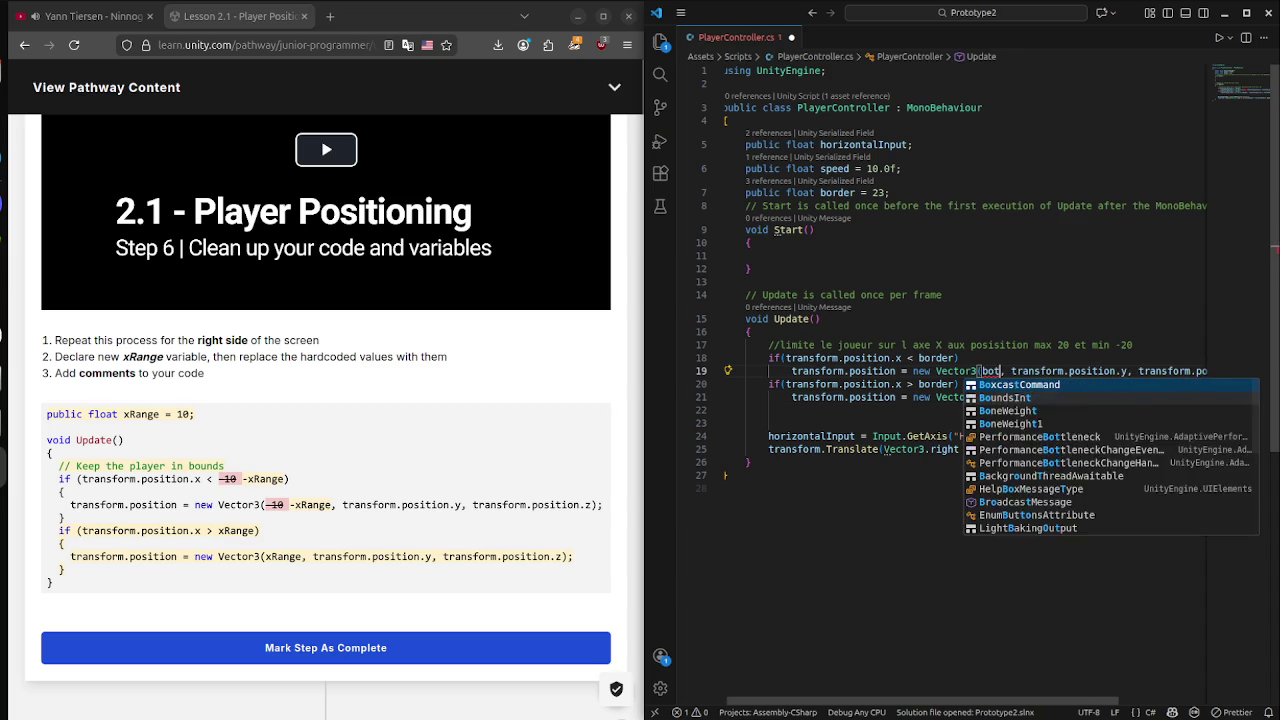
type("rder")
key("ctrl+s")
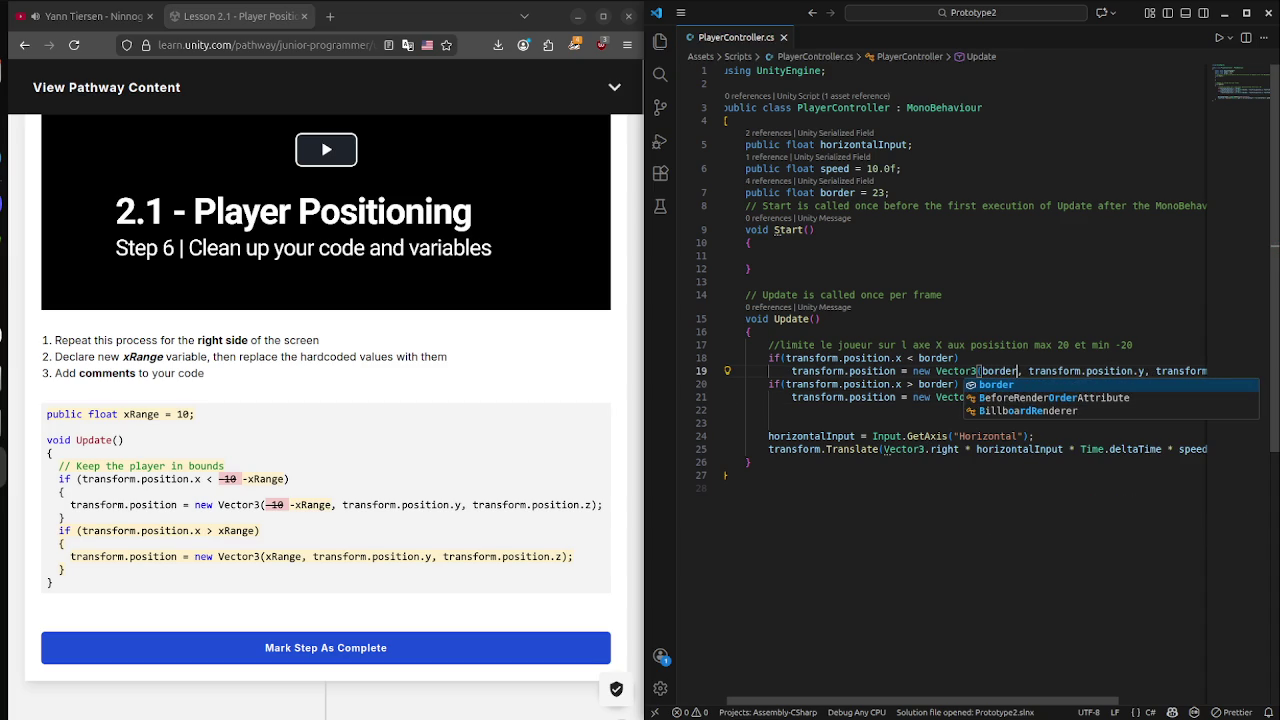
key("Escape")
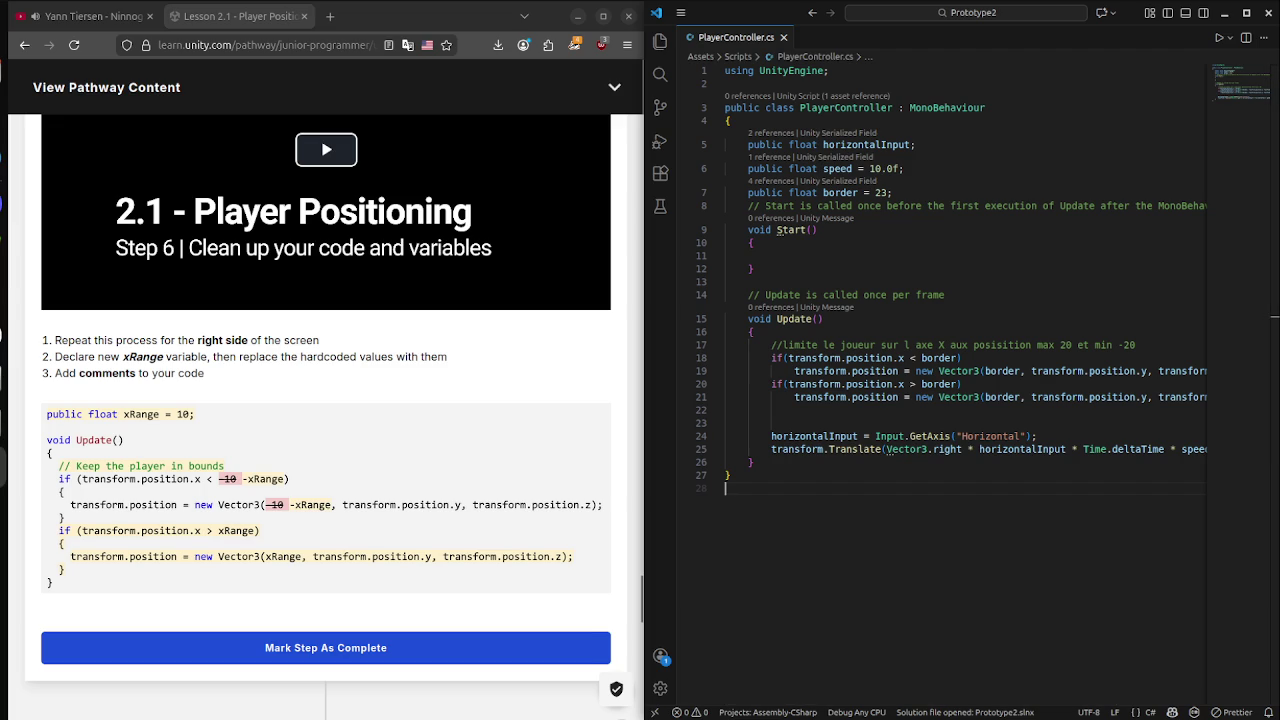
left_click(725, 488)
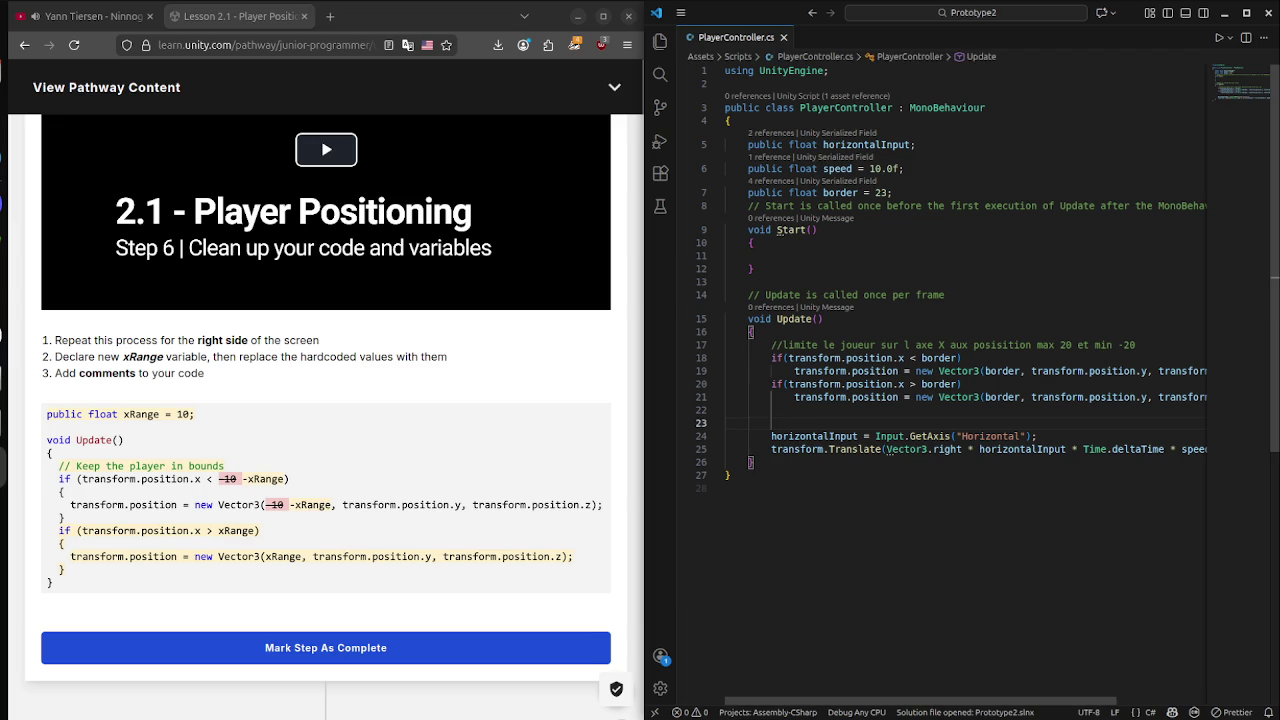
key("super")
key("super")
key("super")
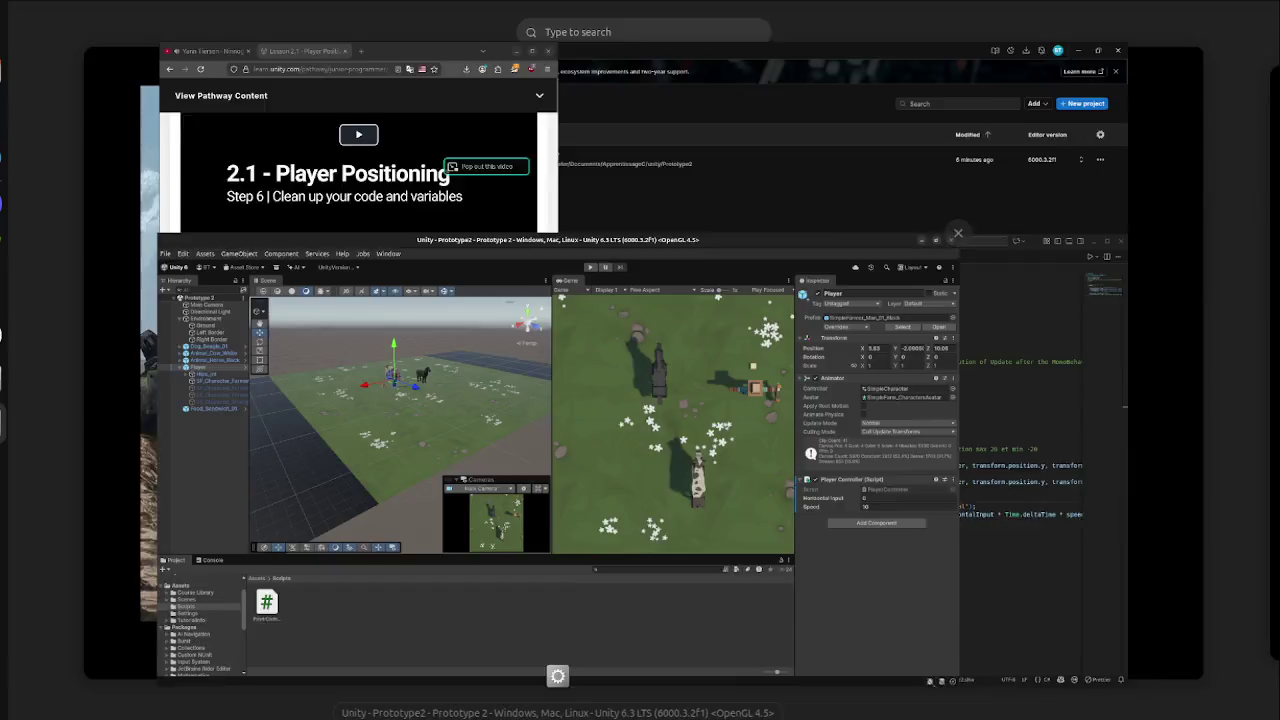
left_click(557, 455)
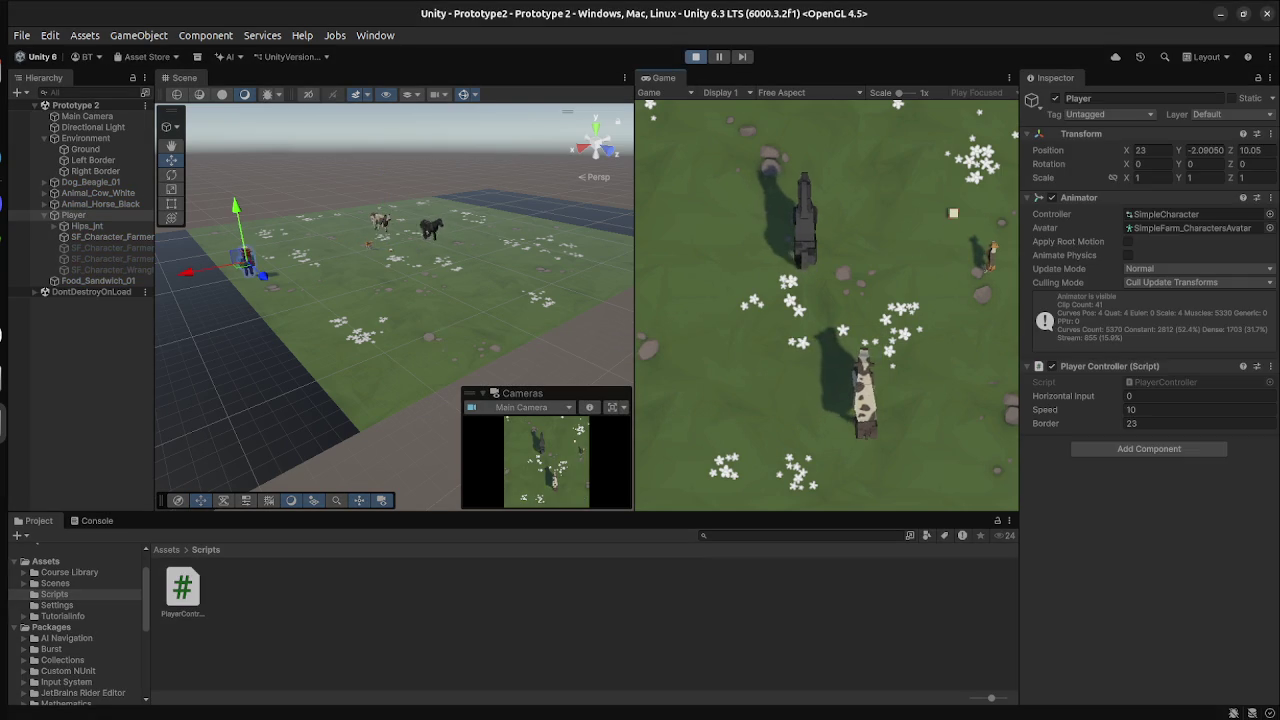
Run Play mode, push the Player right until it holds at X 23, then stop playing.
left_click(74, 215)
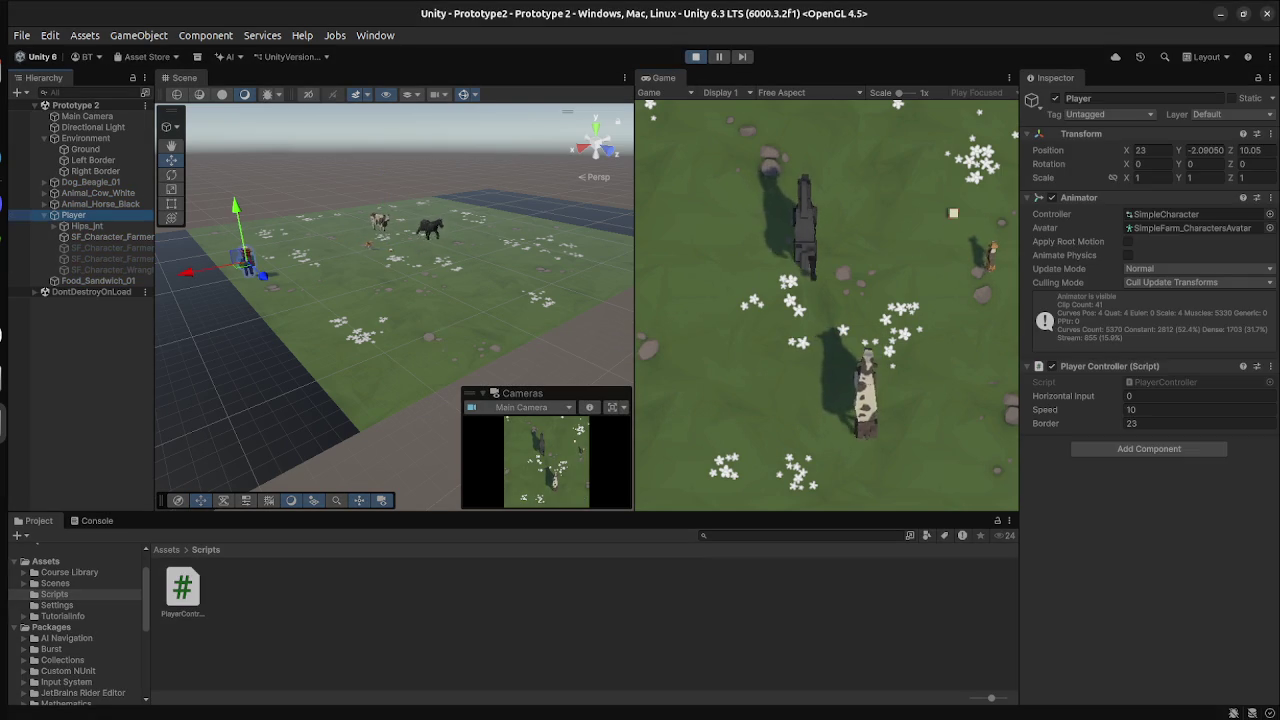
key("Right")
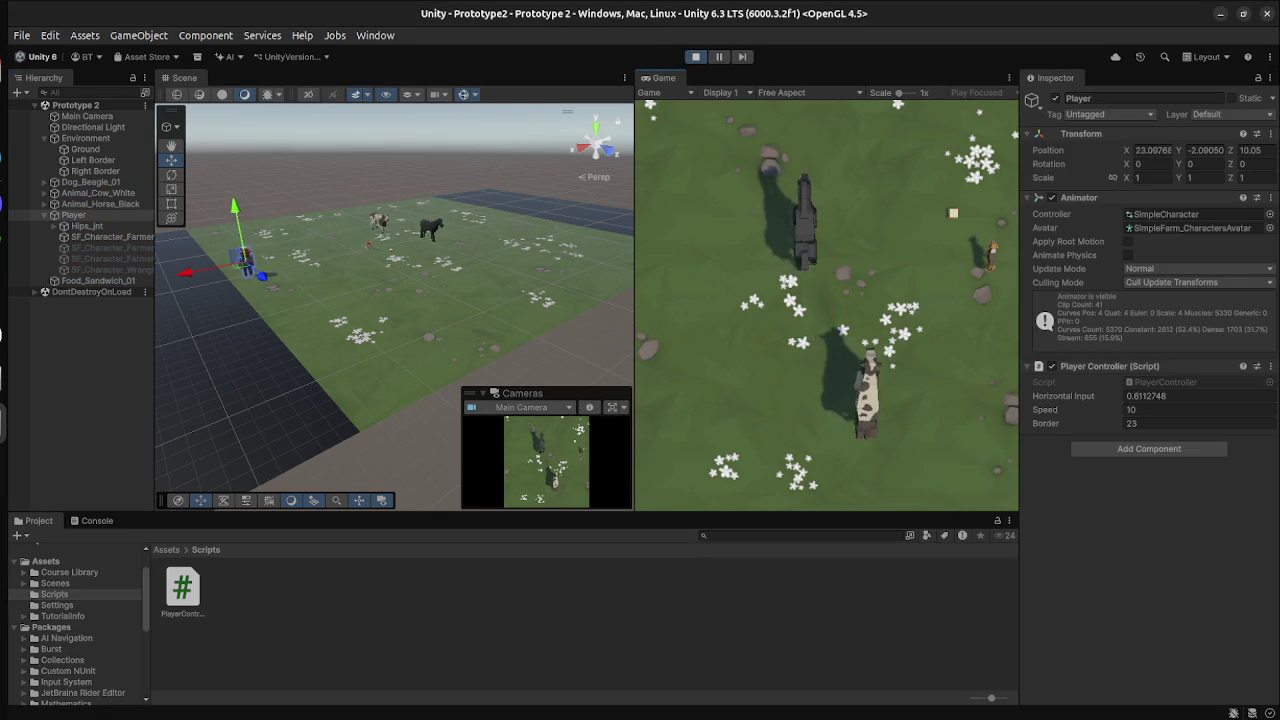
key("Right")
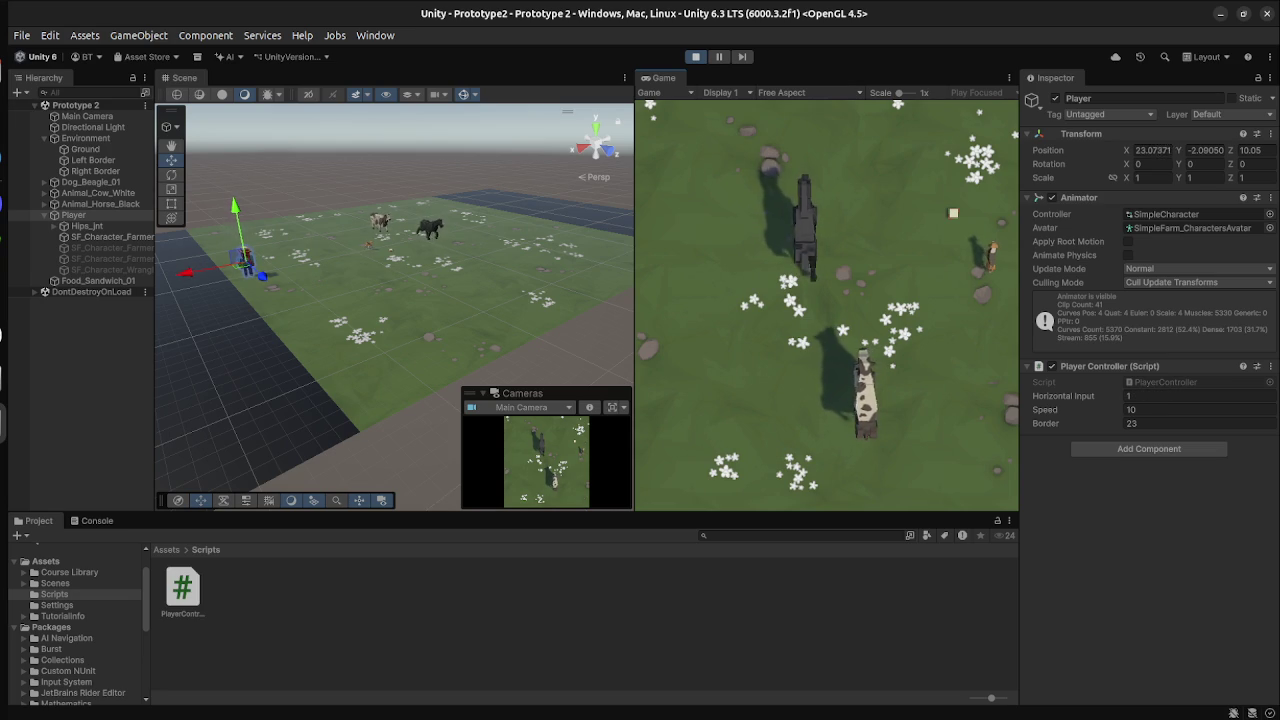
key("ctrl+p")
key("ctrl+p")
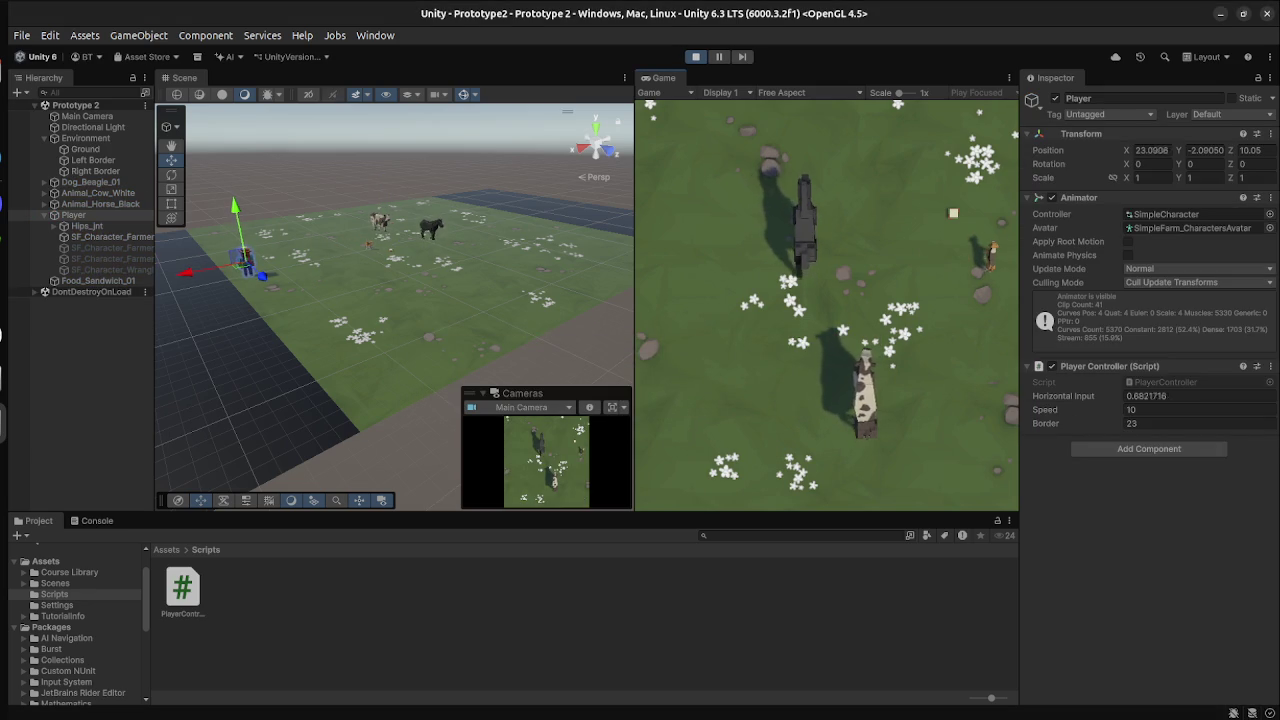
key("Left")
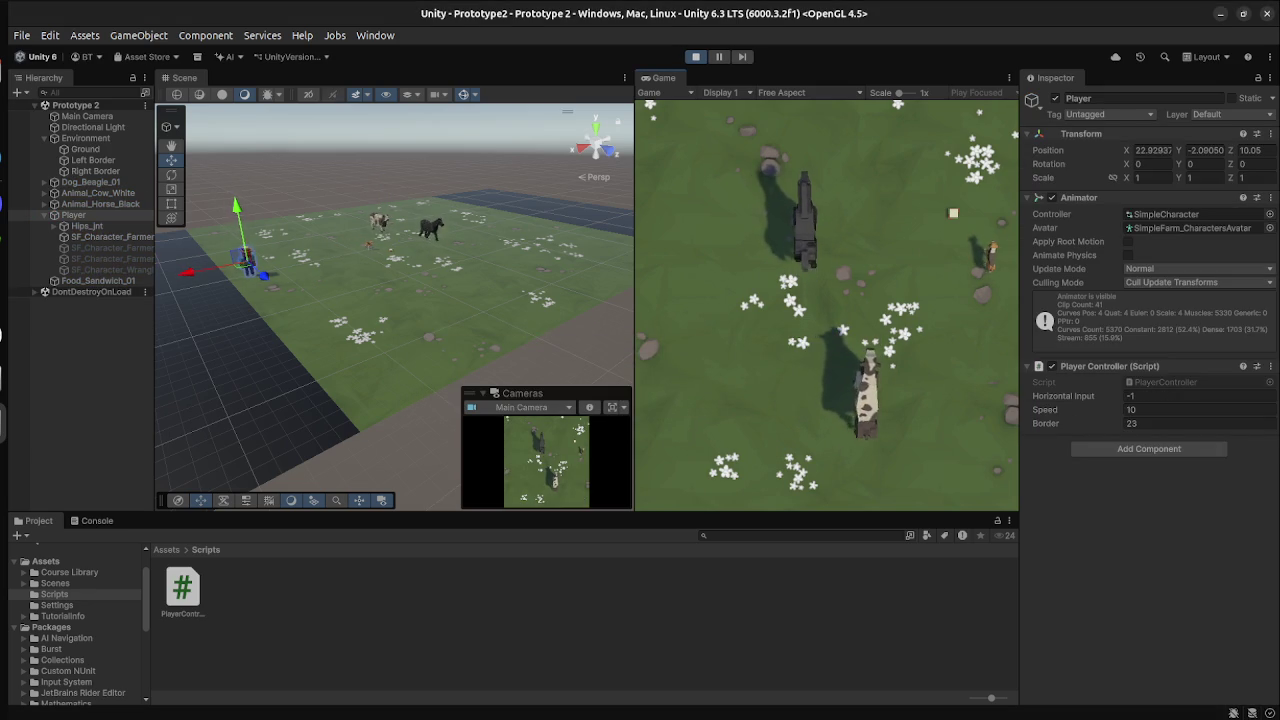
key("ctrl+p")
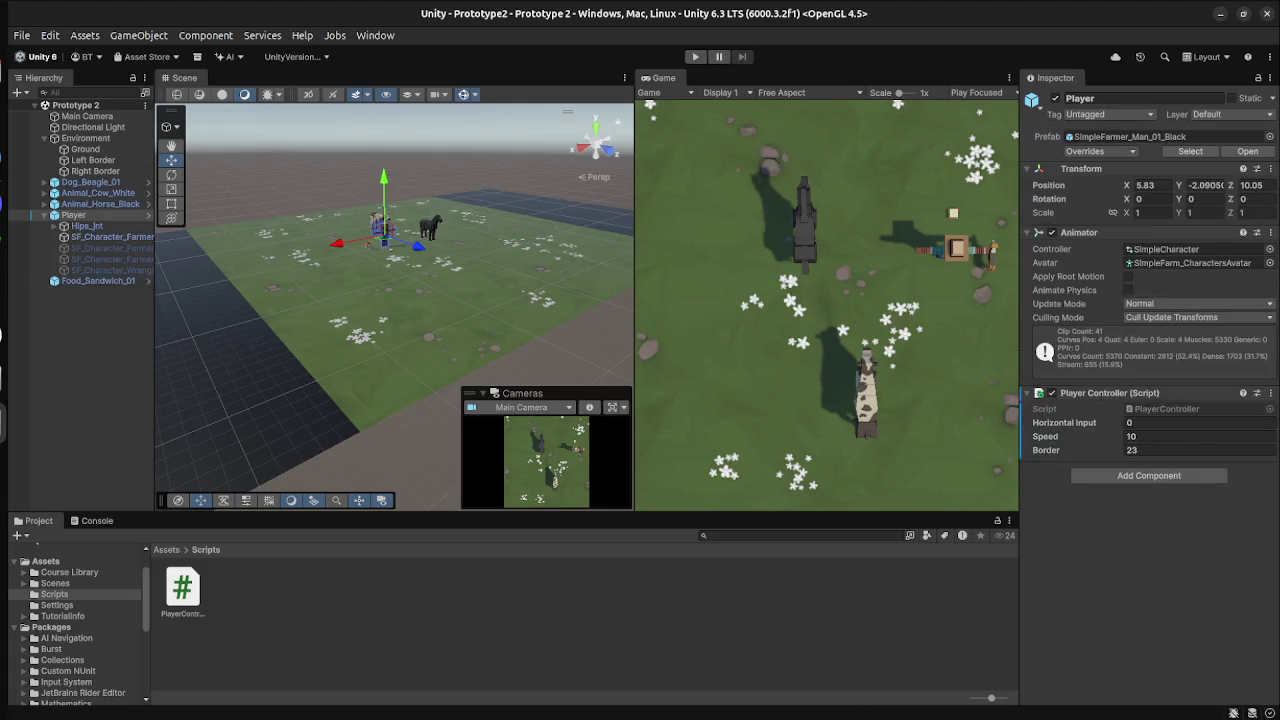
key("super")
Play the lesson video and skip ahead to its xRange code section.
left_click(400, 200)
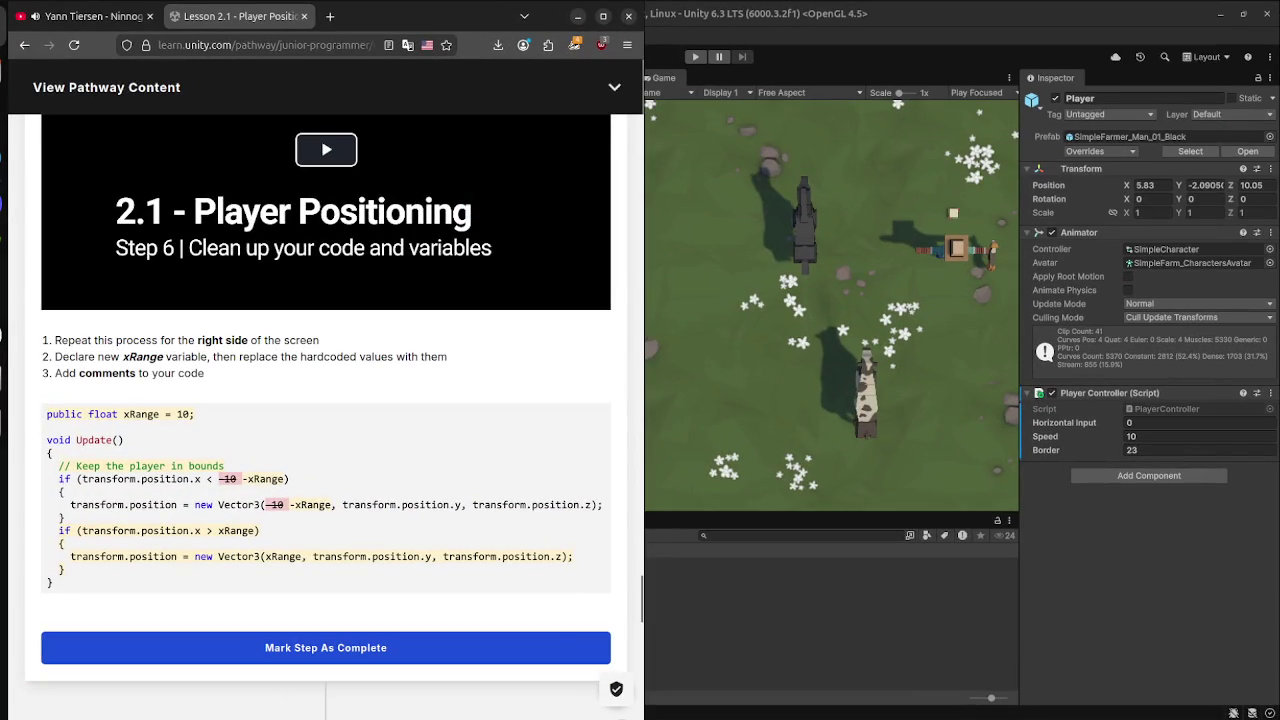
left_click(326, 149)
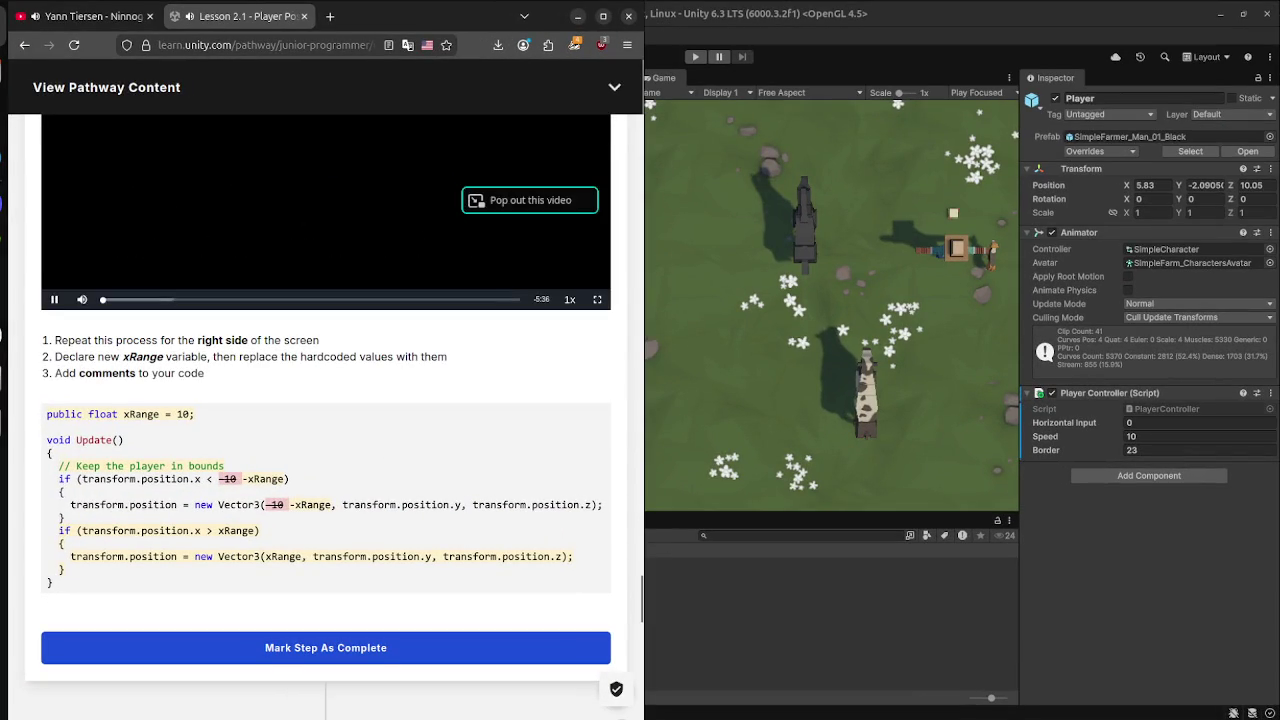
scroll(326, 300, "up", 4)
left_click(292, 488)
key("space")
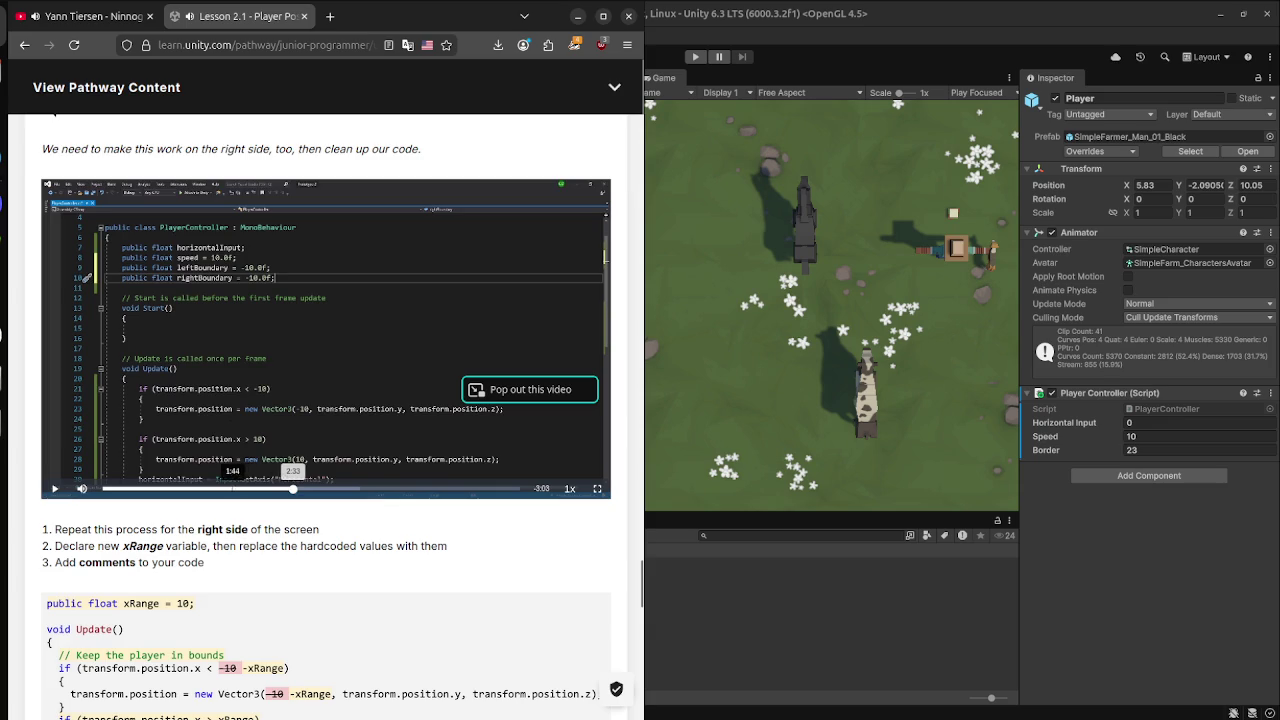
scroll(241, 488, "down", 4)
scroll(241, 488, "up", 4)
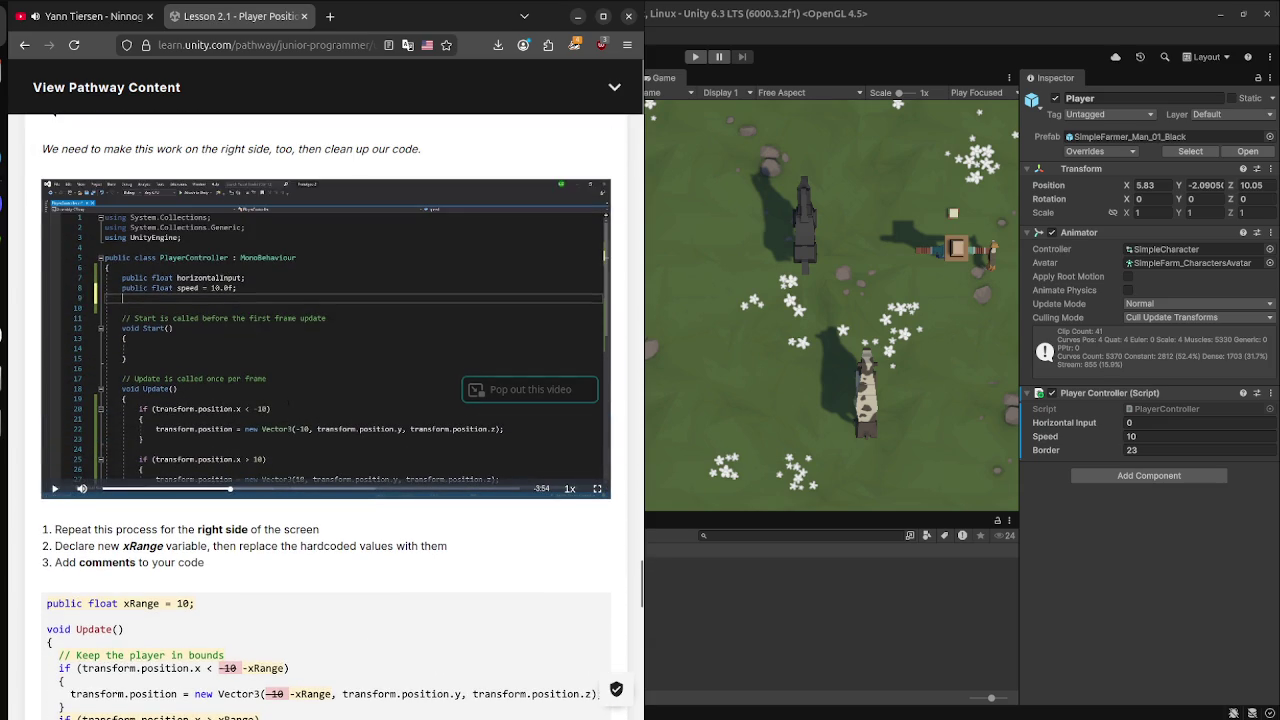
Bring up PlayerController.cs and place the caret before border on line 7.
key("super")
left_click(850, 446)
left_click(903, 169)
key("Down")
left_click(823, 193)
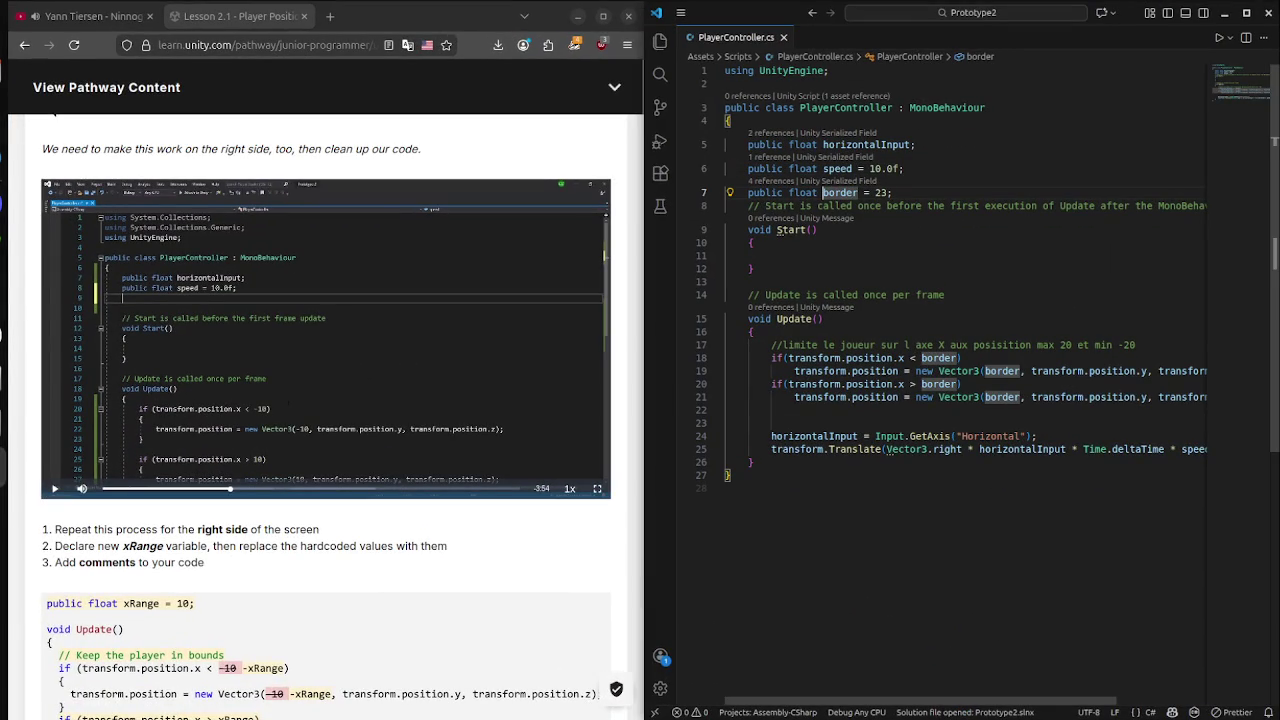
Rename border to Rborder and duplicate its declaration onto line 8.
type("R")
key("End")
key("Return")
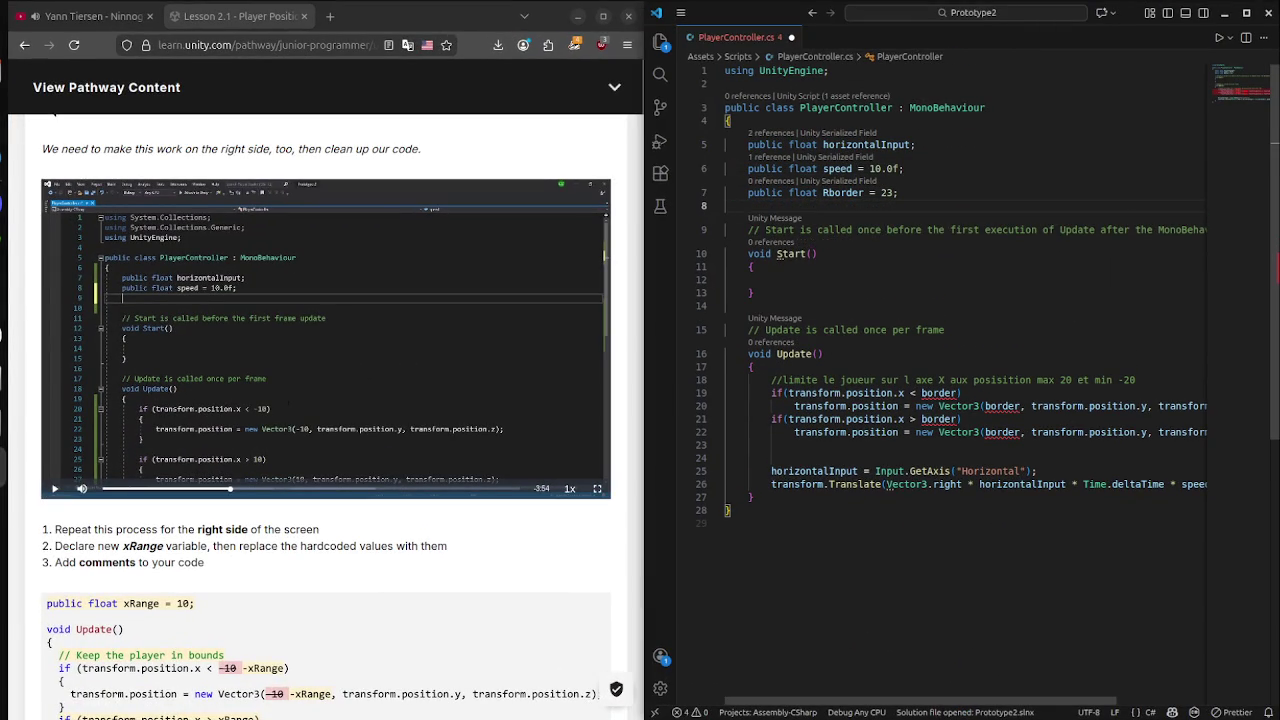
triple_click(823, 193)
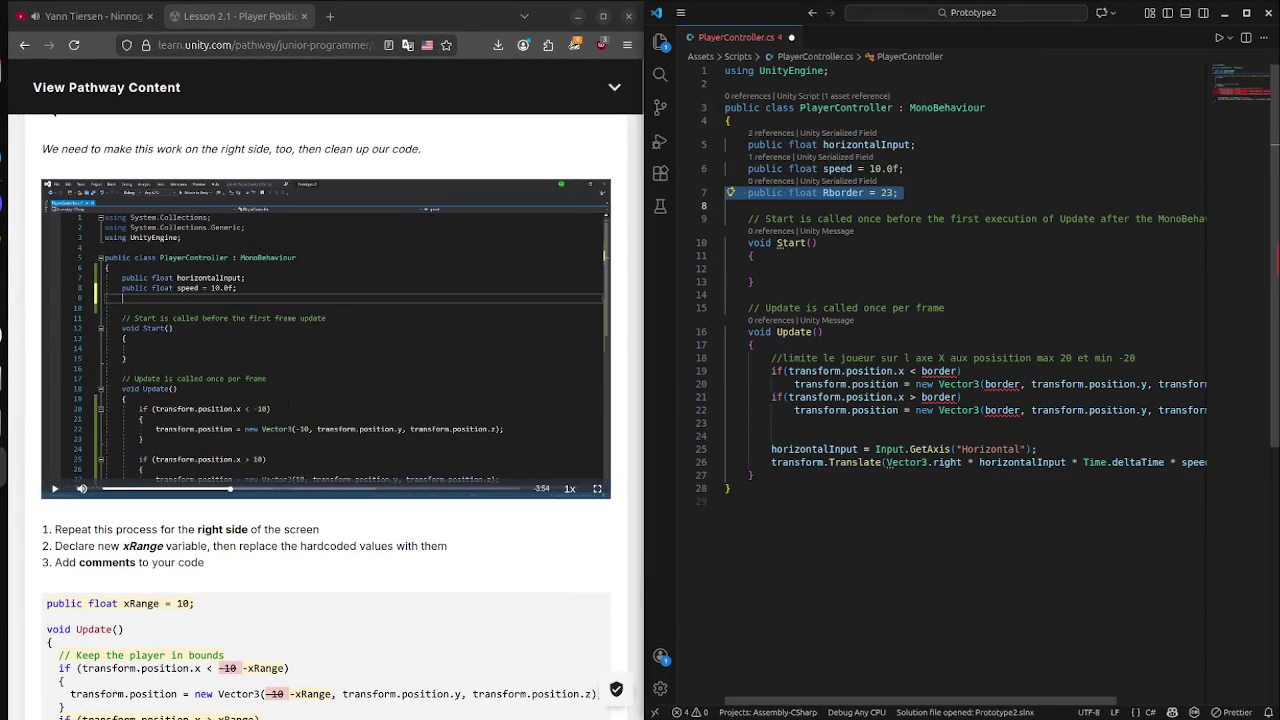
key("ctrl+c")
left_click(753, 206)
key("ctrl+v")
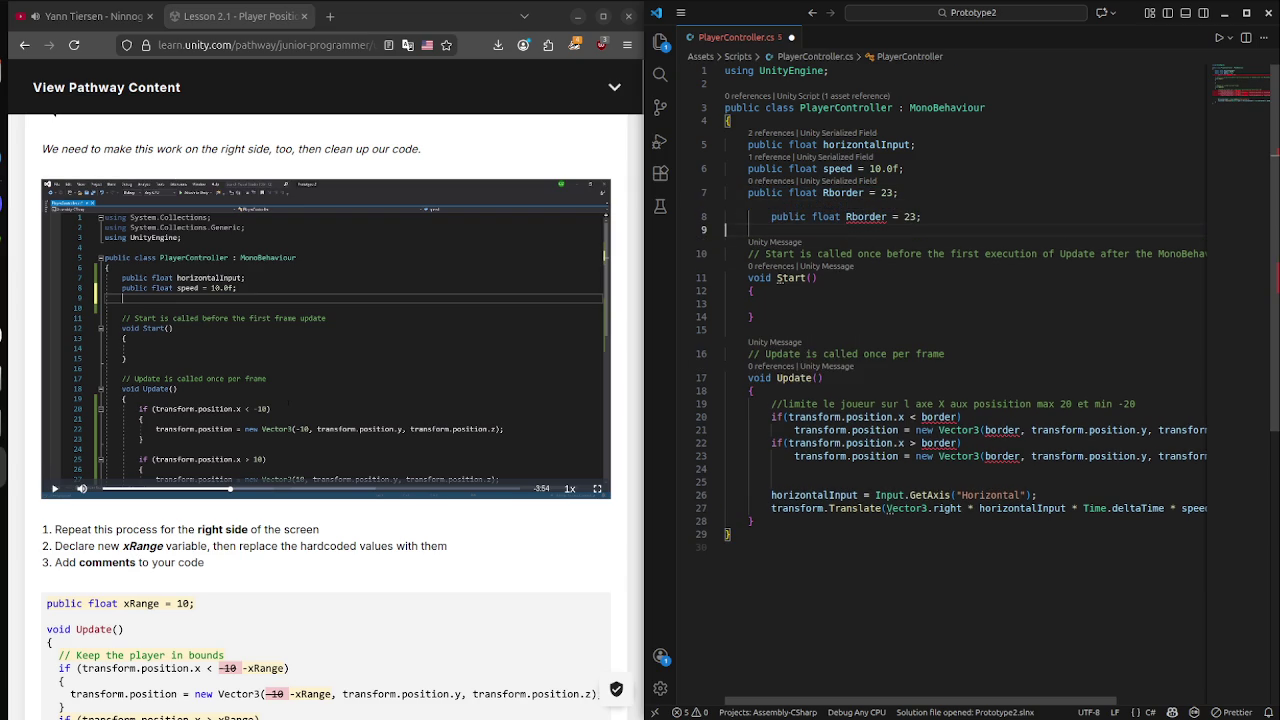
key("shift+Tab")
Rename the copy to Lborder, keeping the value 23, then return to Unity.
left_click(823, 216)
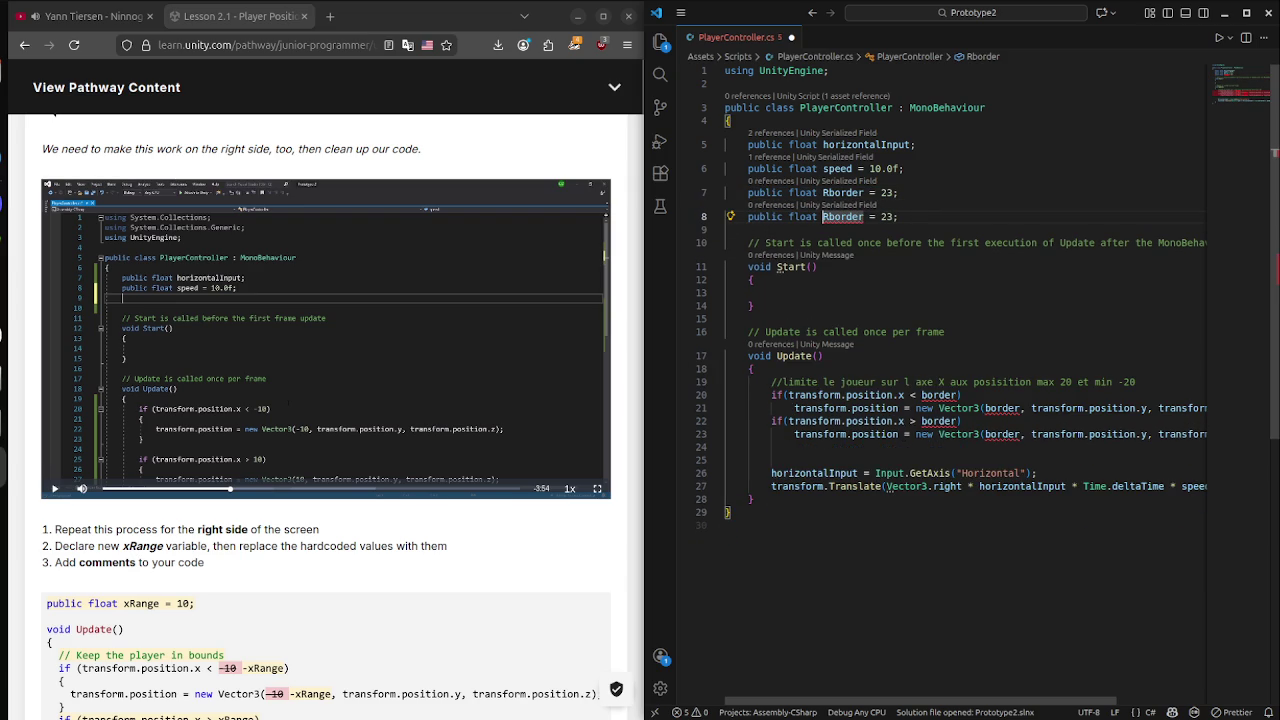
key("Delete")
type("L")
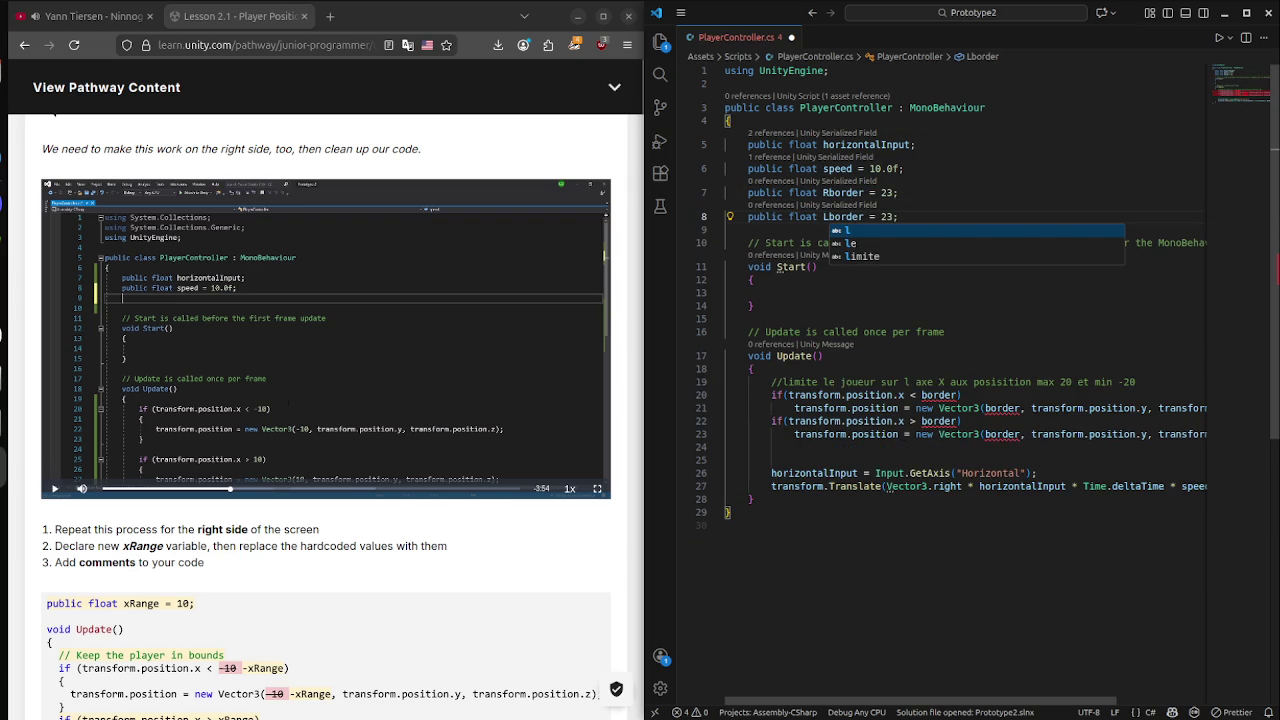
left_click(823, 192)
left_click(880, 216)
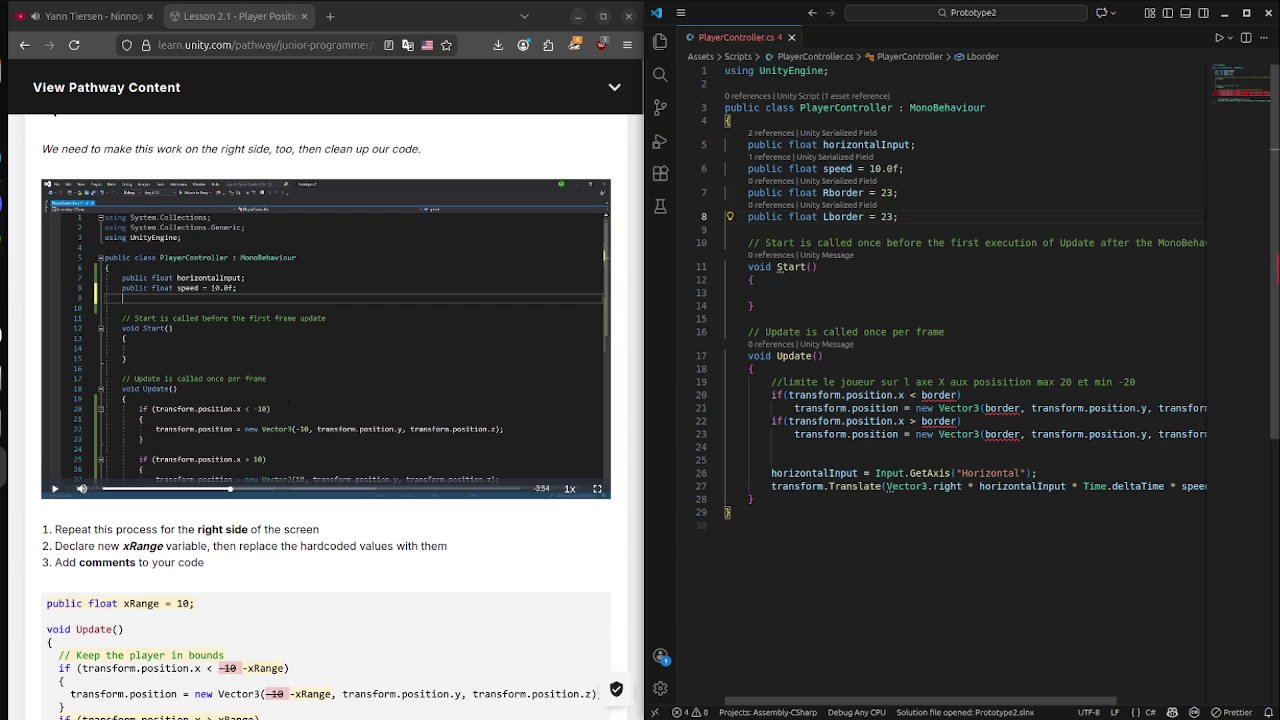
key("super")
left_click(761, 373)
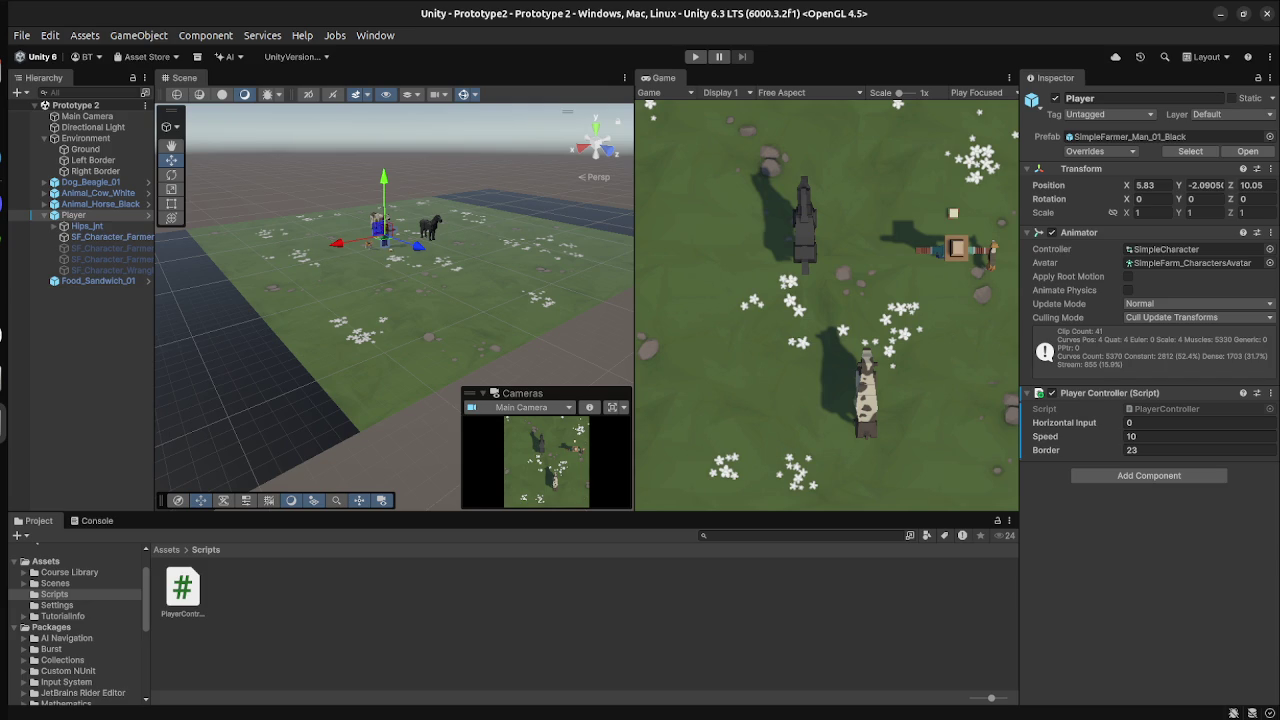
key("super")
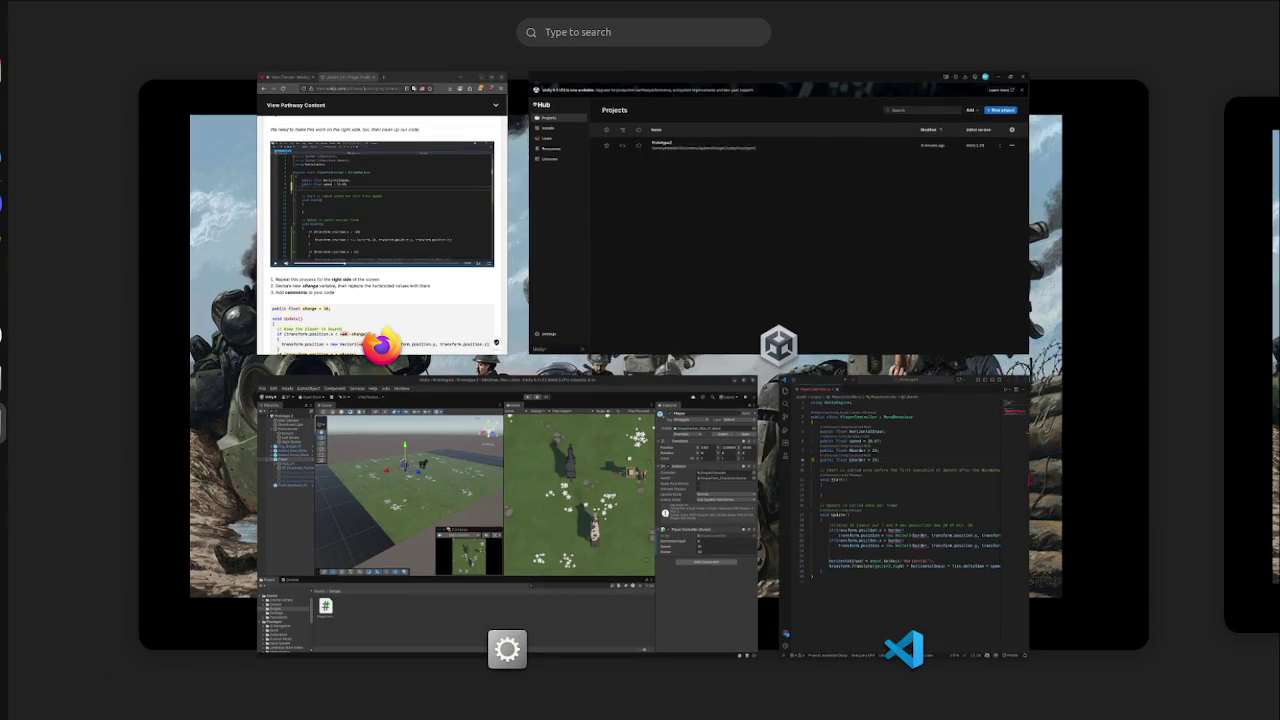
Replace 'border' with Lborder in the left-side bounds check on lines 22 and 23.
left_click(903, 500)
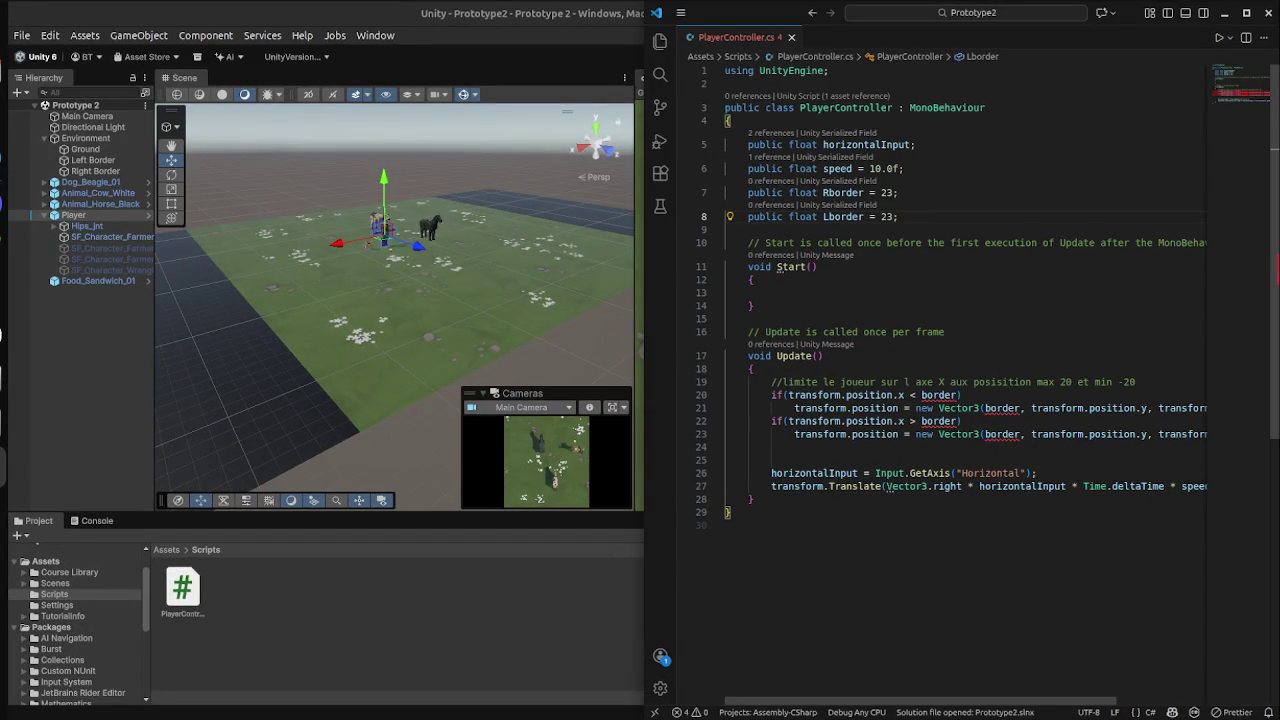
double_click(940, 421)
type("l")
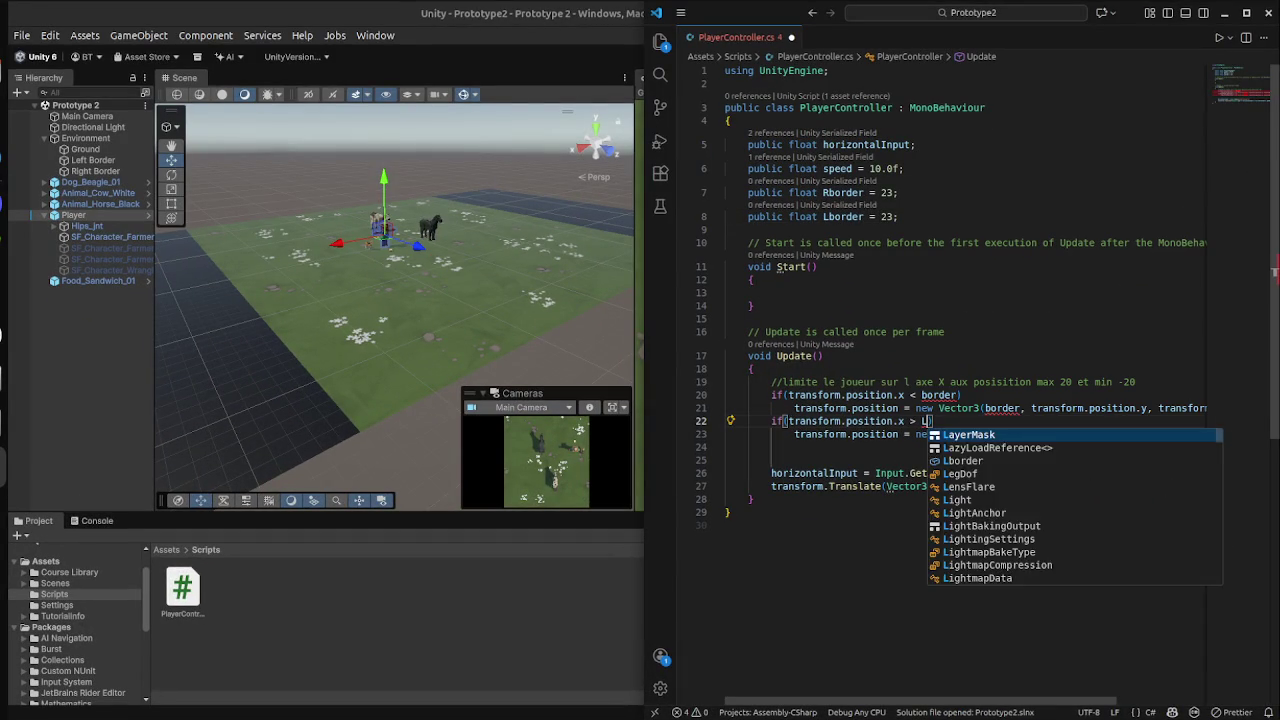
type("bo")
key("Tab")
double_click(981, 434)
type("Lb")
key("Tab")
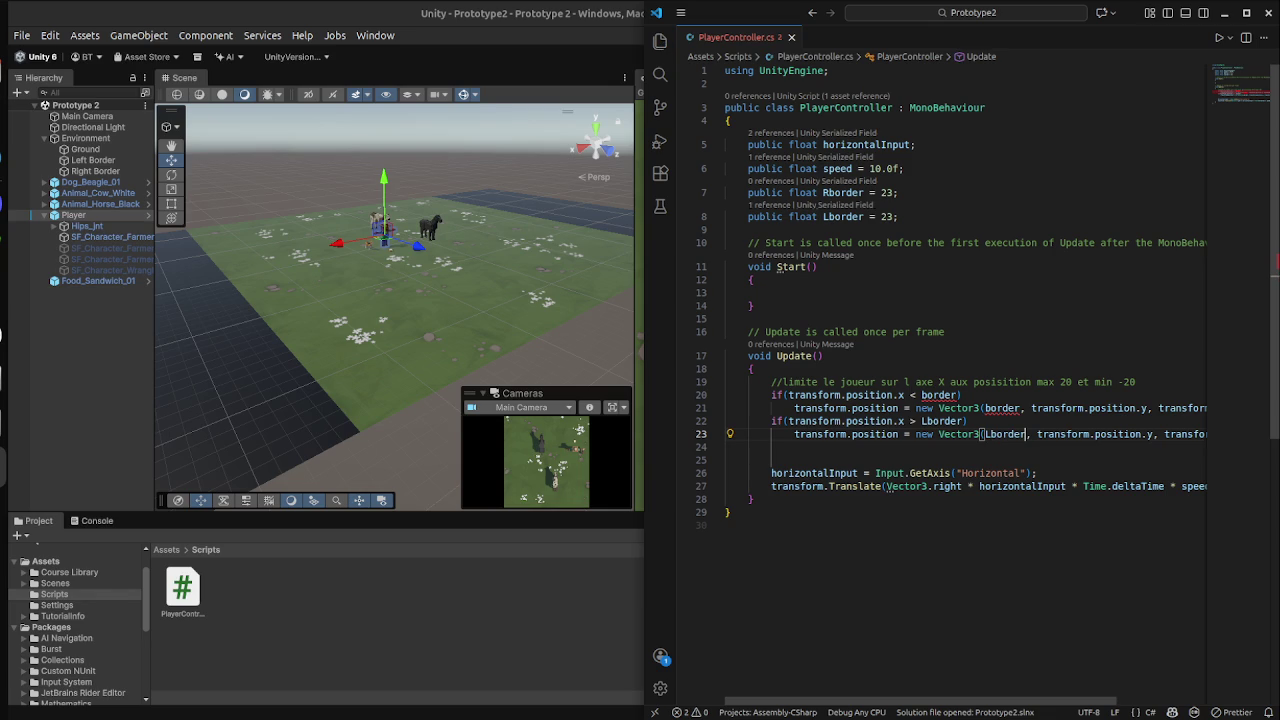
Replace 'border' with Rborder in the right-side bounds check on lines 20 and 21.
double_click(938, 395)
type("Rb")
key("Tab")
left_click(984, 408)
type("Rb")
key("Tab")
key("Delete")
key("Delete")
key("Delete")
Save PlayerController.cs and return to the Unity editor.
left_click(771, 460)
key("ctrl+s")
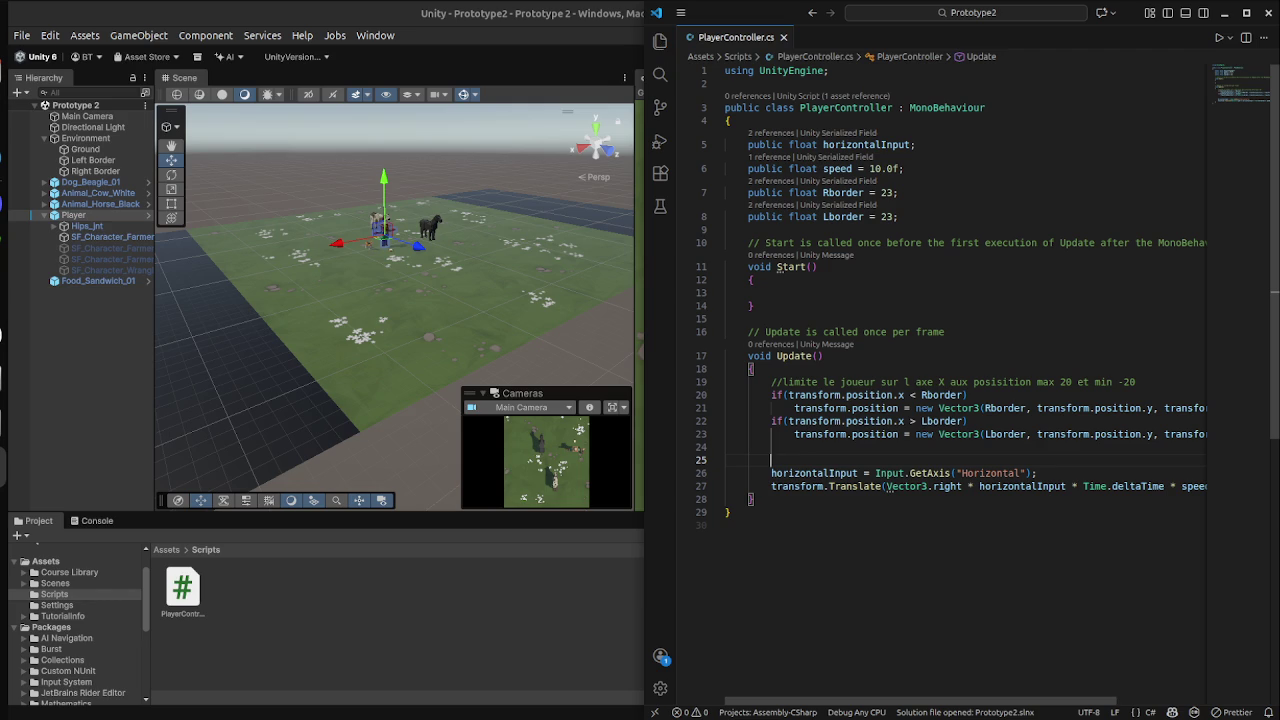
key("super")
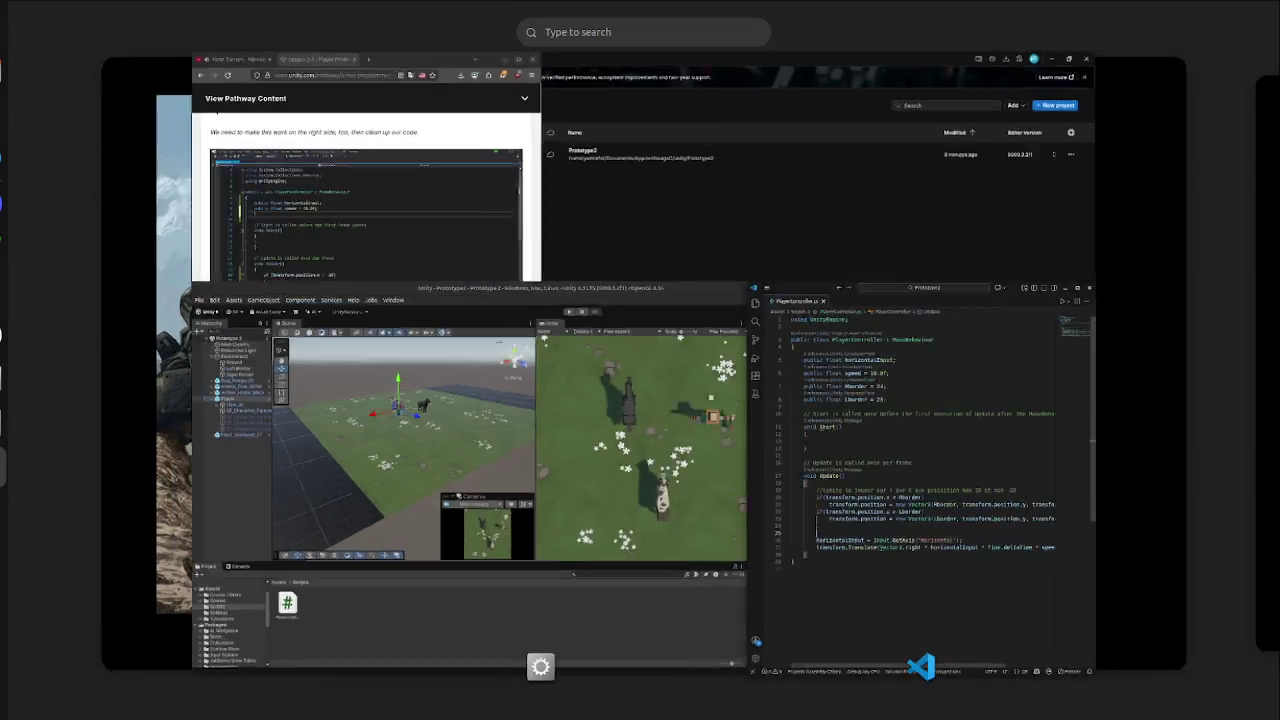
left_click(450, 540)
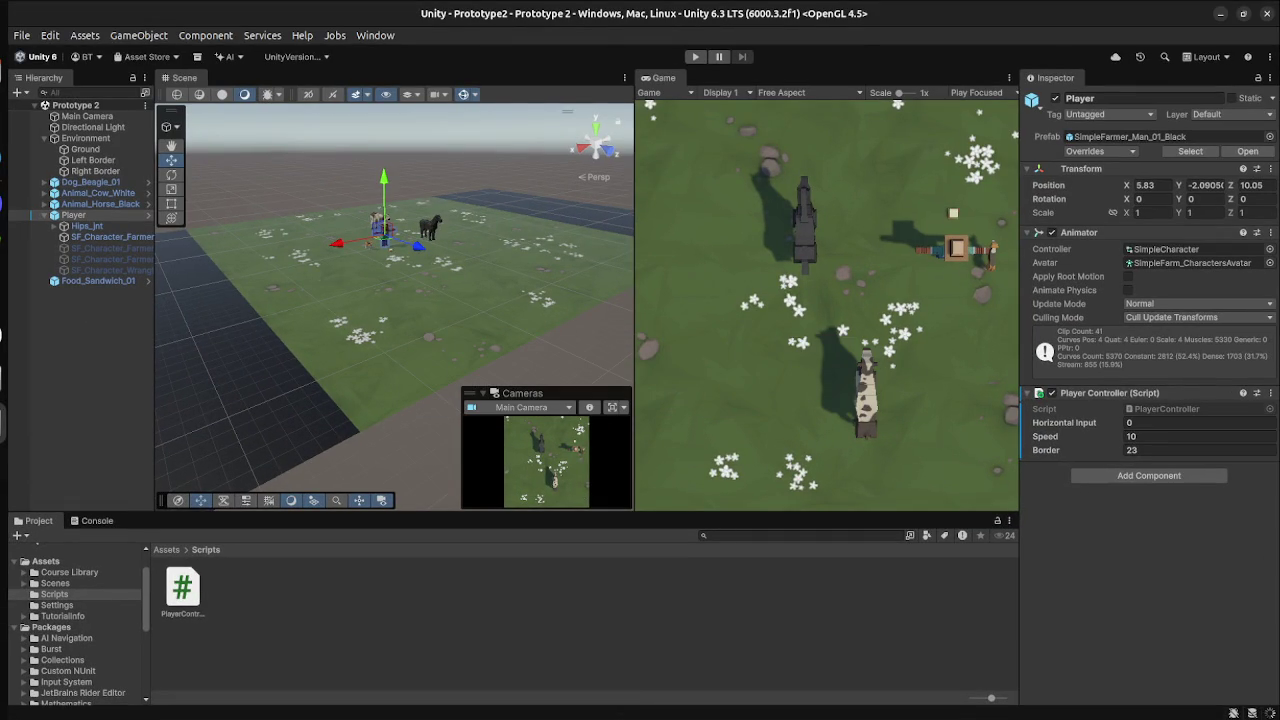
Play-test moving the player left and right; it stays pinned near X 23.
key("ctrl+p")
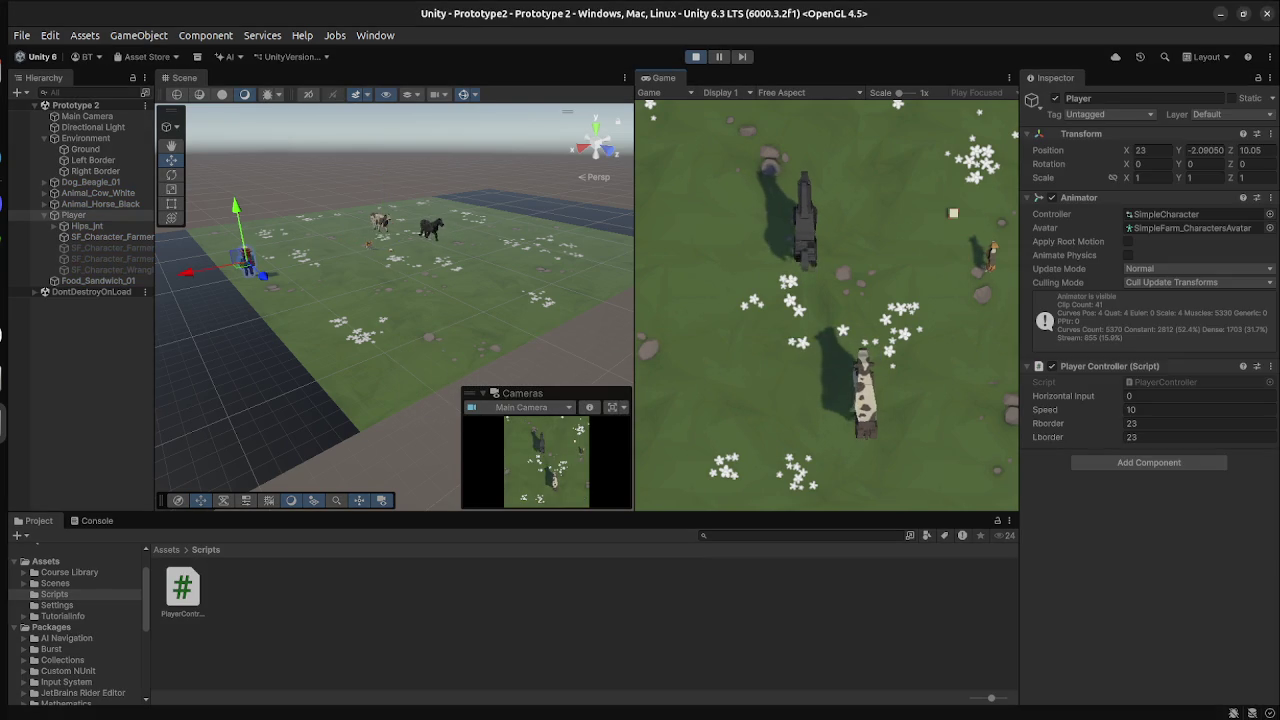
key("Left")
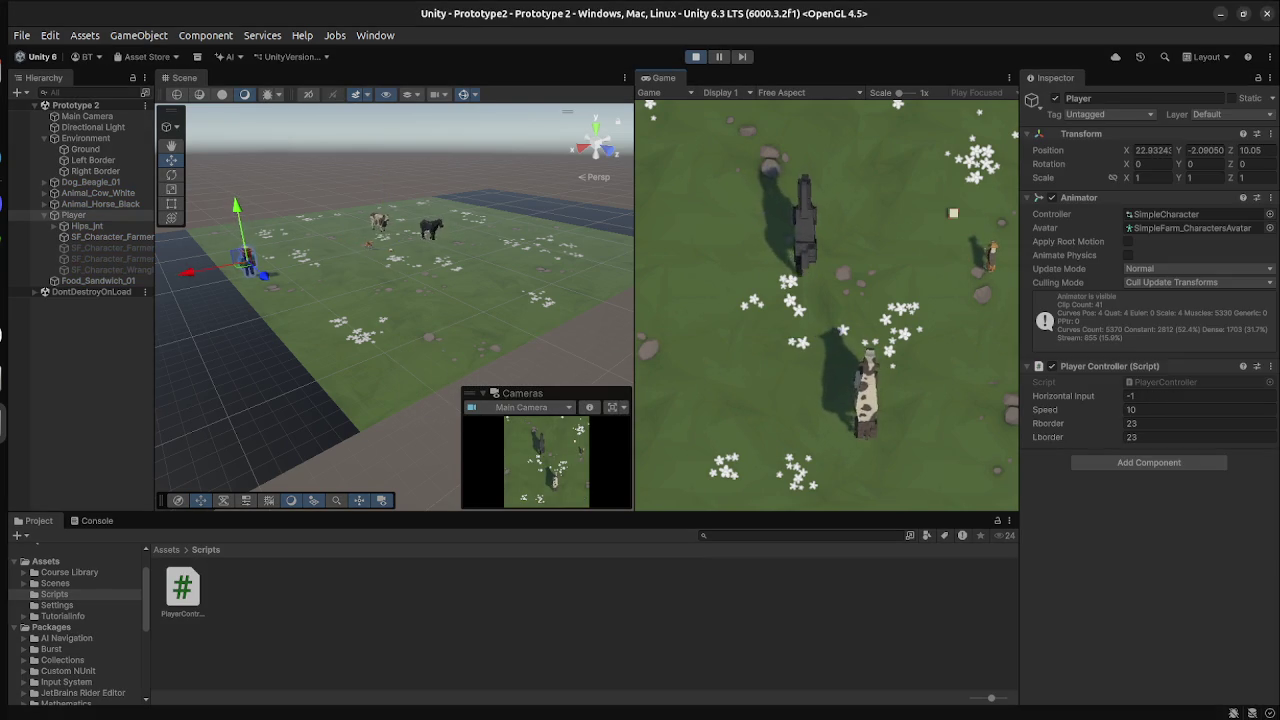
key("Right")
key("ctrl+p")
key("super")
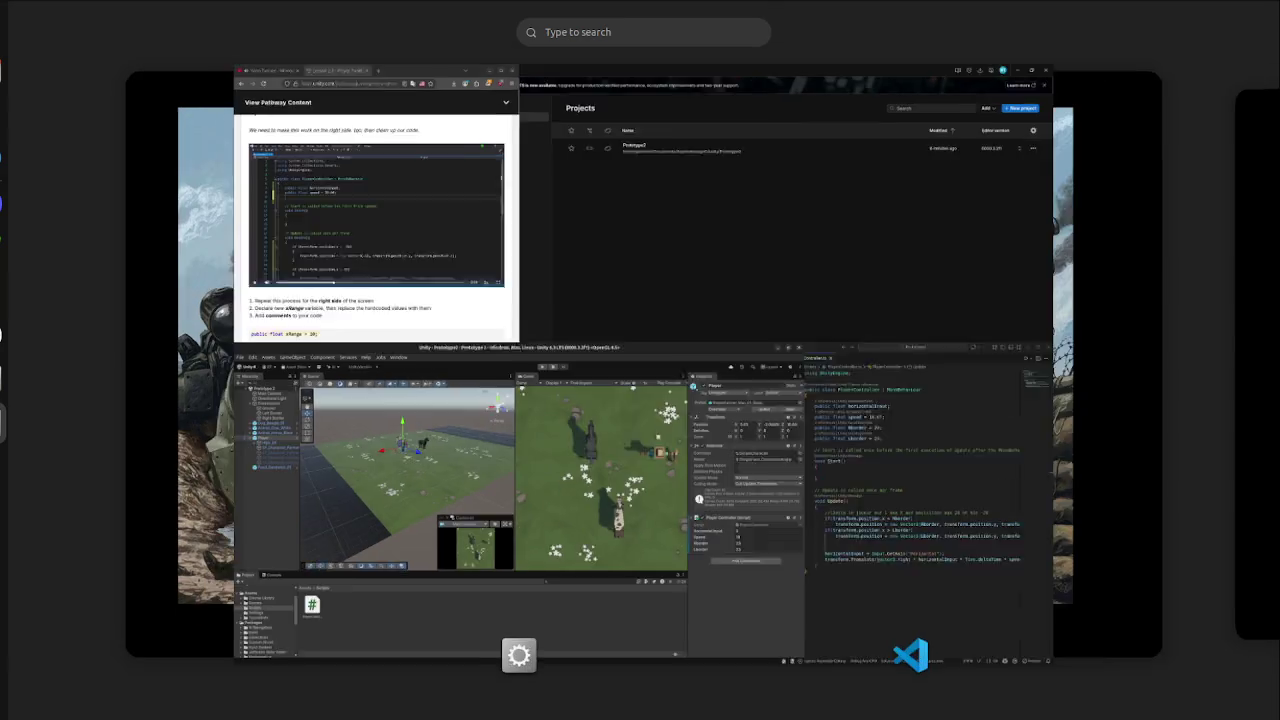
left_click(900, 500)
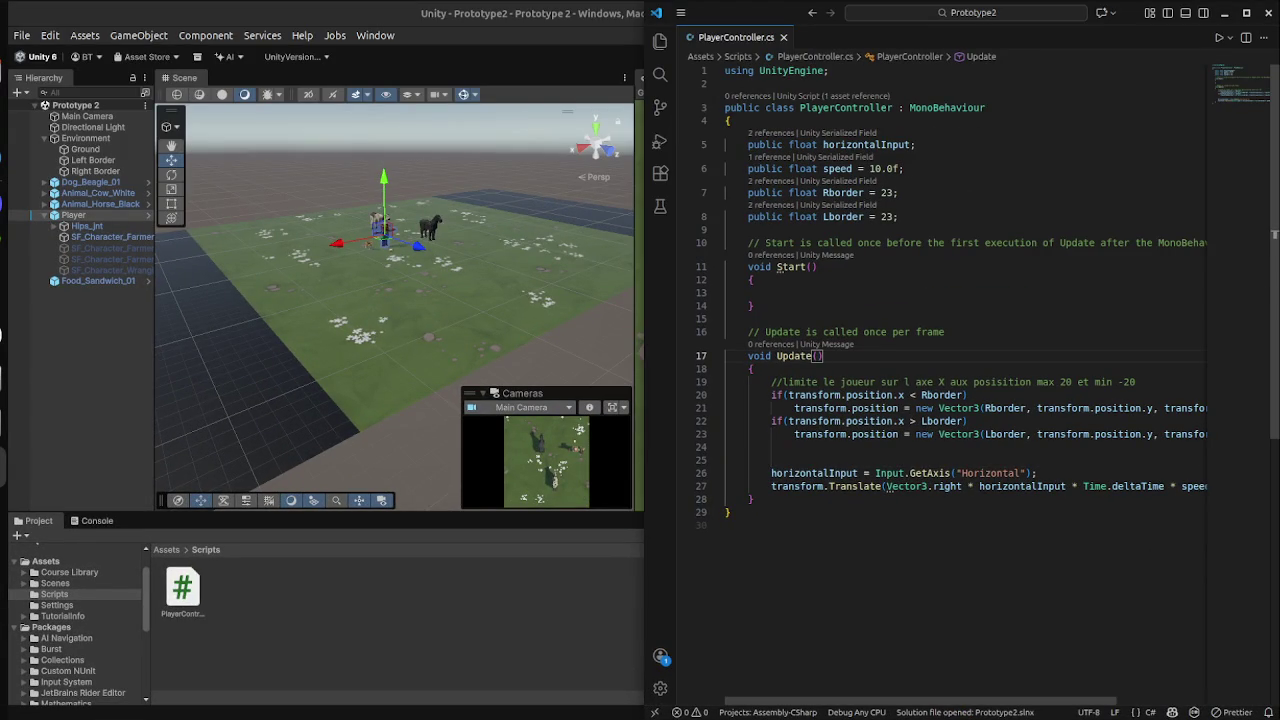
Make Lborder's default value -23, save the script, and go back to Unity.
left_click(882, 216)
type("-")
key("ctrl+s")
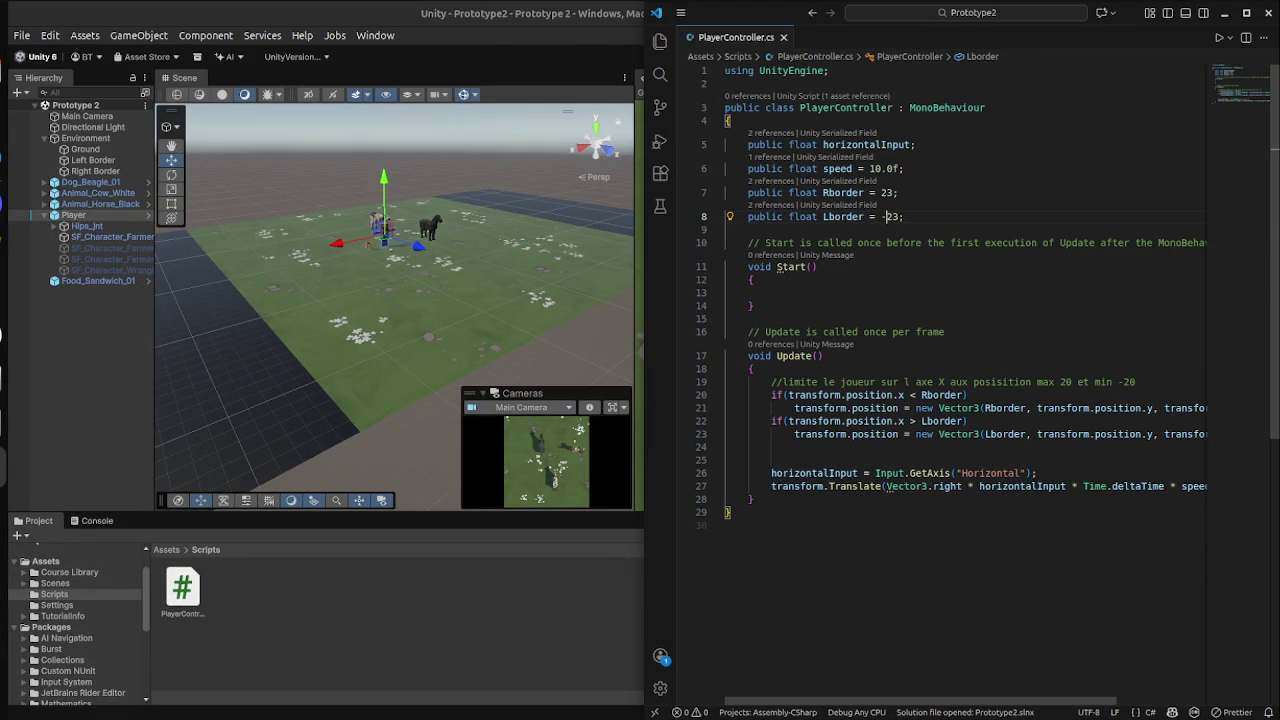
key("super")
left_click(500, 520)
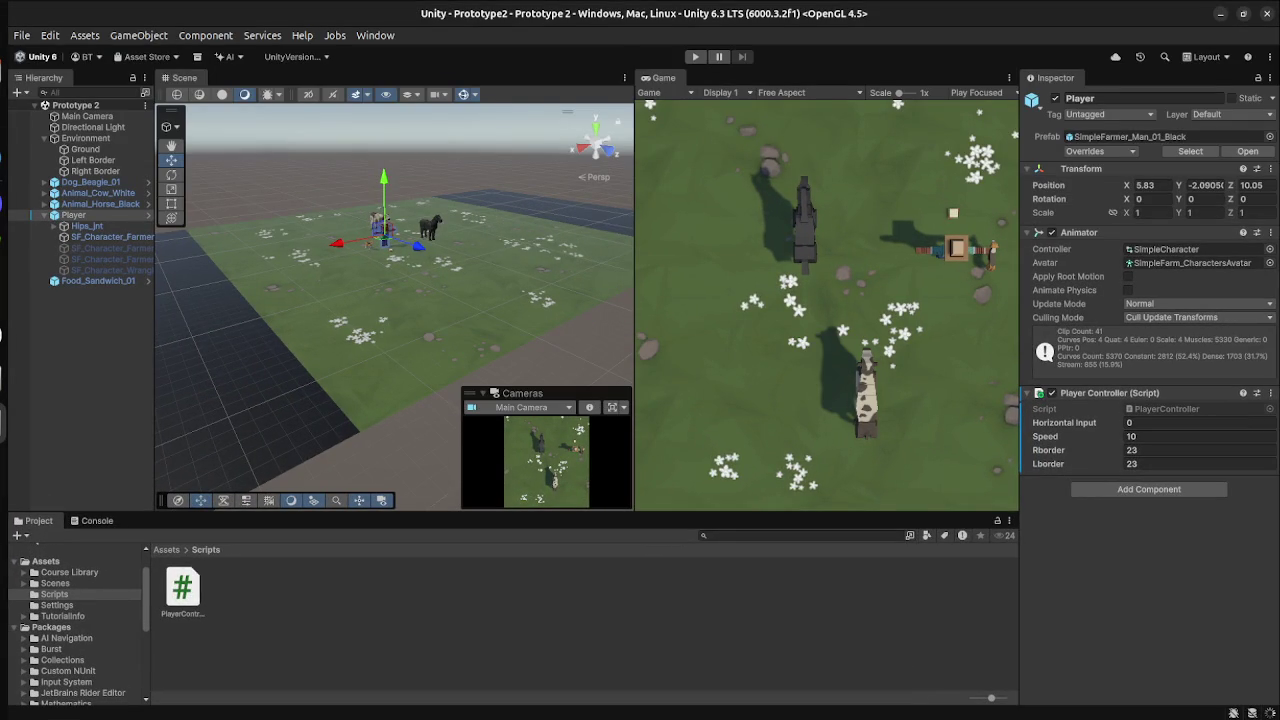
Play-test steering the player right and left against the borders.
key("ctrl+p")
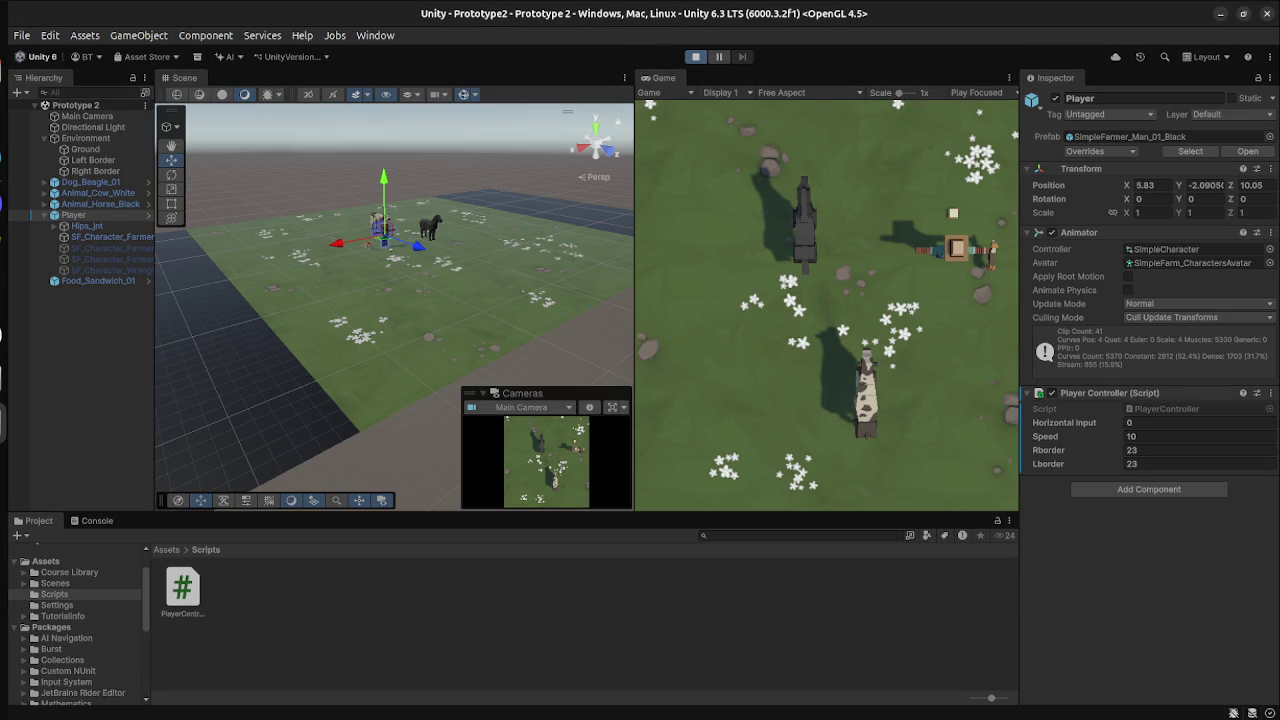
key("Right")
key("Left")
key("Right")
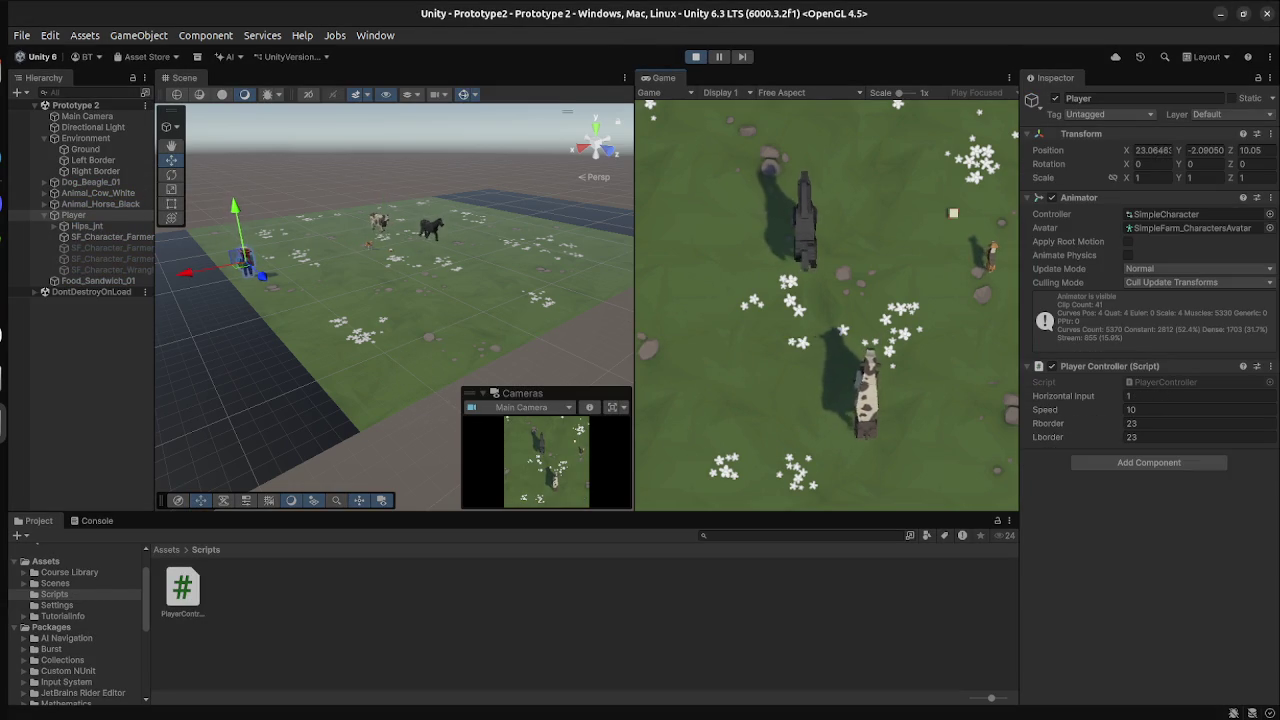
key("ctrl+p")
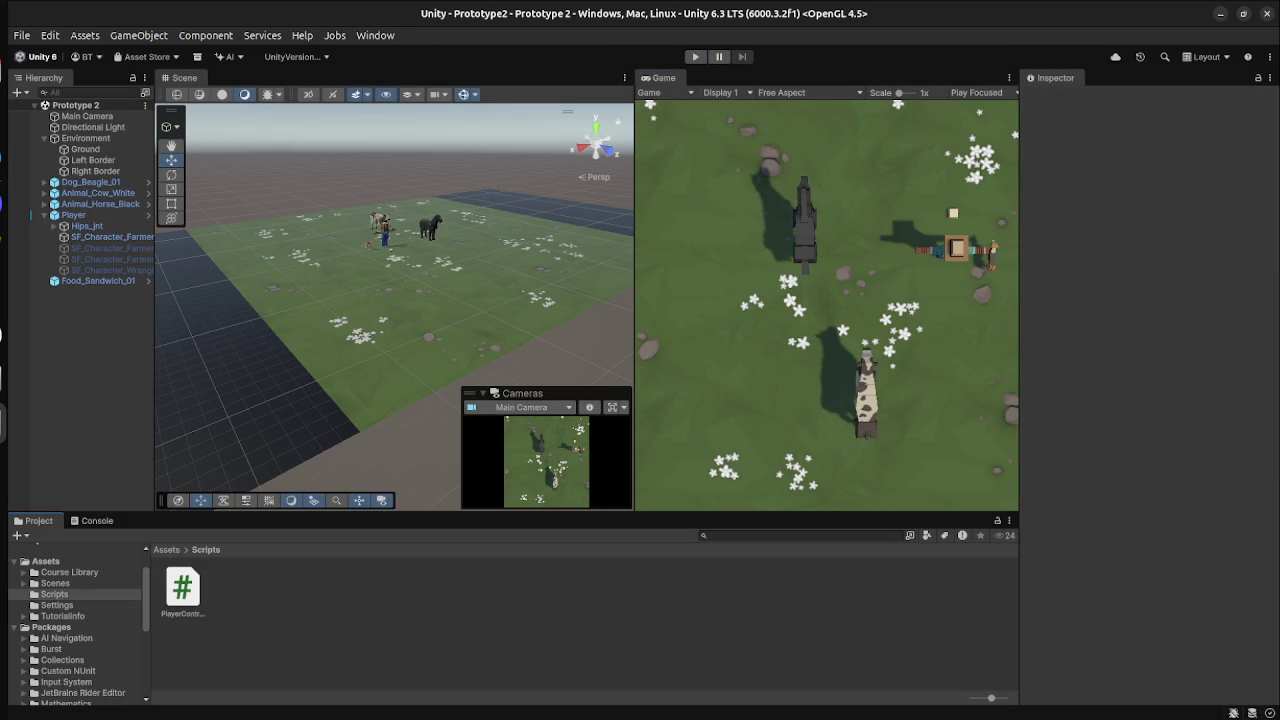
Run Play mode once more, then bring PlayerController.cs up at the Start method.
key("super")
key("super")
left_click(695, 56)
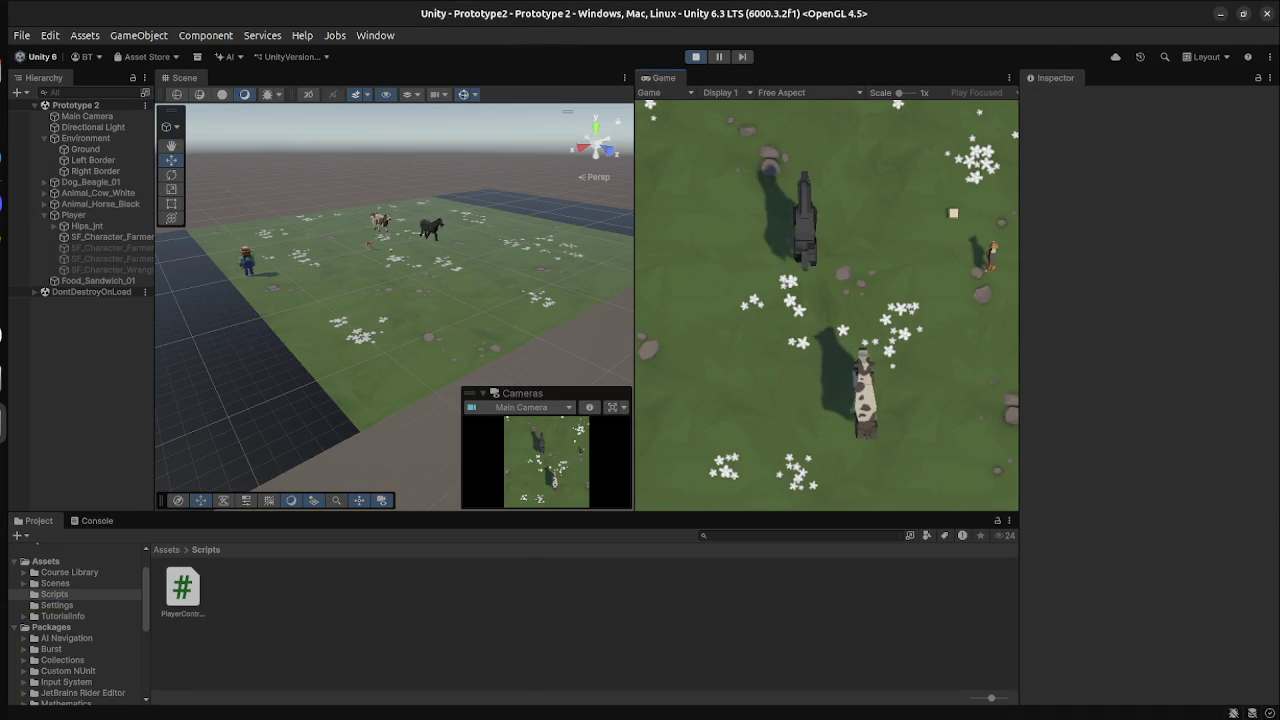
left_click(695, 56)
key("super")
left_click(850, 445)
left_click(753, 309)
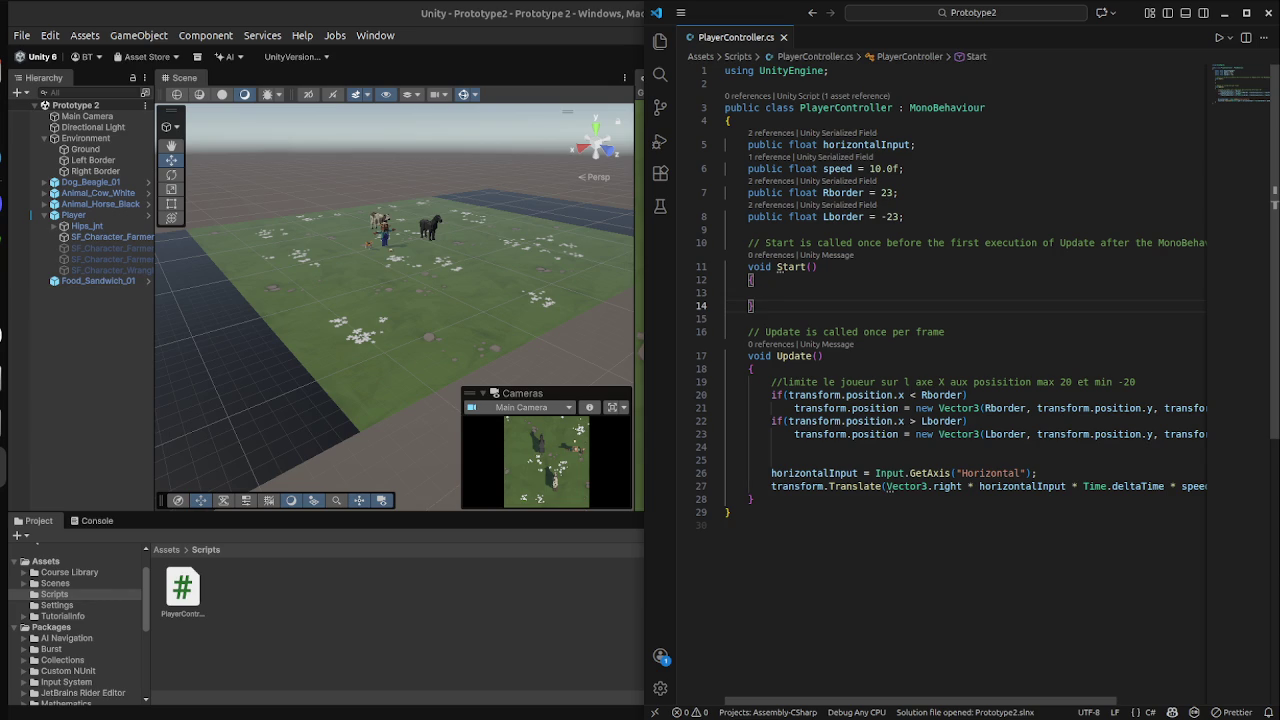
Scroll through PlayerController.cs's ±23 border-clamping code, then return to the Unity editor.
scroll(966, 386, "right", 5)
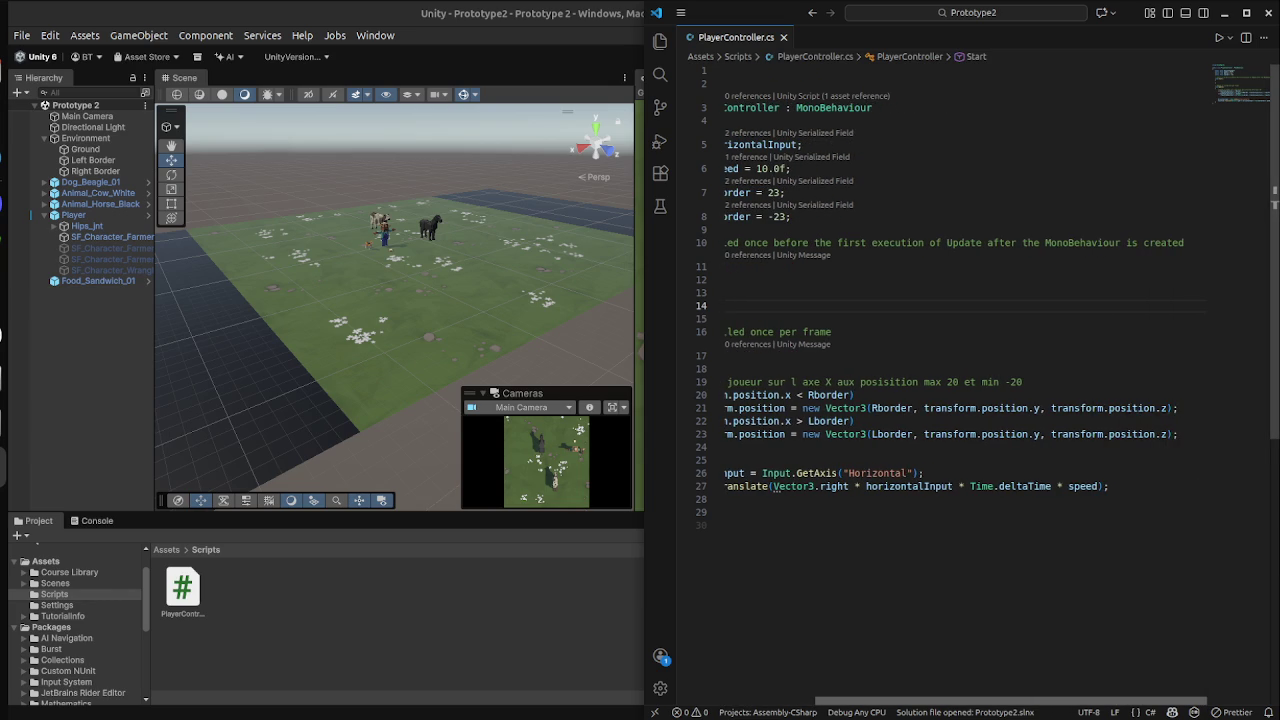
scroll(966, 386, "left", 5)
left_click(725, 525)
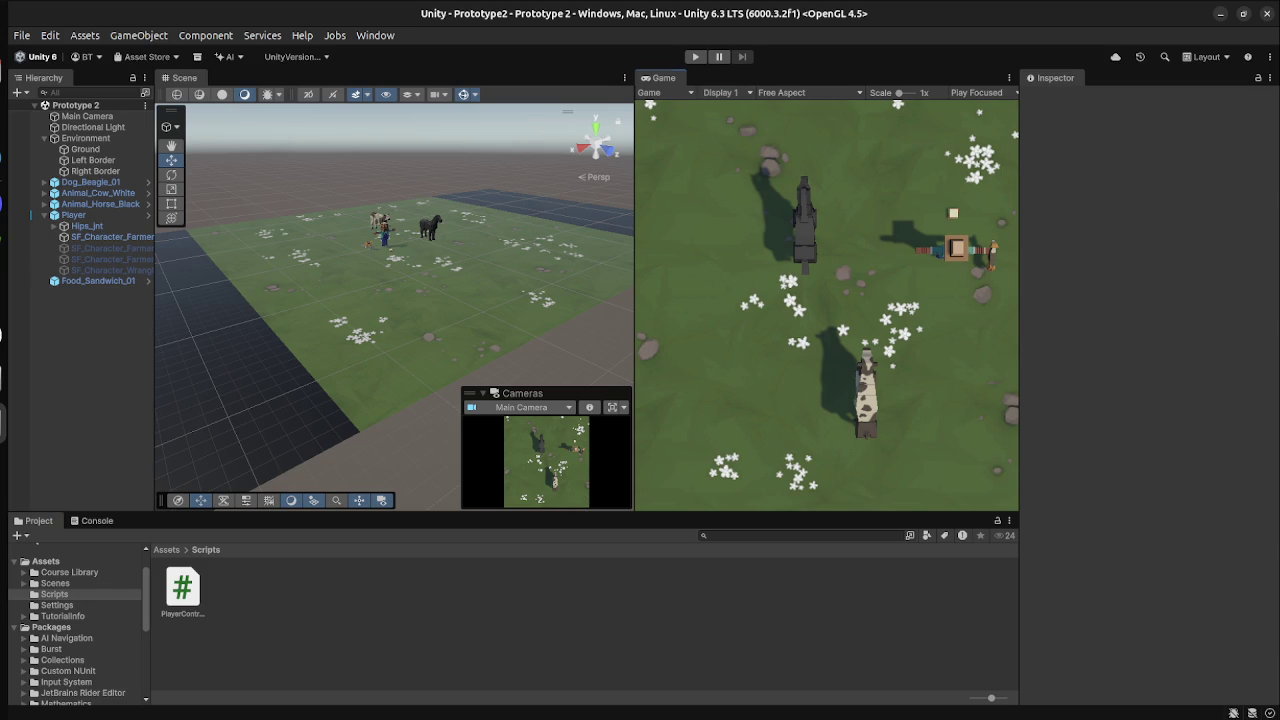
Inspect the Left Border, Ground plane and PlayerController script in Unity.
left_click(93, 160)
left_click(85, 149)
left_click(182, 592)
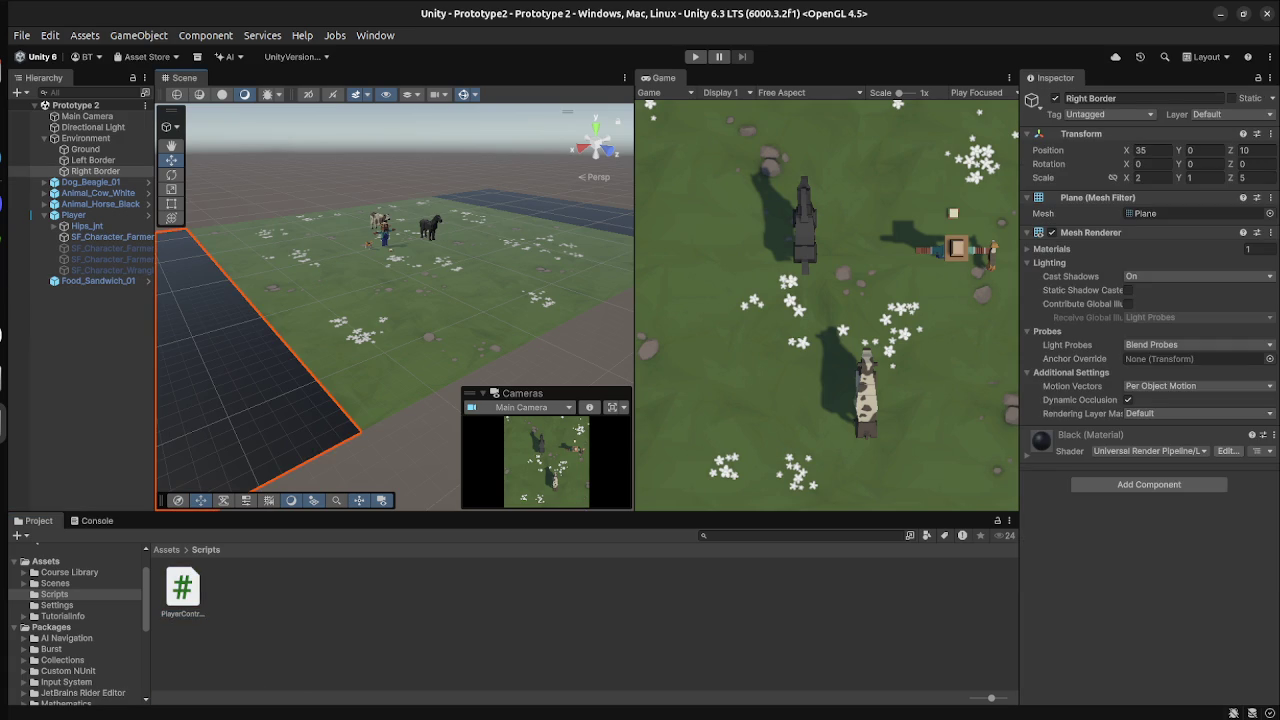
left_click(85, 149)
left_click(182, 590)
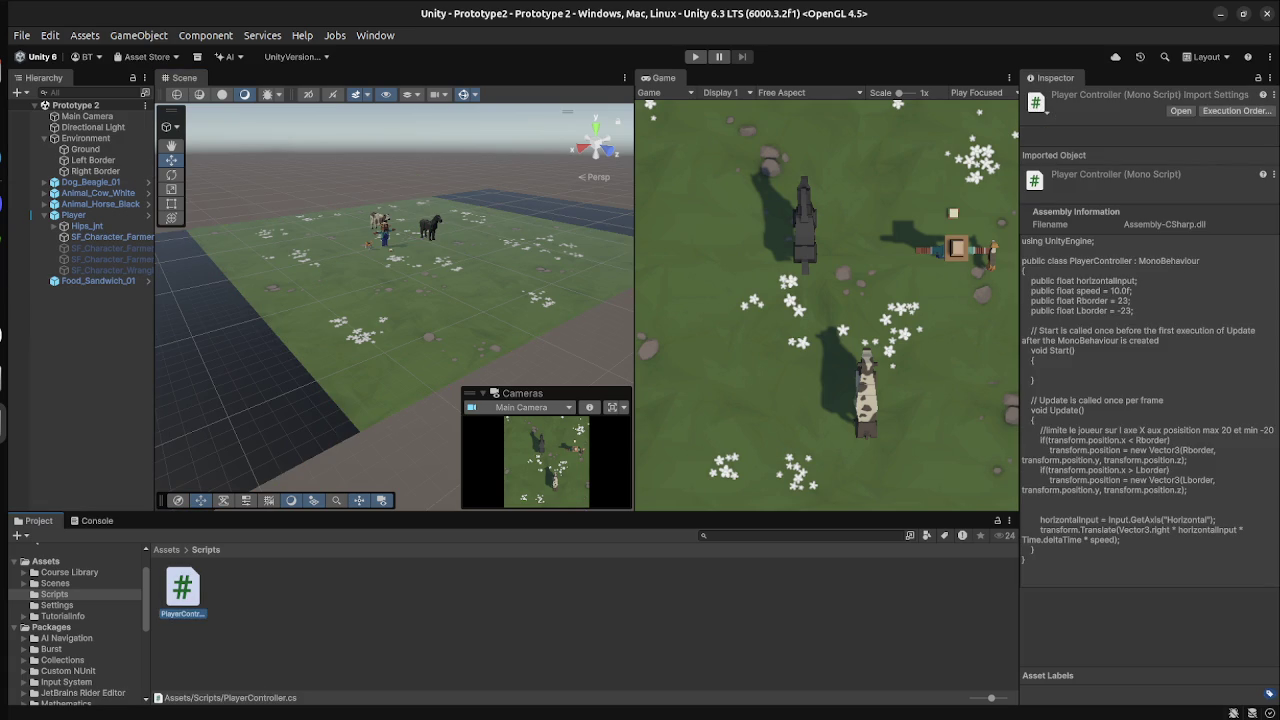
Play-test moving the Player left and right against the X 23 border, then return to VS Code.
left_click(695, 57)
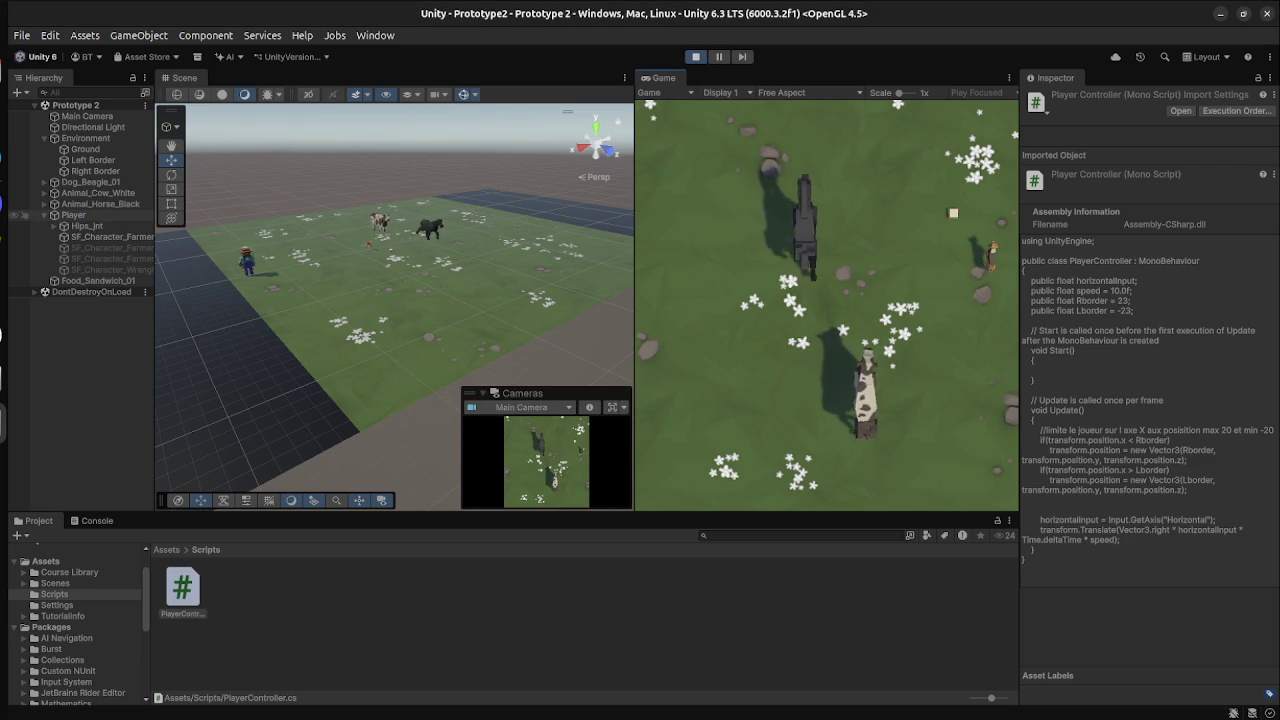
left_click(73, 215)
key("Right")
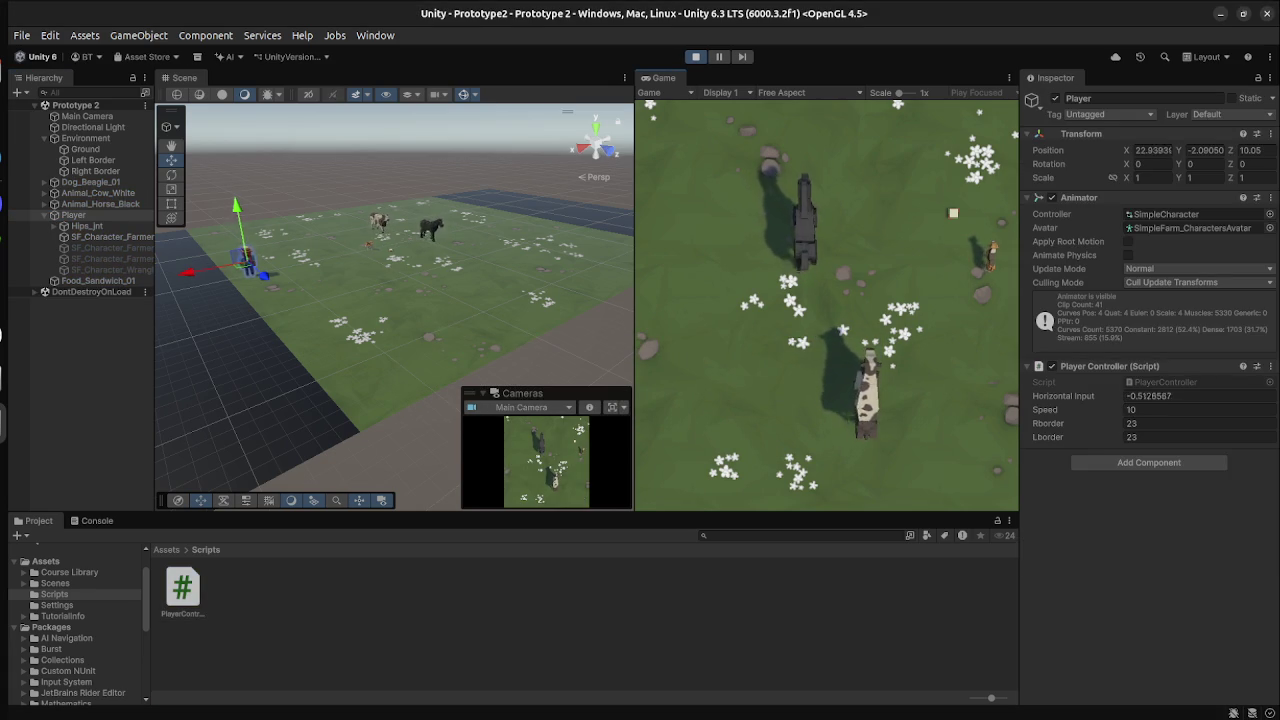
key("Left")
key("Right")
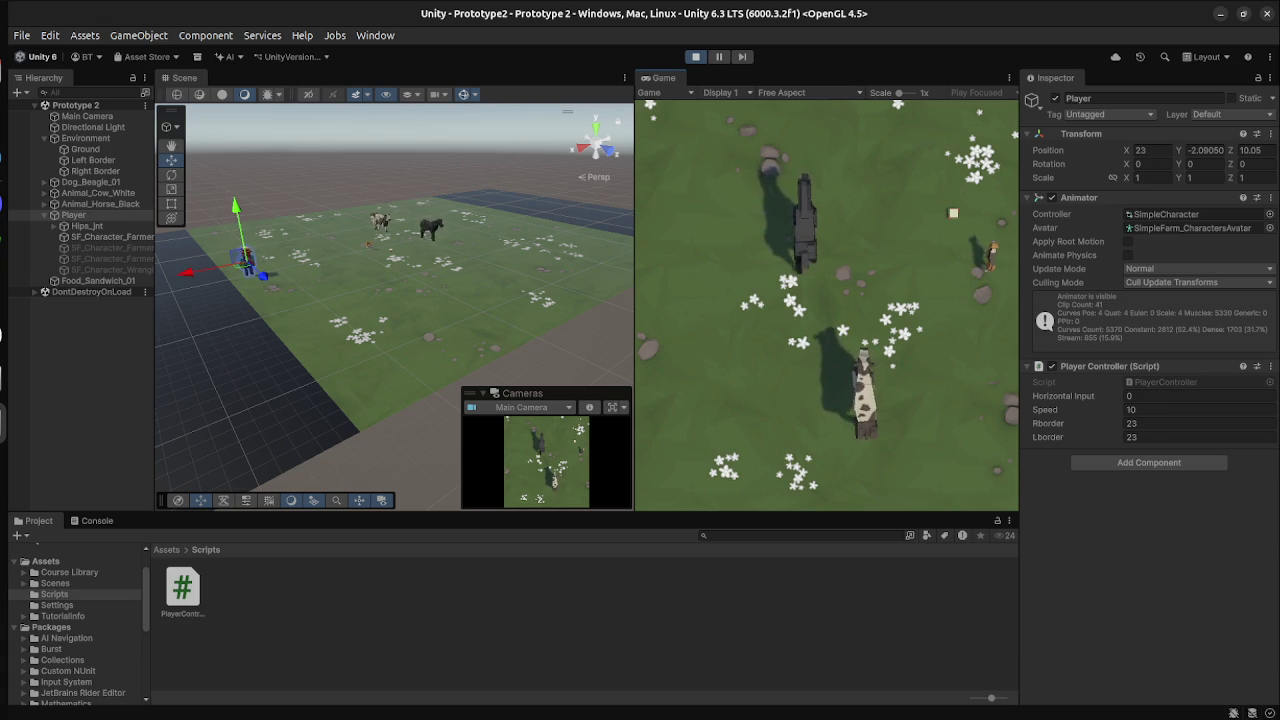
key("Left")
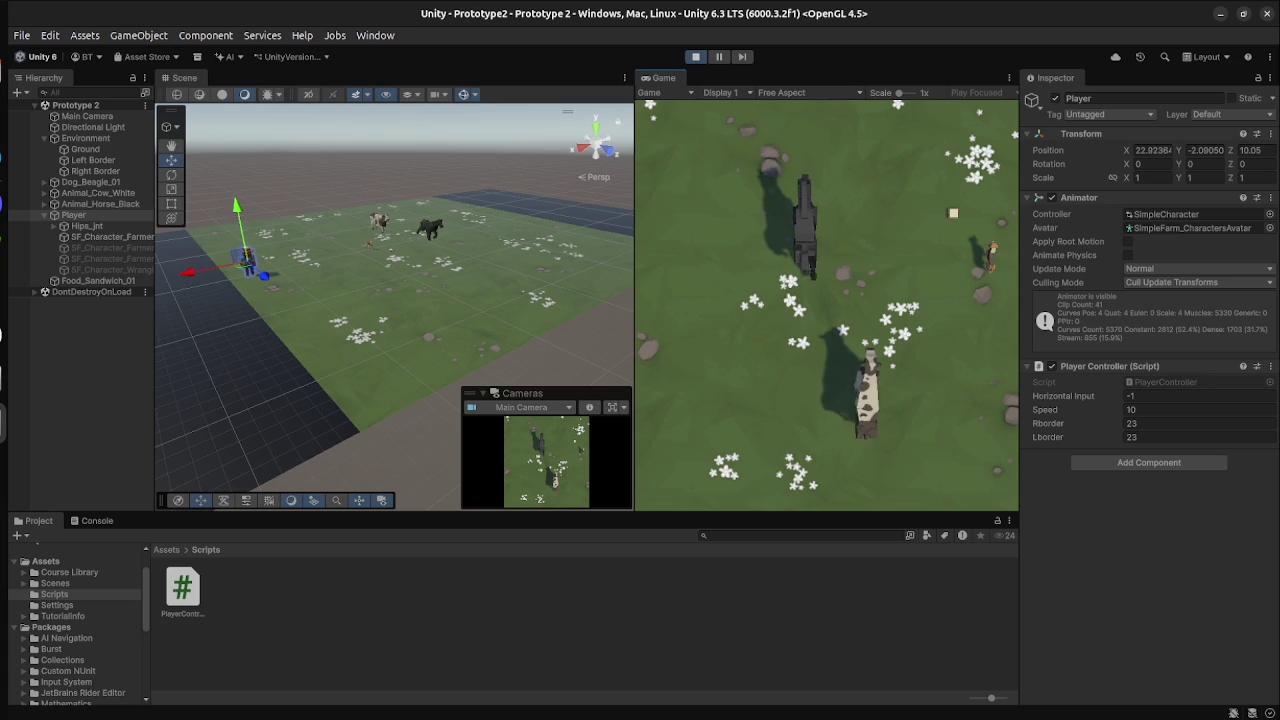
key("Right")
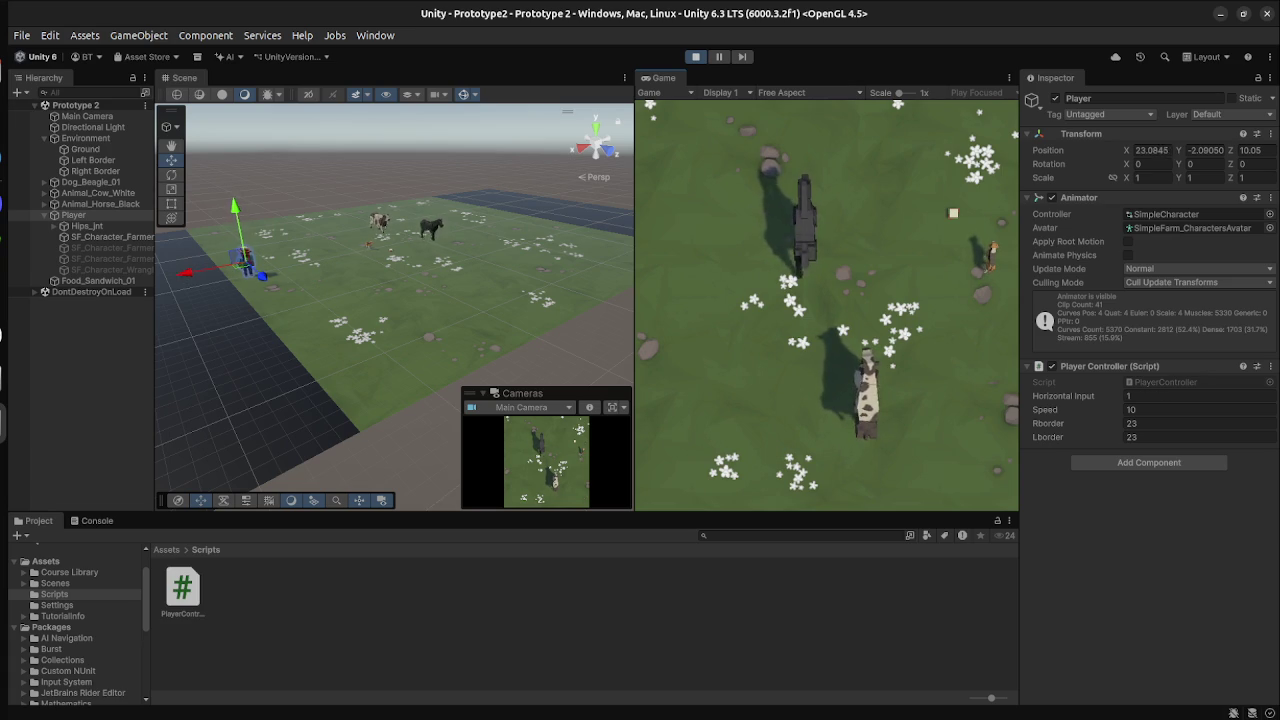
key("ctrl+p")
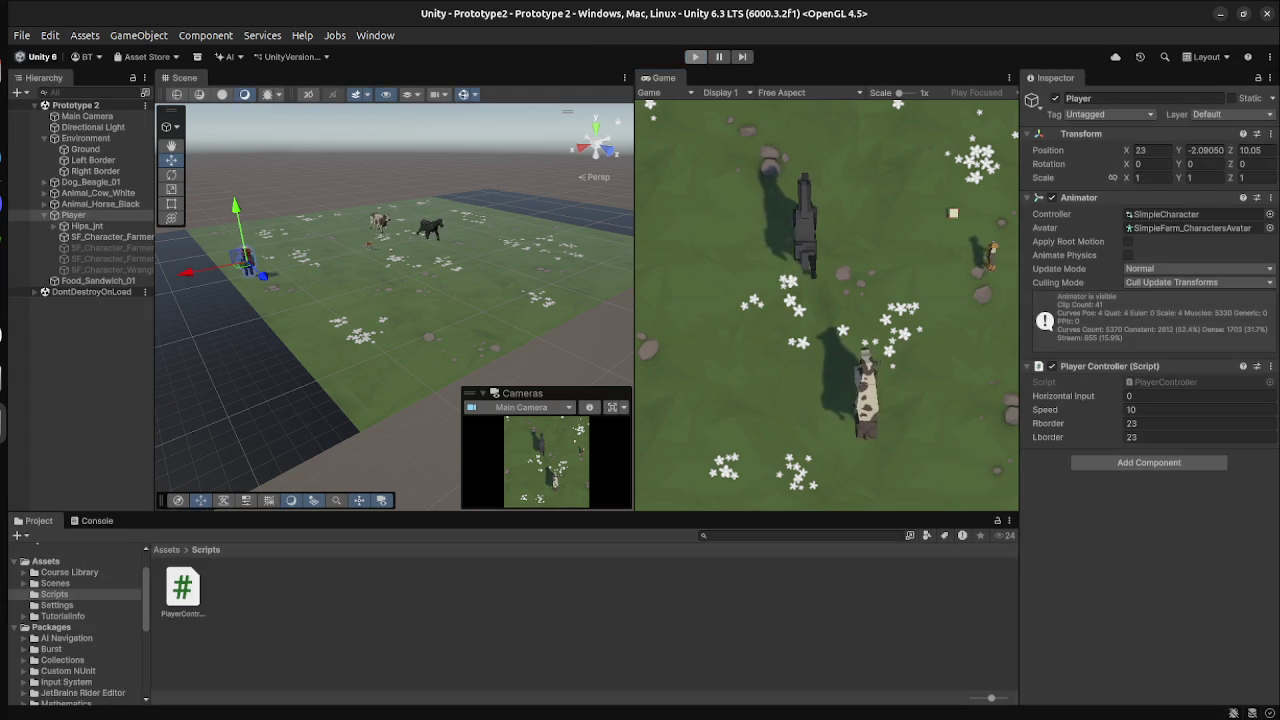
key("super")
left_click(900, 514)
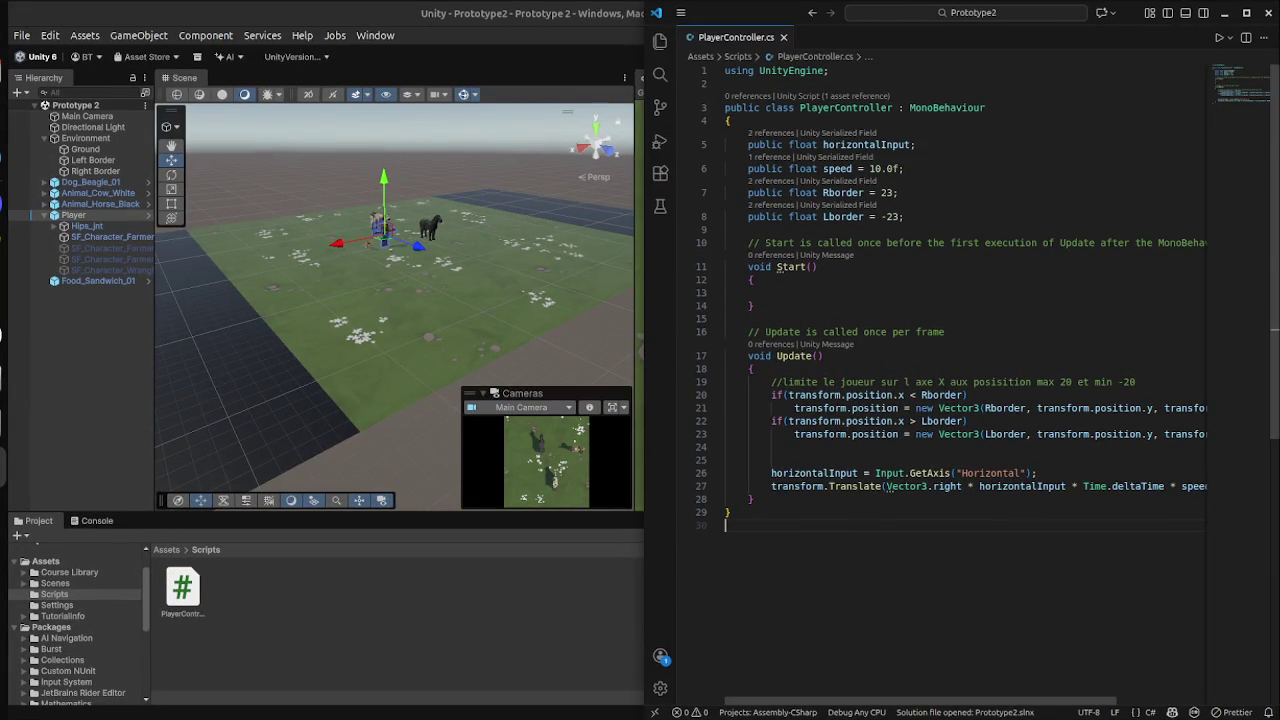
Replace Rborder with Lborder on lines 20 and 21 via autocomplete.
left_click(922, 395)
type("Lb")
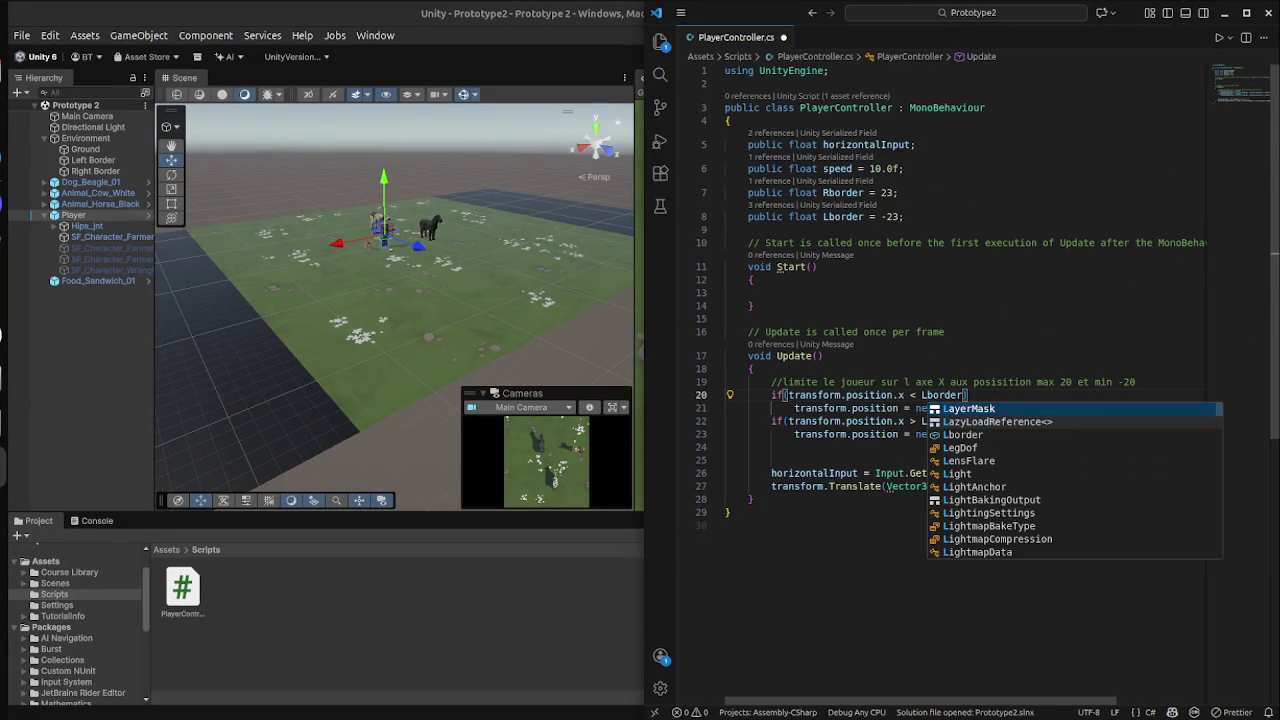
key("Return")
type(")")
left_click(768, 293)
left_click(983, 408)
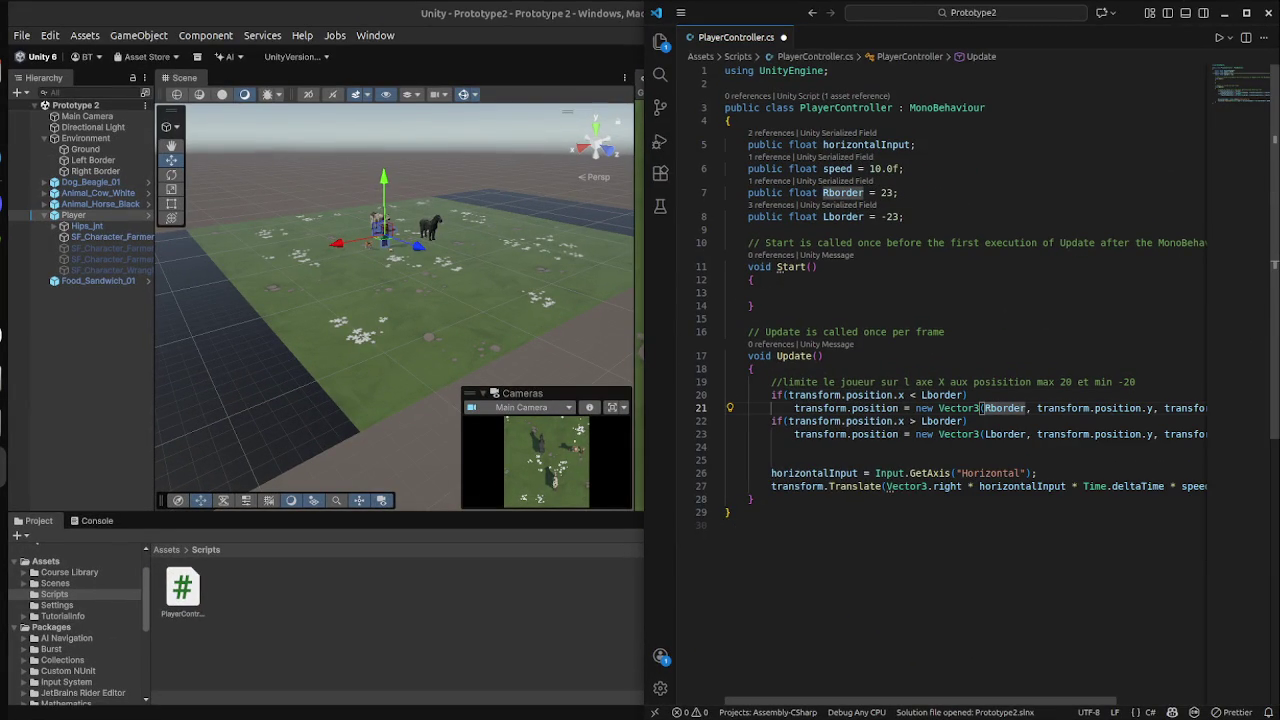
type("Lb")
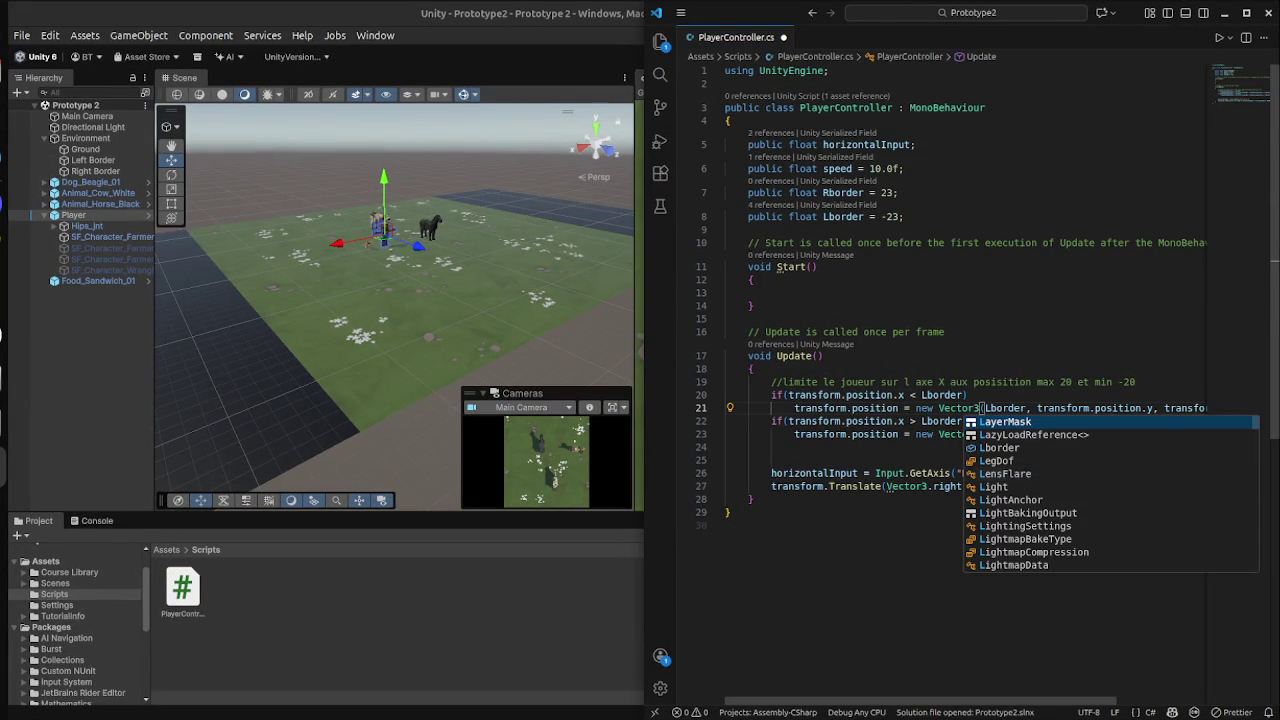
key("Return")
left_click(754, 499)
Change Lborder to Rborder on lines 22 and 23, and save the script.
left_click(985, 434)
key("BackSpace")
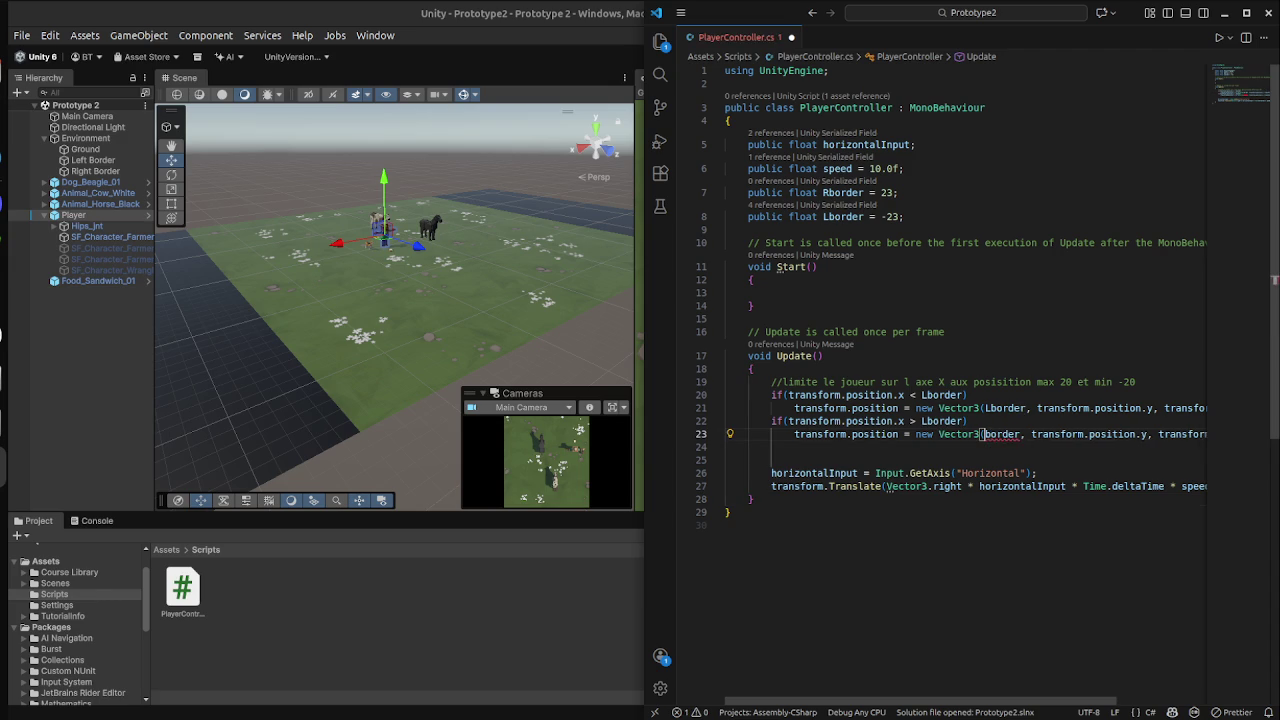
type("R")
left_click(928, 421)
key("BackSpace")
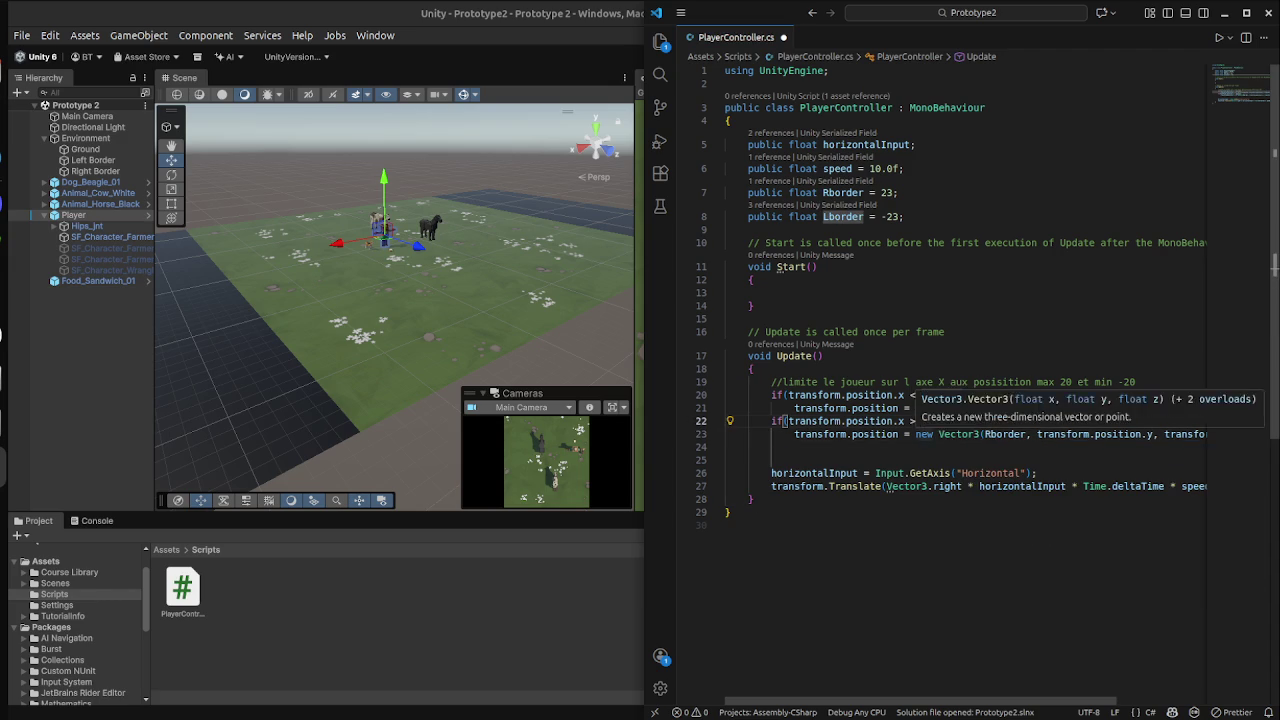
type("Rborder")
key("ctrl+s")
left_click(770, 292)
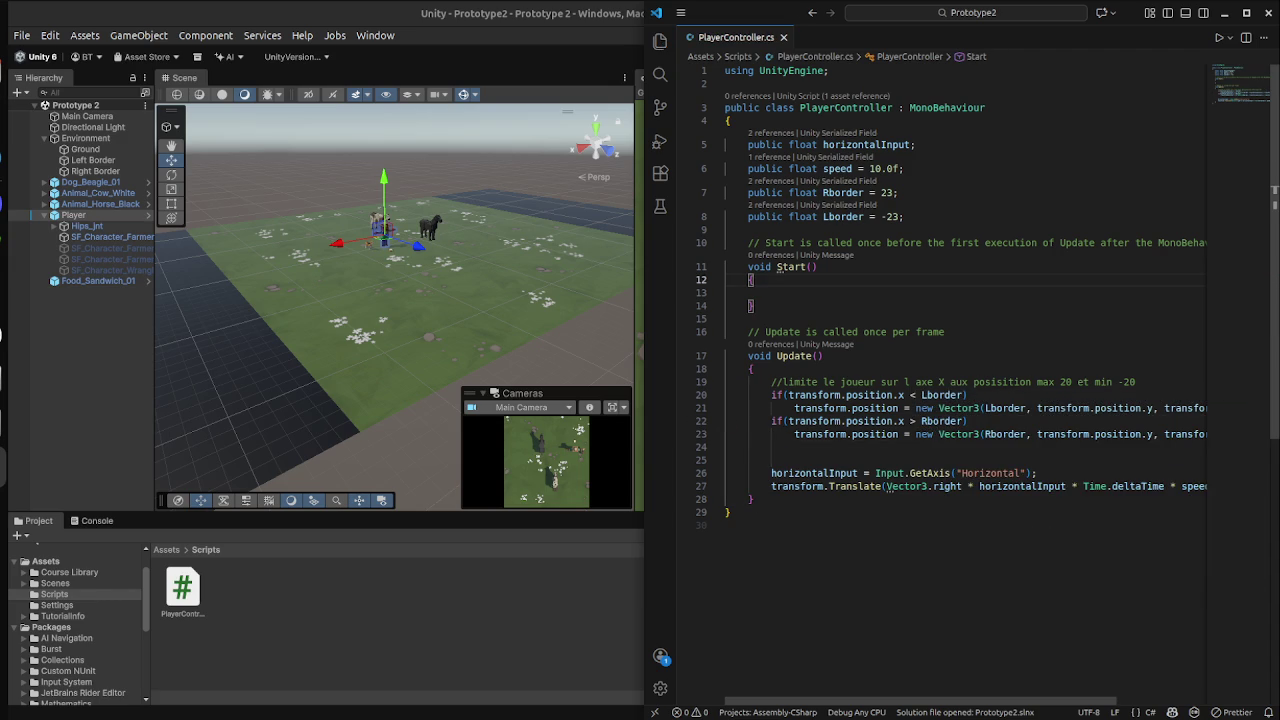
key("super")
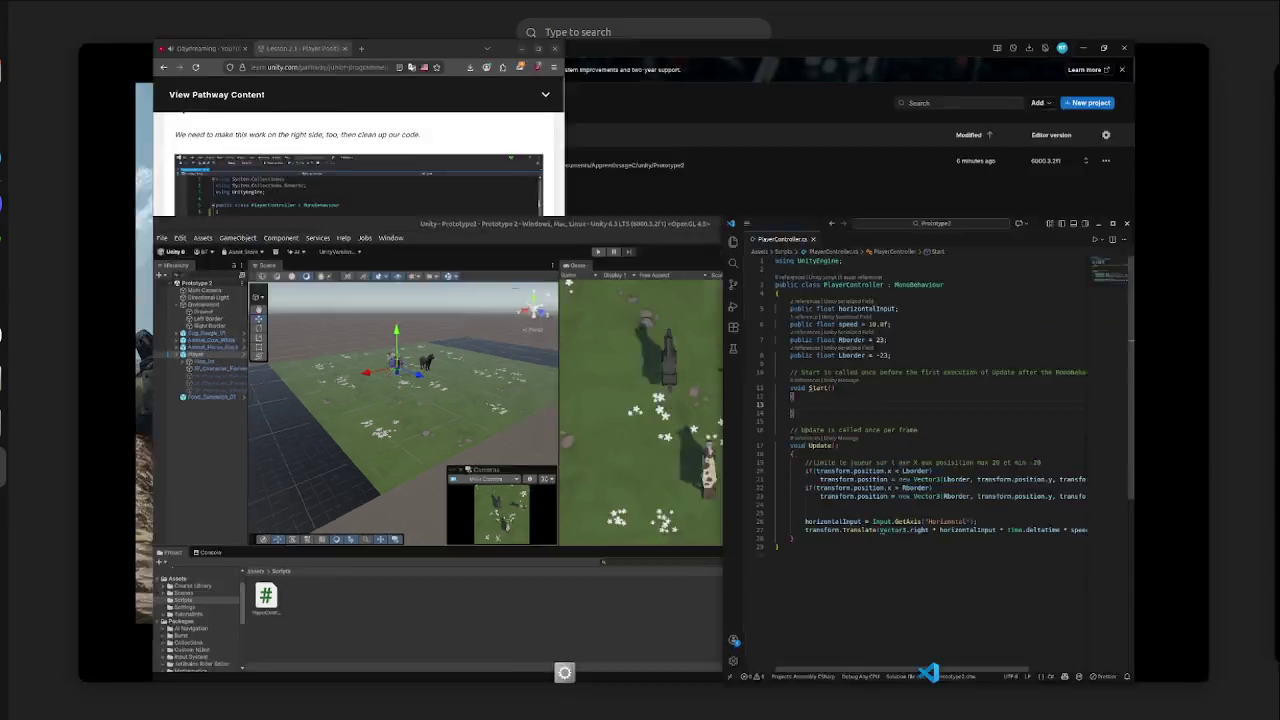
Run the scene in Unity with the recompiled script, then return to VS Code.
left_click(720, 440)
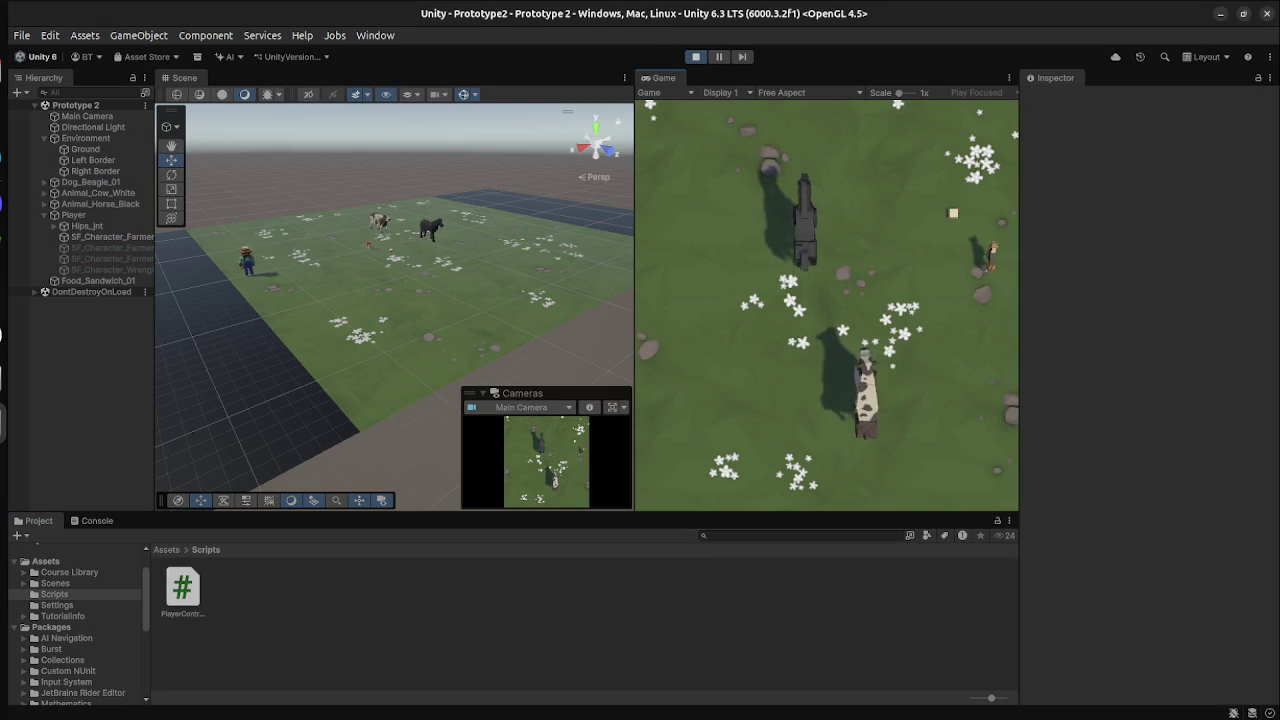
key("super")
left_click(850, 440)
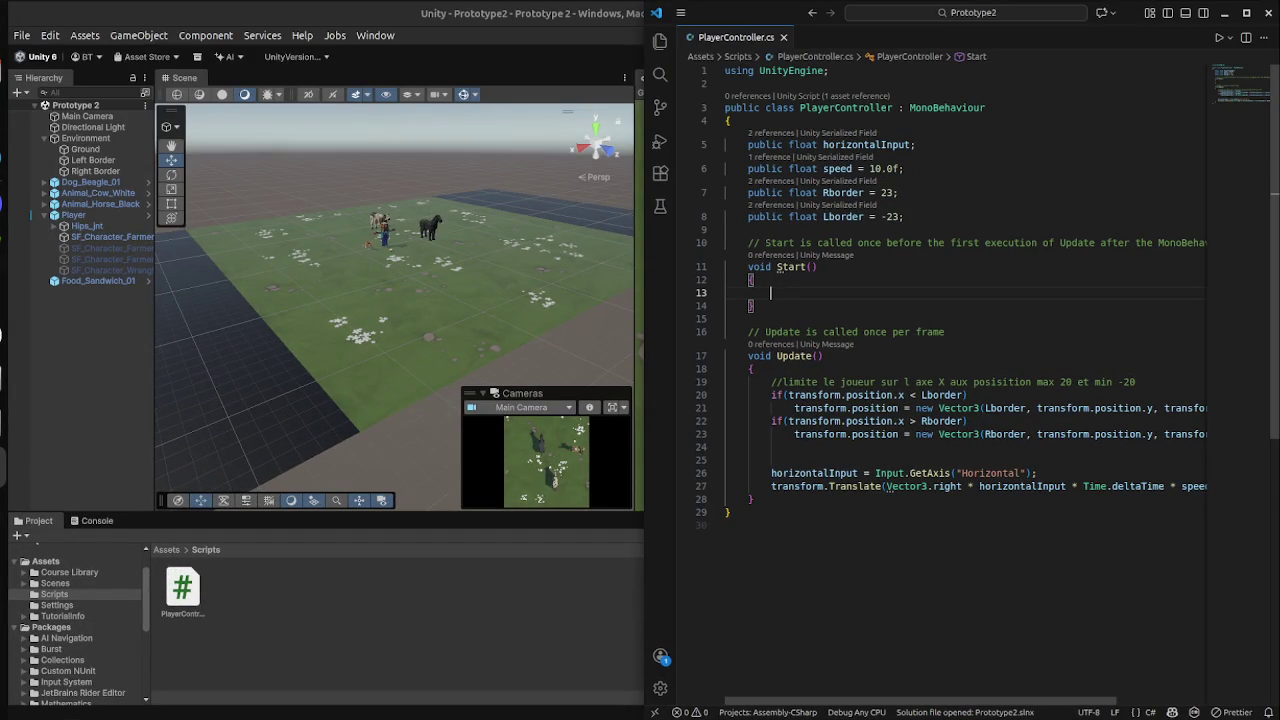
Undo the border edits until Update uses the fixed -20 and 20 bounds again.
mouse_move(875, 422)
left_click(927, 434)
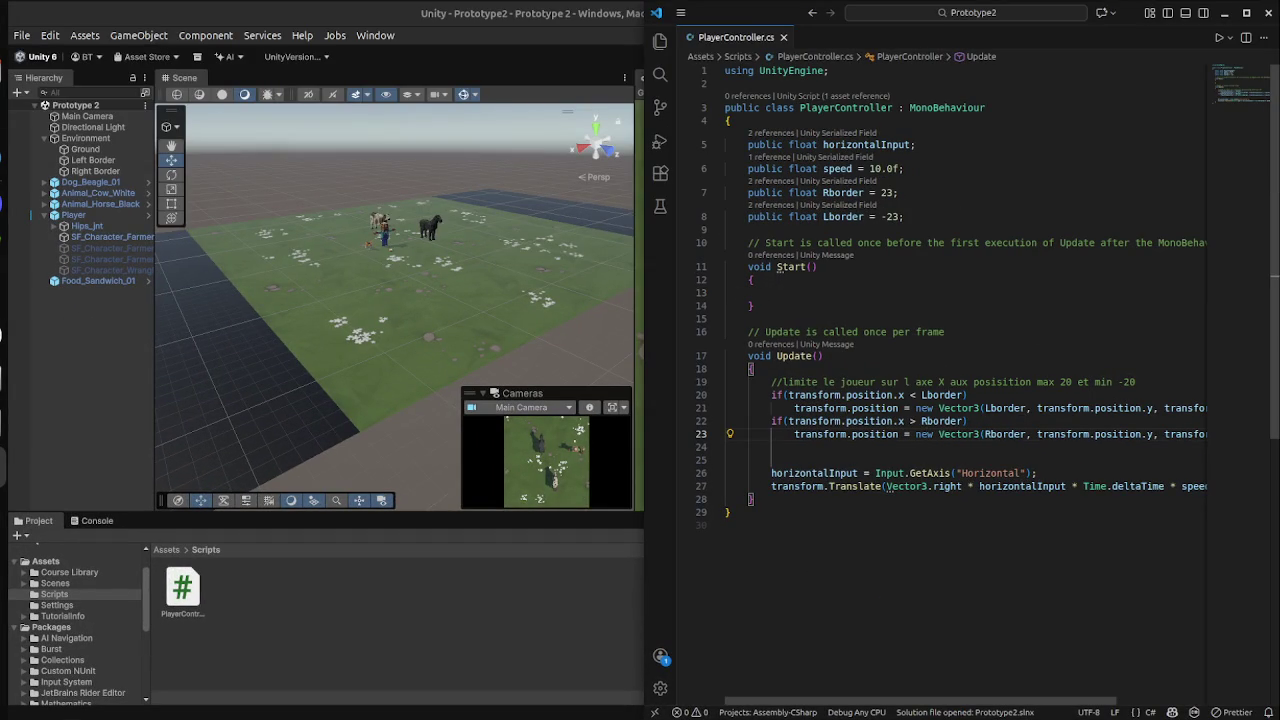
key("ctrl+z")
key("ctrl+z")
key("ctrl+z")
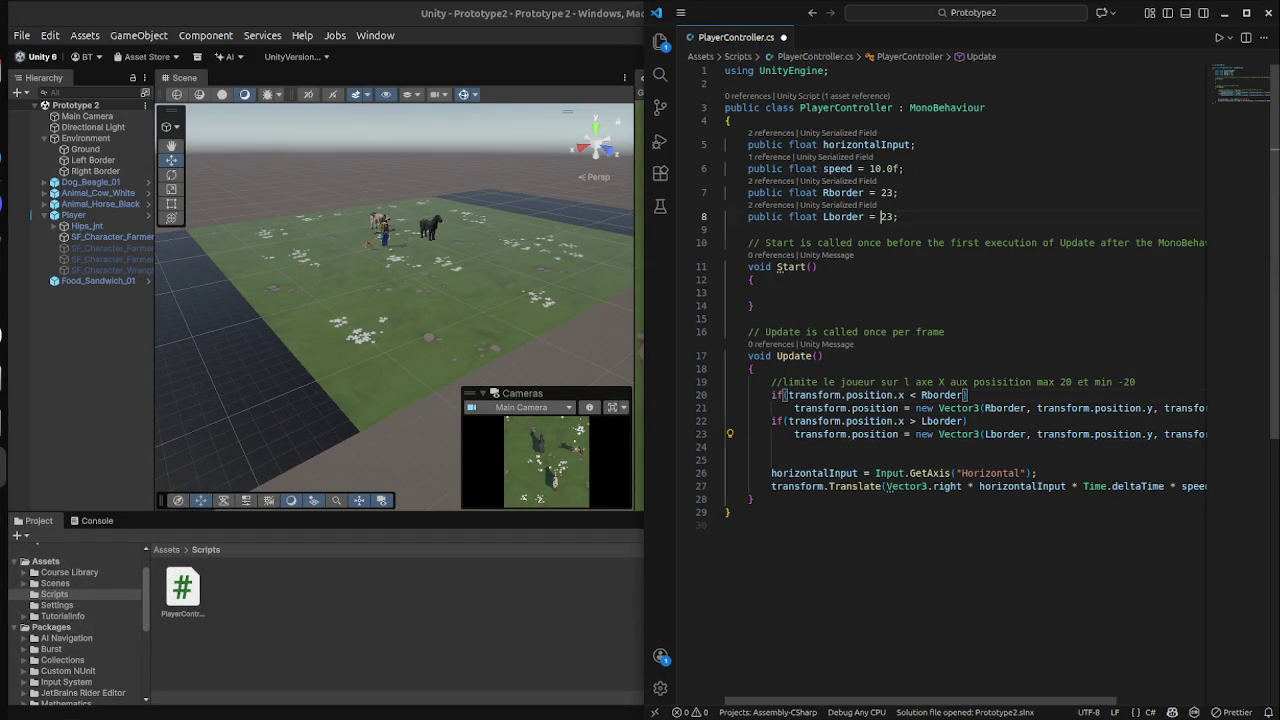
key("ctrl+z")
key("ctrl+z")
key("ctrl+z")
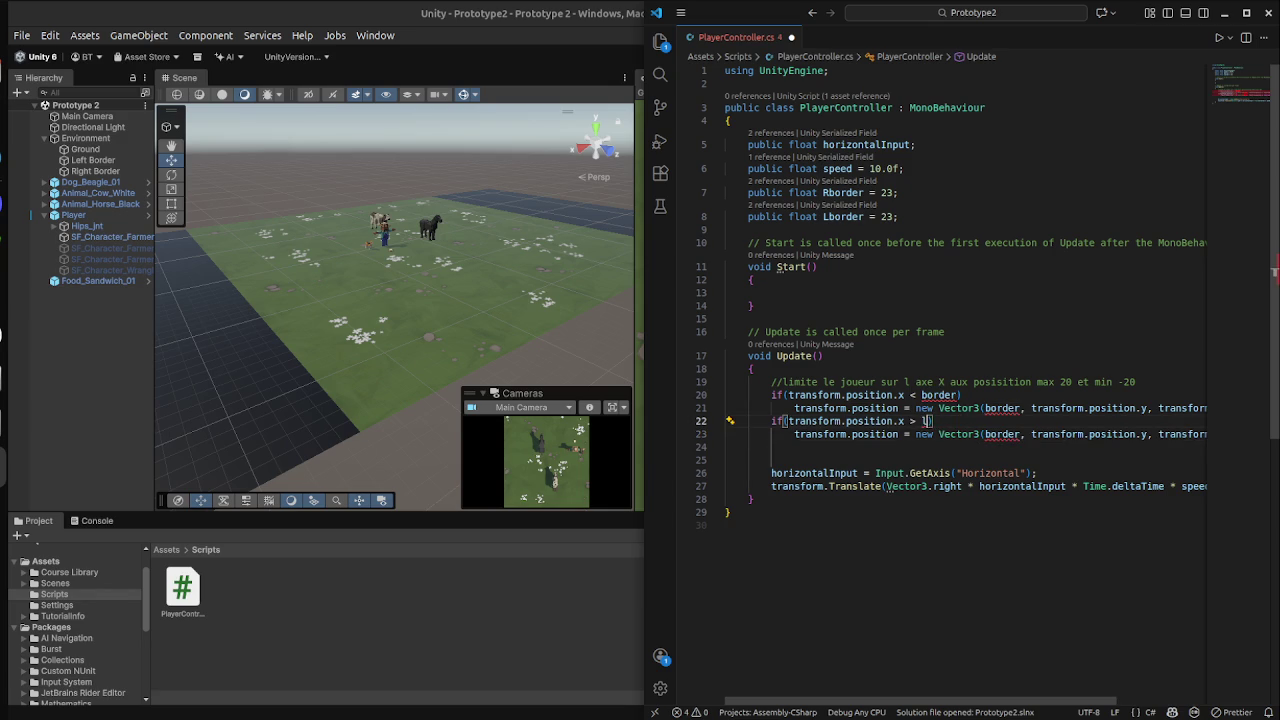
key("ctrl+z")
key("ctrl+z")
key("ctrl+z")
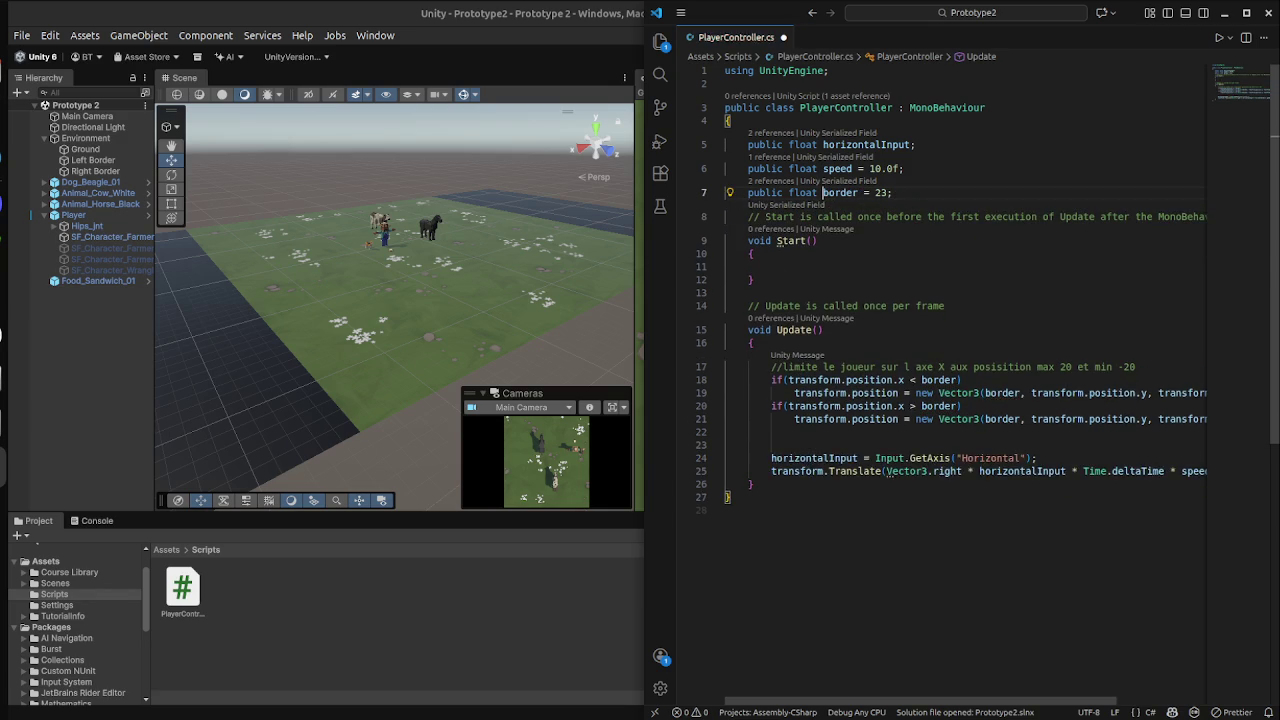
key("ctrl+z")
key("ctrl+z")
key("ctrl+z")
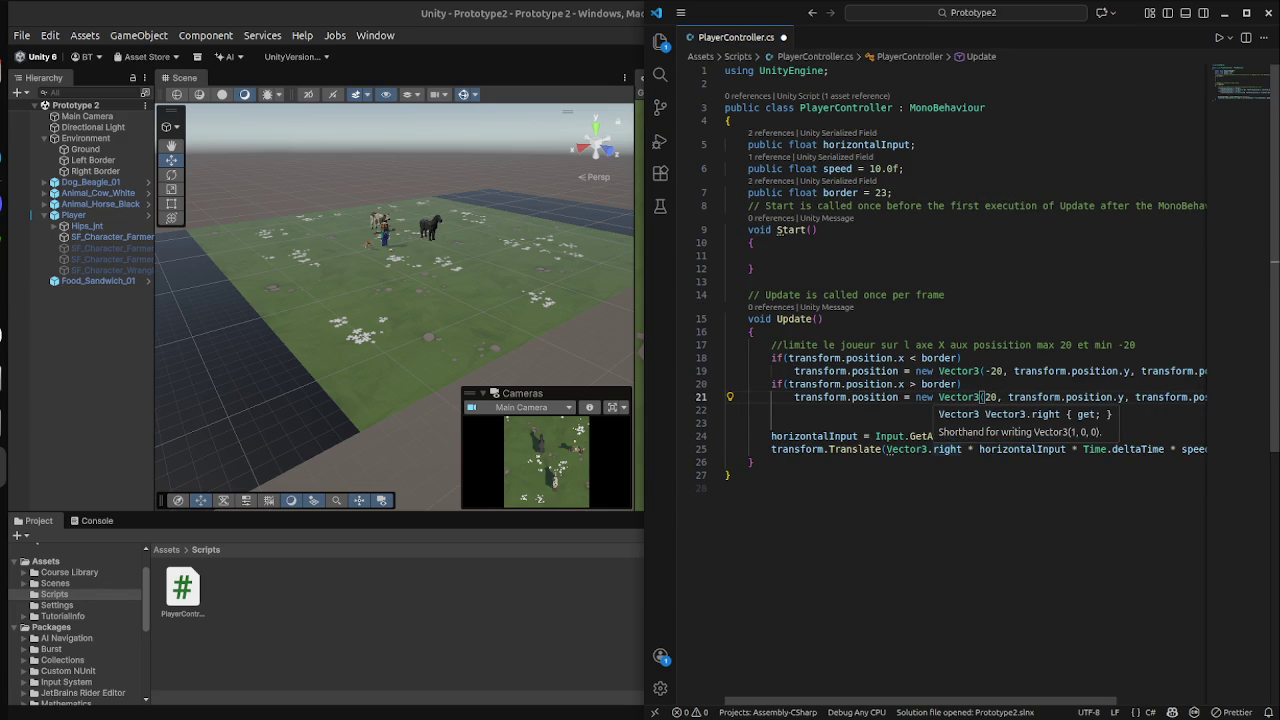
Try renaming border to Rborder in the declaration and line 18, then undo those edits.
left_click(891, 192)
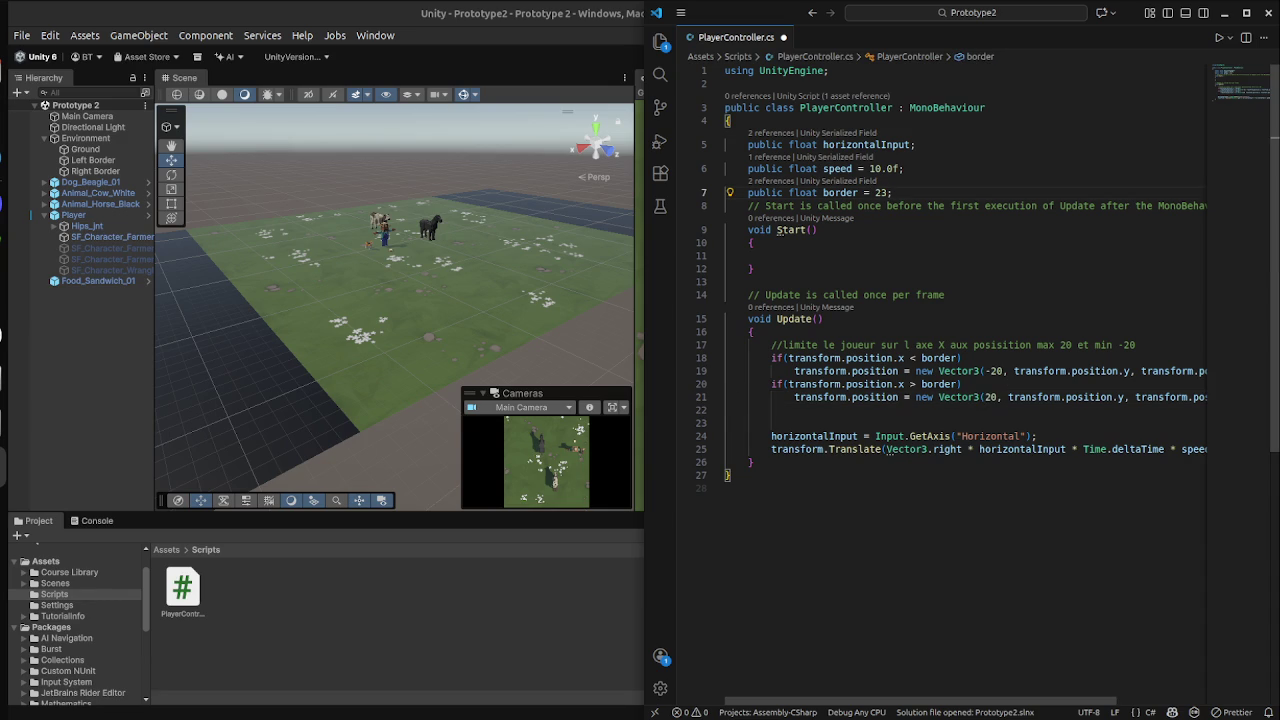
key("Left")
key("Left")
key("Left")
type("-")
left_click(846, 192)
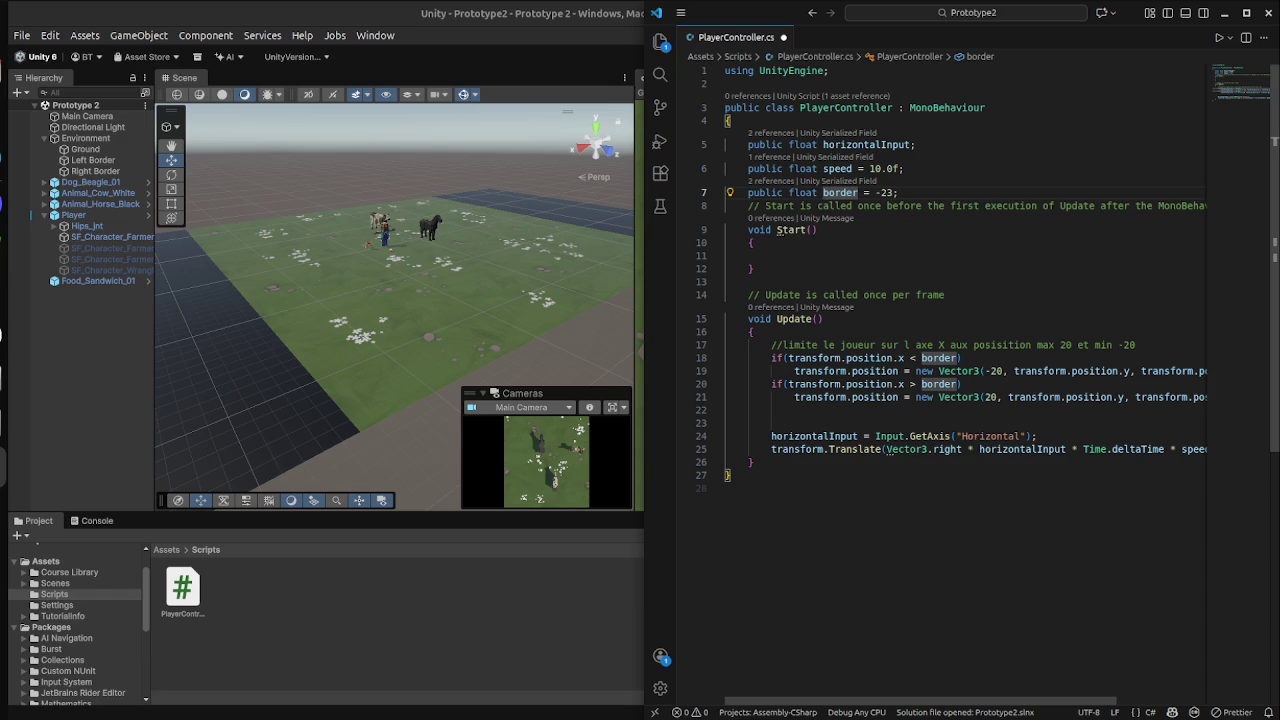
left_click(822, 192)
type("R")
left_click(921, 357)
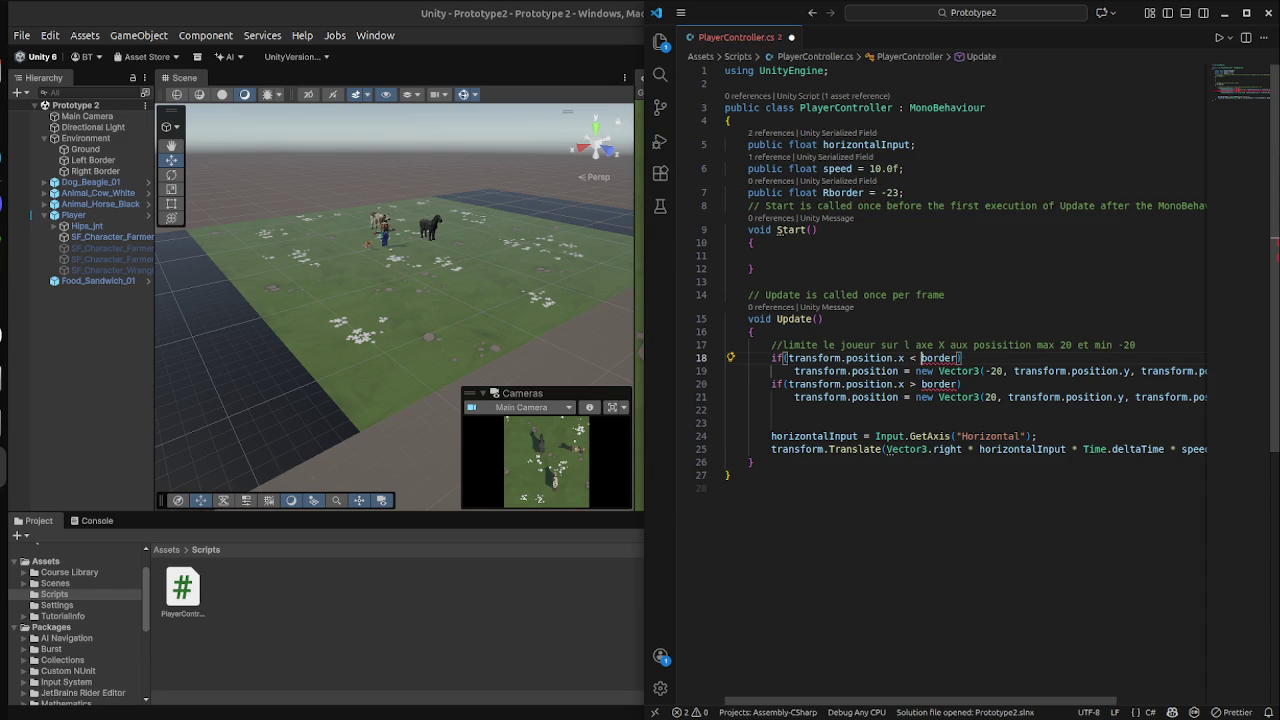
type("R")
left_click(815, 318)
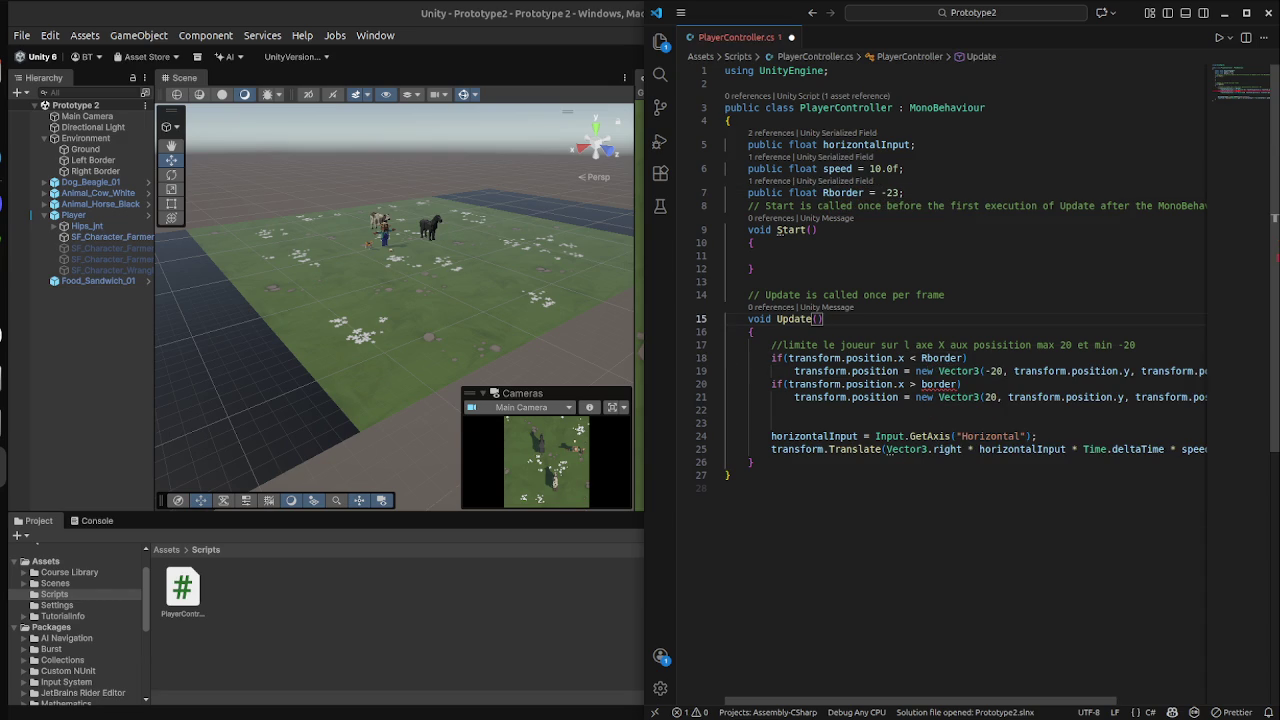
left_click(990, 371)
left_click(985, 371)
left_click(1029, 371)
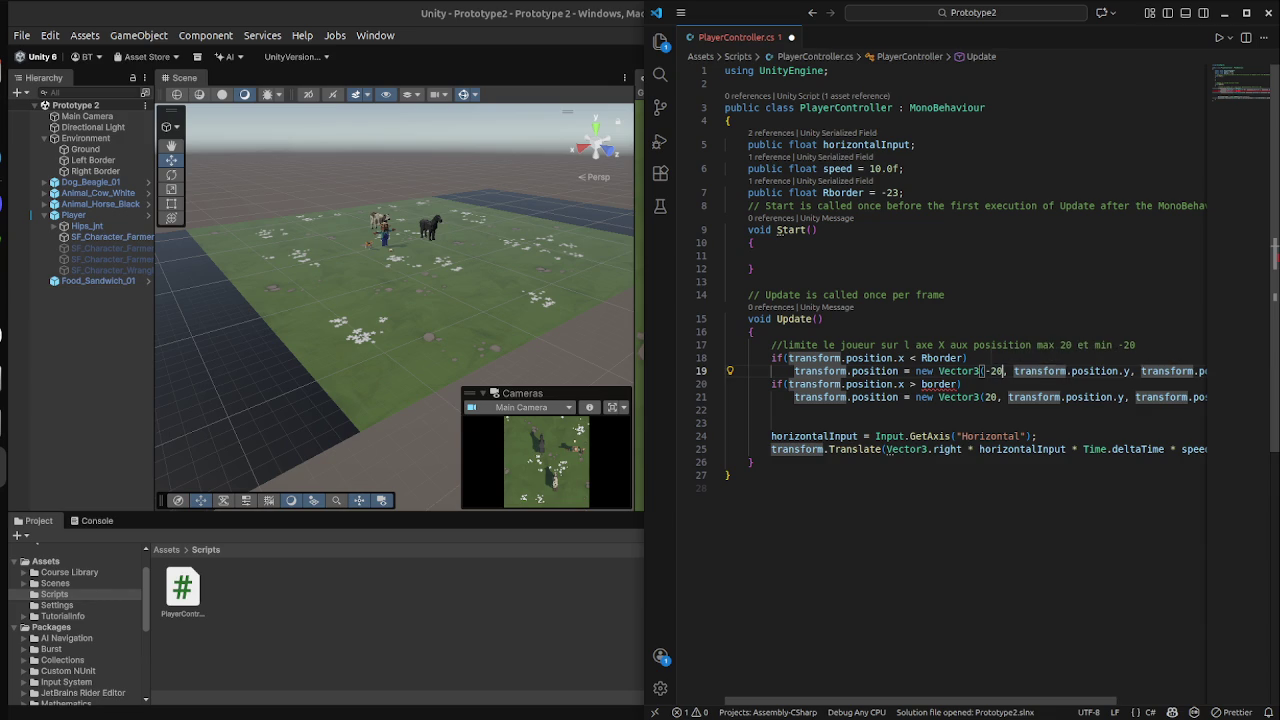
left_click(1003, 449)
key("ctrl+z")
key("ctrl+z")
key("ctrl+z")
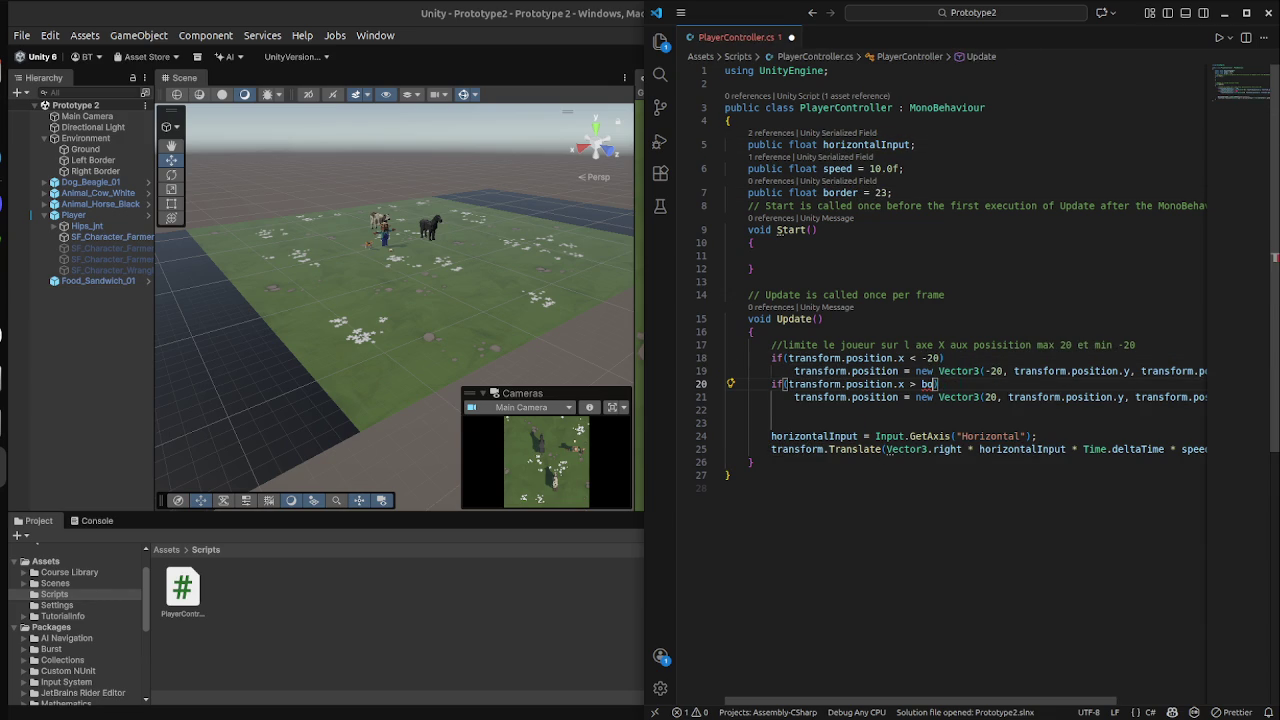
Rename the border field on line 7 to Rborder.
left_click(827, 192)
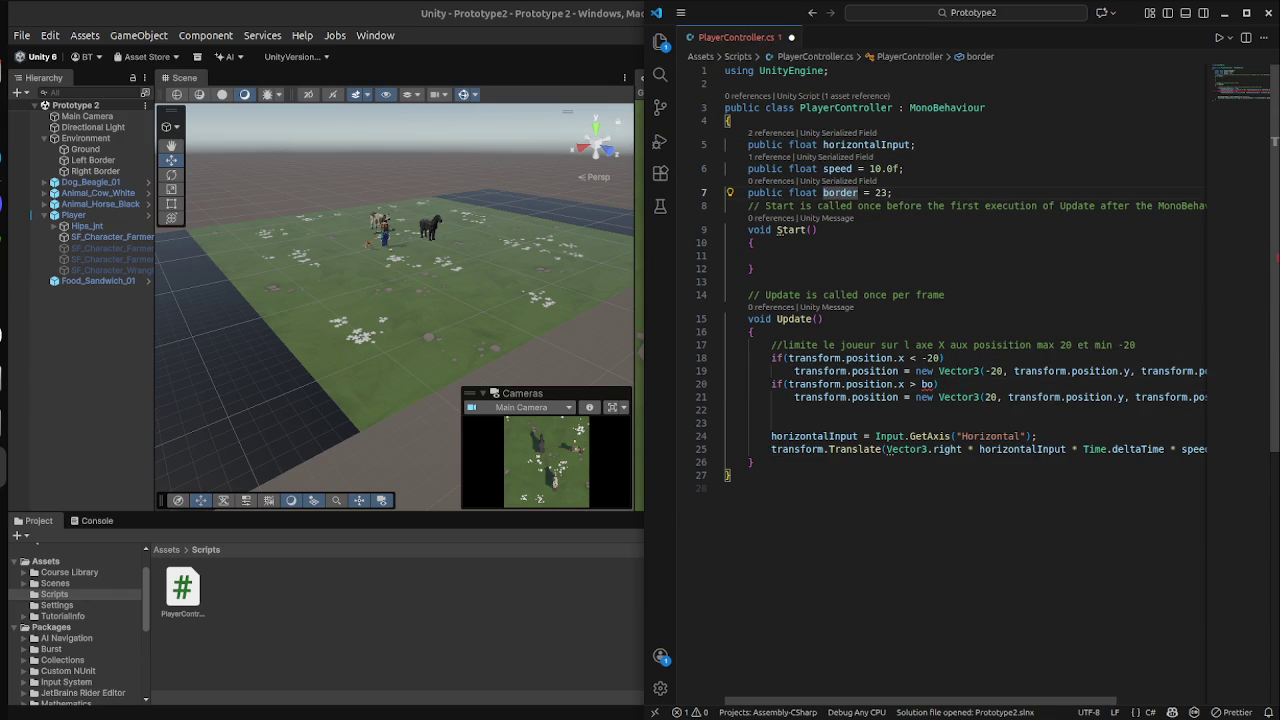
type("R")
key("Escape")
left_click(903, 168)
left_click(897, 192)
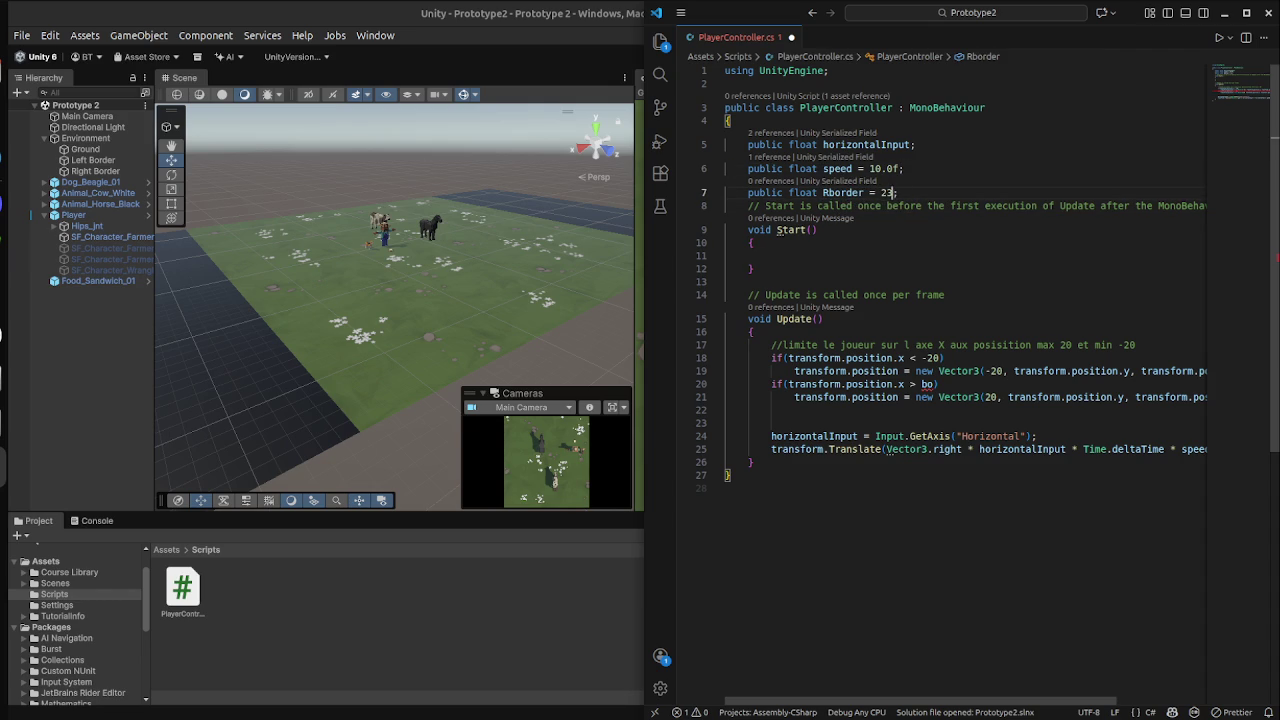
Set Rborder to -23f and use it in place of both -20 values on lines 18–19.
type("-")
key("Right")
key("Right")
type("f")
double_click(830, 192)
key("ctrl+c")
double_click(932, 357)
key("ctrl+v")
double_click(993, 371)
key("ctrl+v")
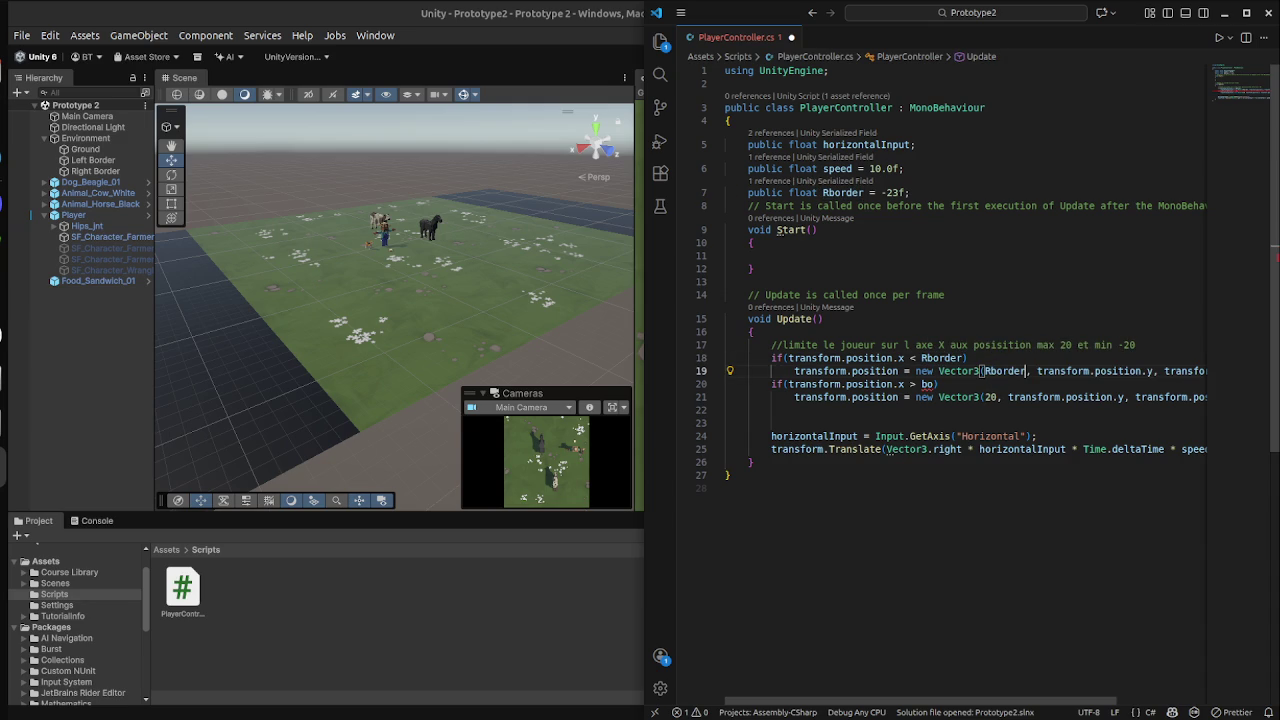
Declare public float Lborder = 23f below Rborder and save.
left_click(910, 192)
key("Return")
type("public fl")
key("Tab")
type("Lb")
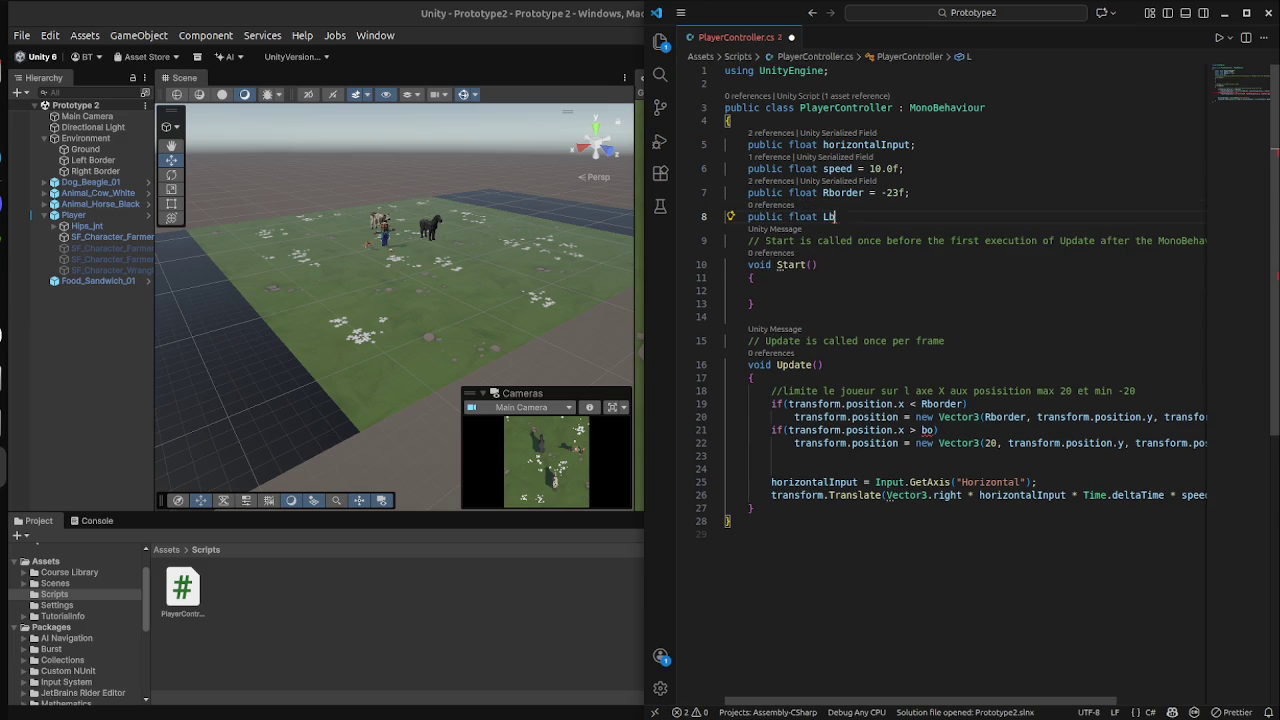
type("order = 23f")
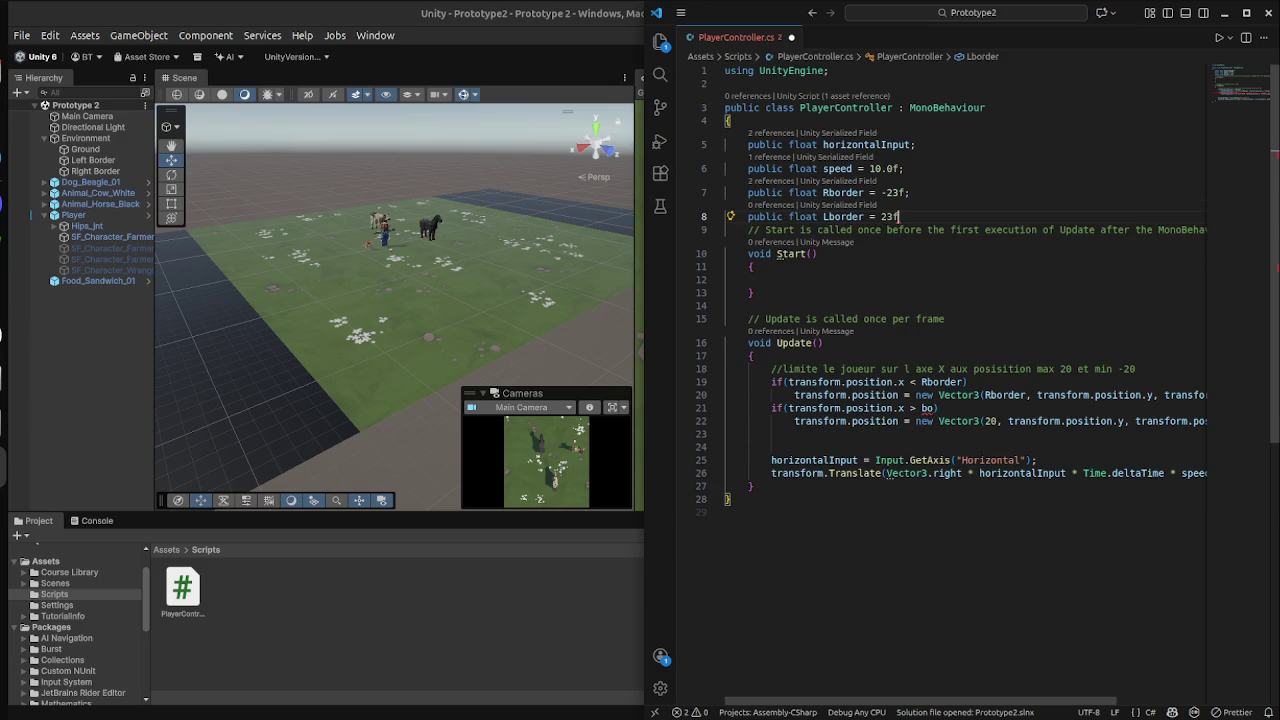
type(";")
key("ctrl+s")
Use Lborder in the right-bound check on lines 21–22, save, and return to Unity.
double_click(929, 408)
type("Lbo")
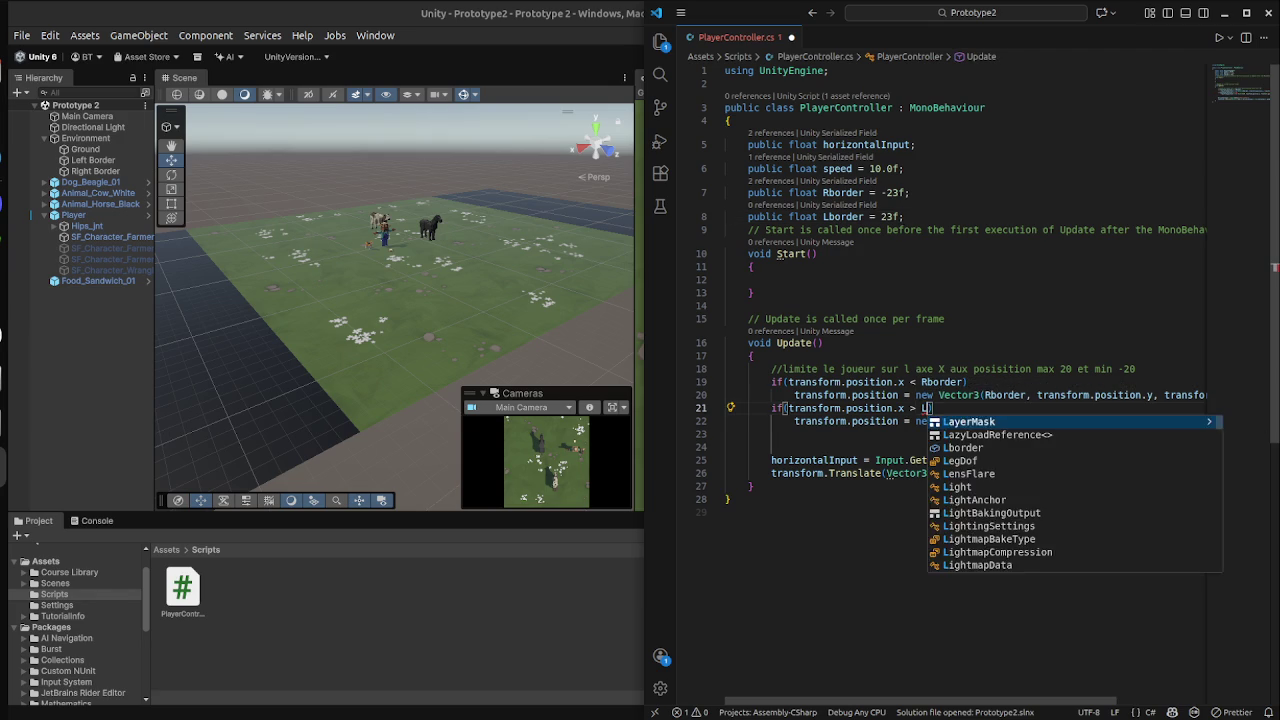
key("Tab")
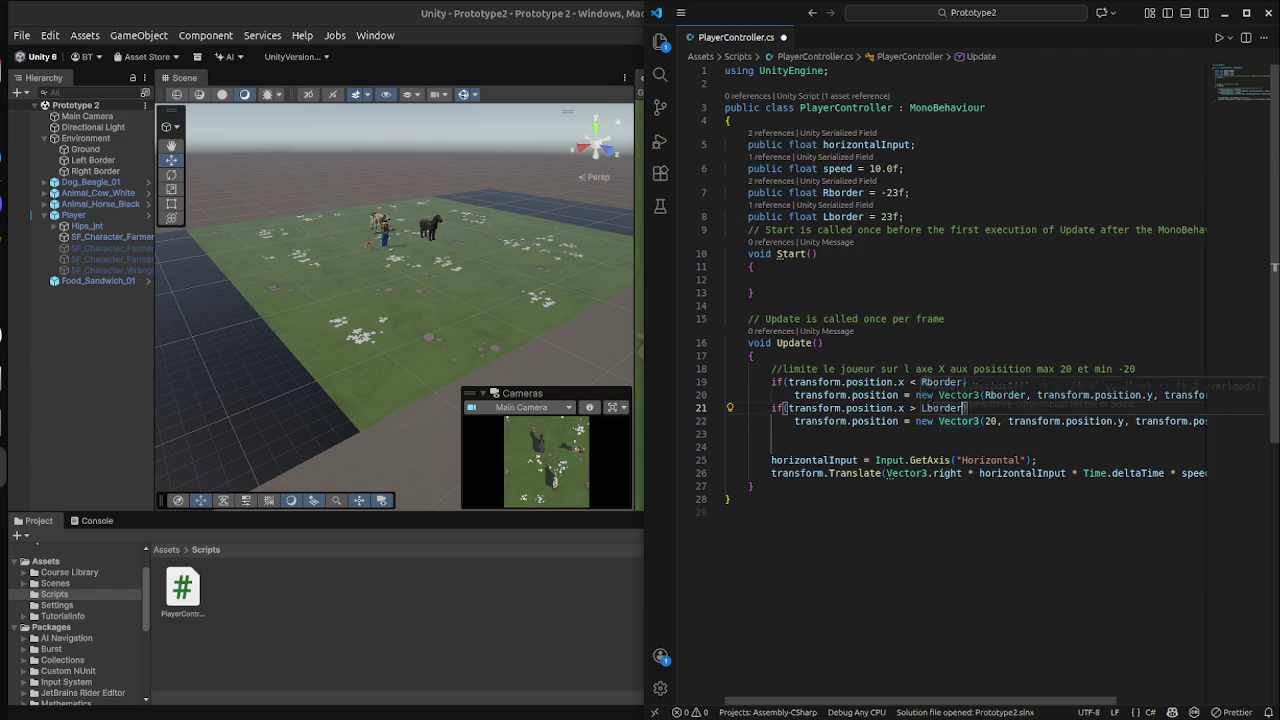
double_click(990, 421)
type("Lb")
type("o")
key("Tab")
key("ctrl+s")
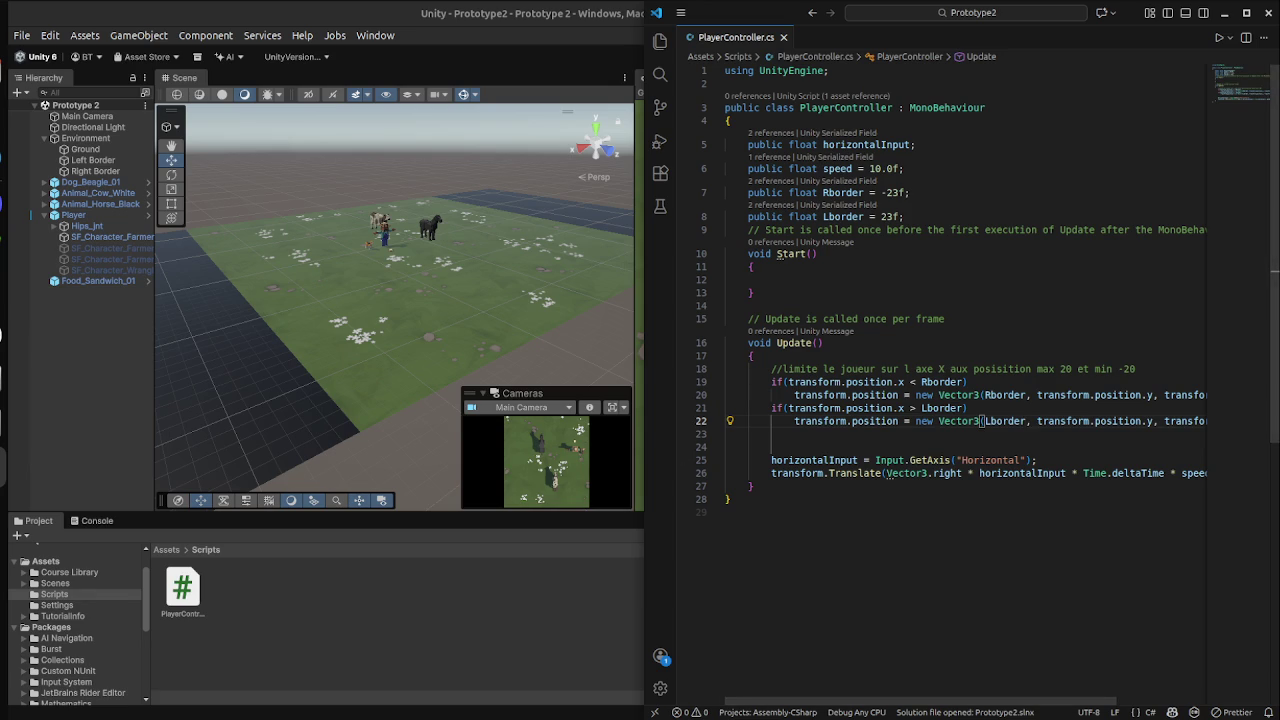
key("alt+Tab")
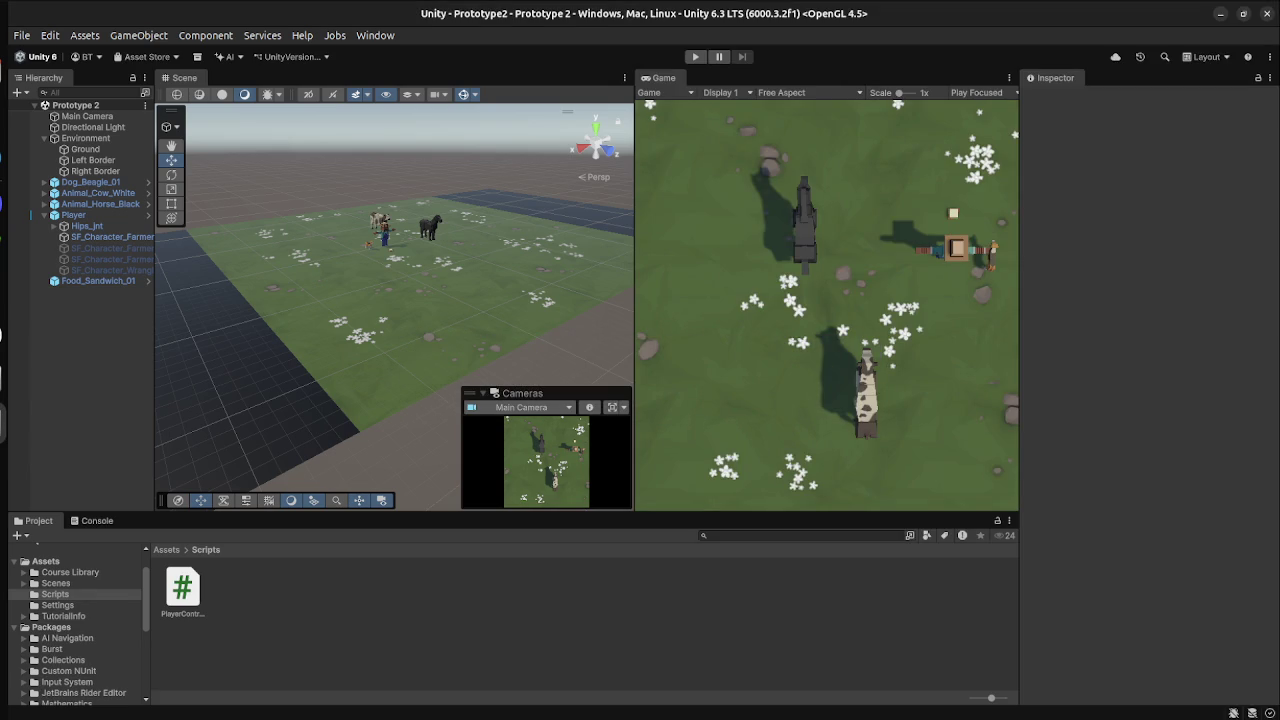
Play-test the new -23 to 23 player bounds in Unity, then go back to PlayerController.cs.
left_click(696, 56)
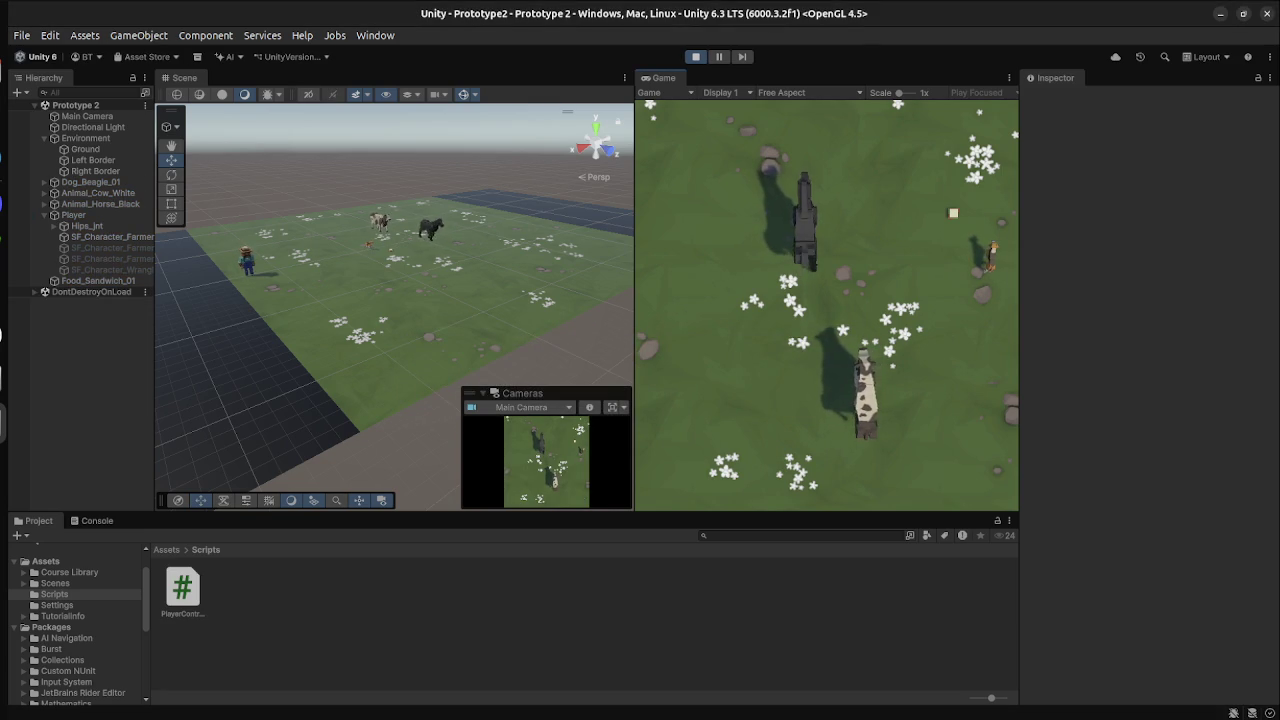
key("ctrl+p")
key("super")
left_click(726, 512)
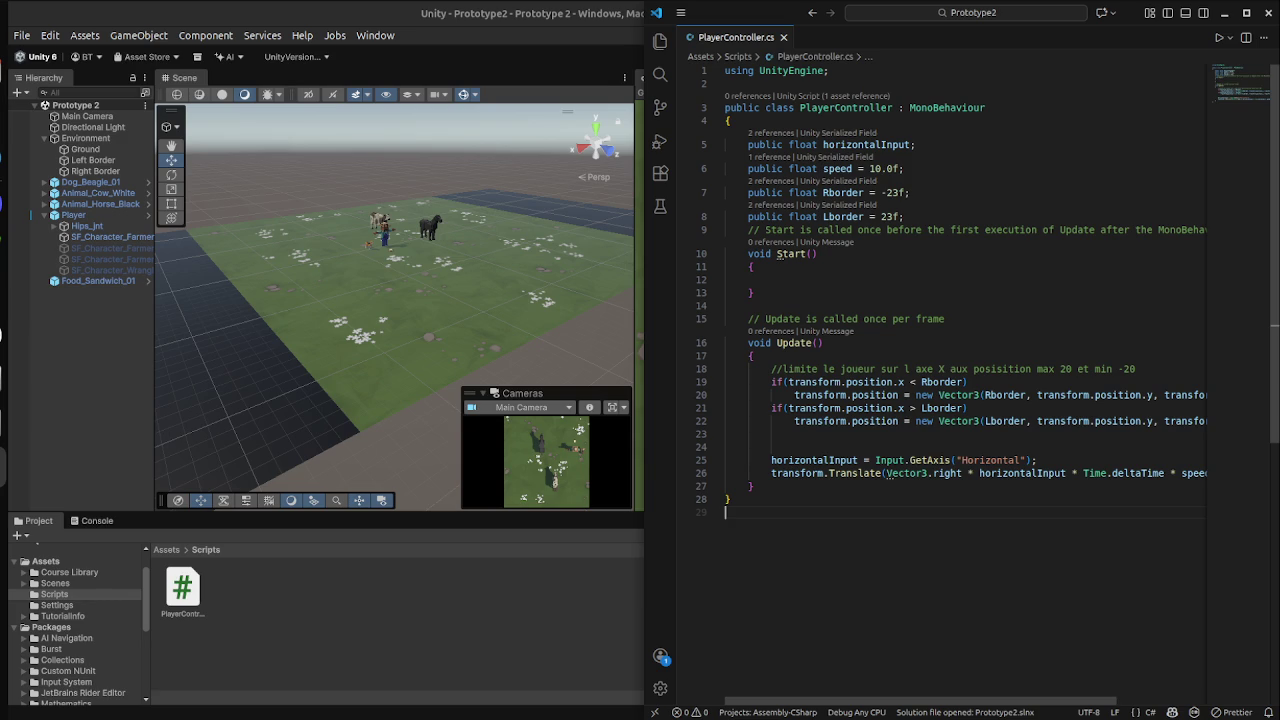
Change the bounds comment from max 20 / min -20 to 23 and -23, then save.
left_click(771, 447)
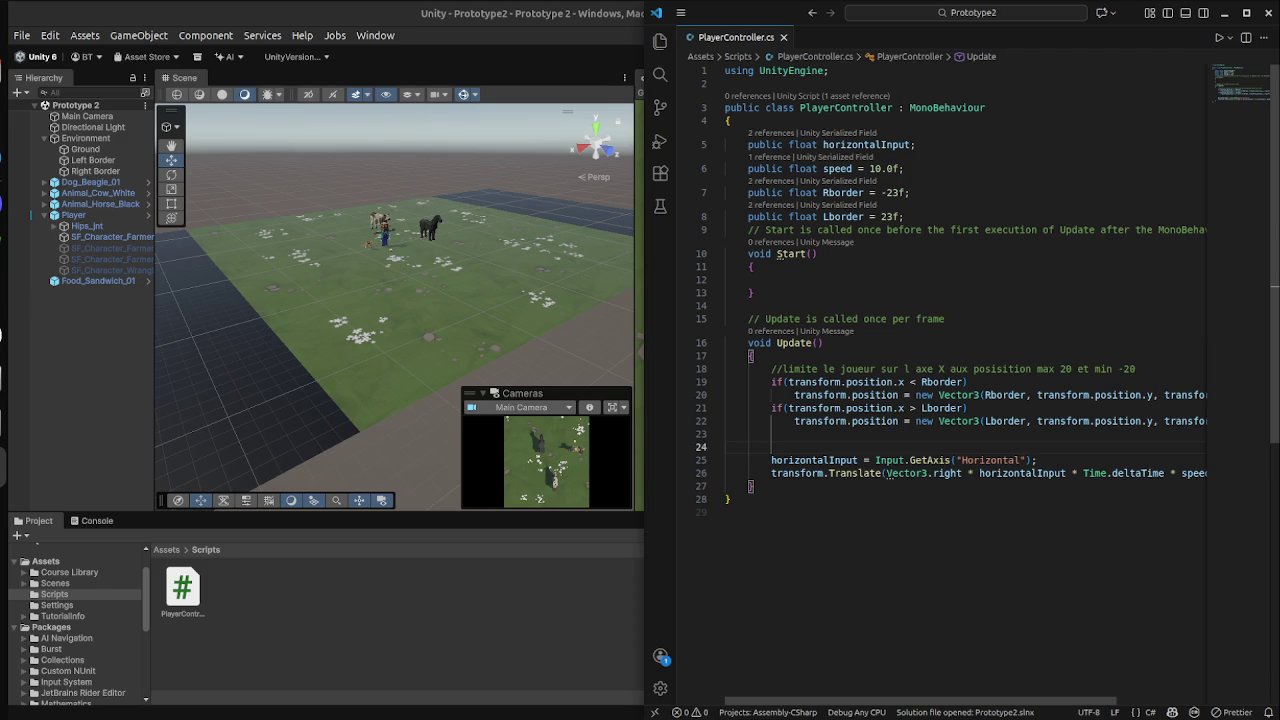
left_click(1065, 369)
key("Delete")
type("3")
key("BackSpace")
type("3")
key("ctrl+s")
Switch to the Unity Learn Lesson 2.1 page in Firefox and scroll to the xRange step.
key("super")
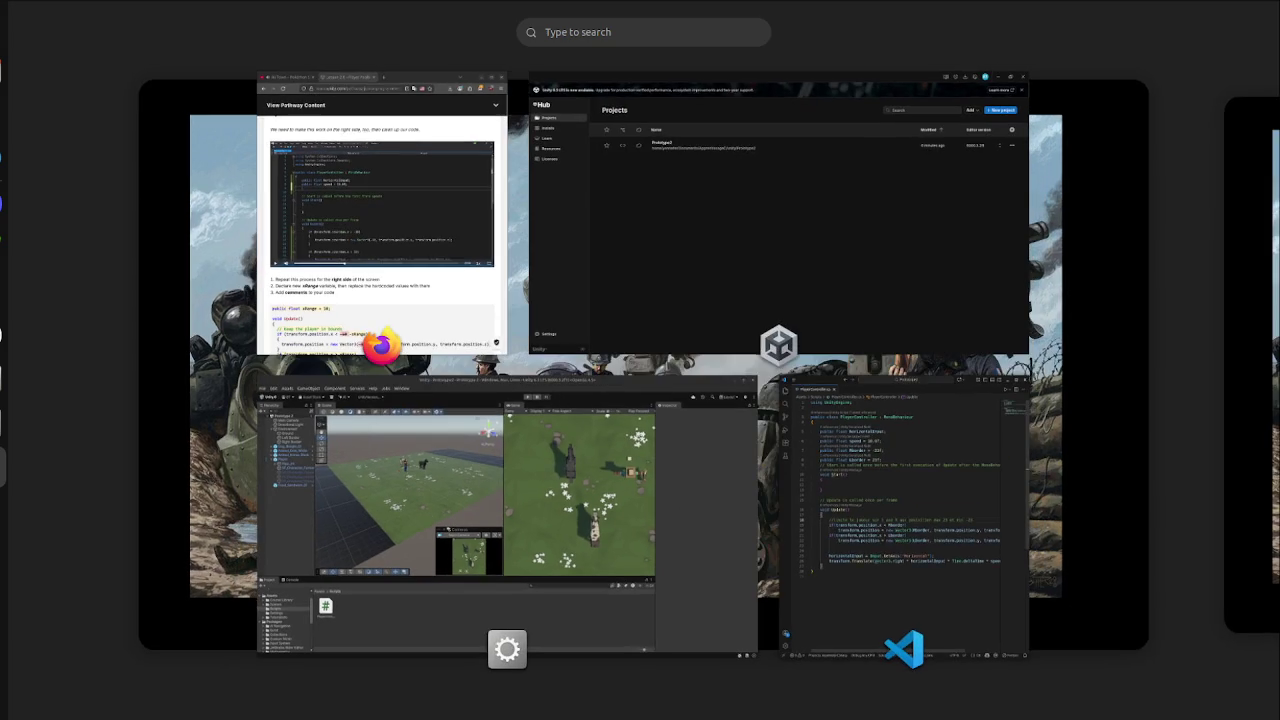
left_click(380, 220)
scroll(288, 300, "down", 2)
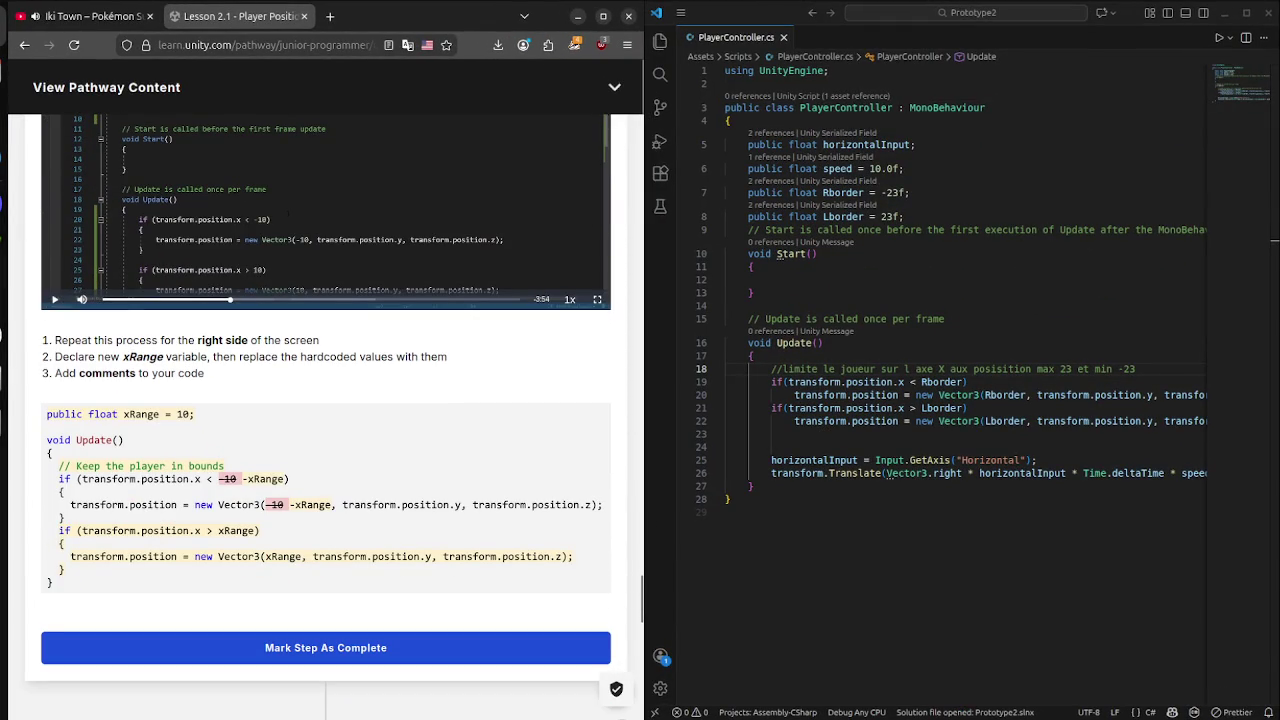
Seek the lesson video forward to the code declaring leftBoundary -10f and rightBoundary 10f.
scroll(325, 400, "down", 7)
scroll(325, 400, "up", 5)
scroll(325, 400, "up", 1)
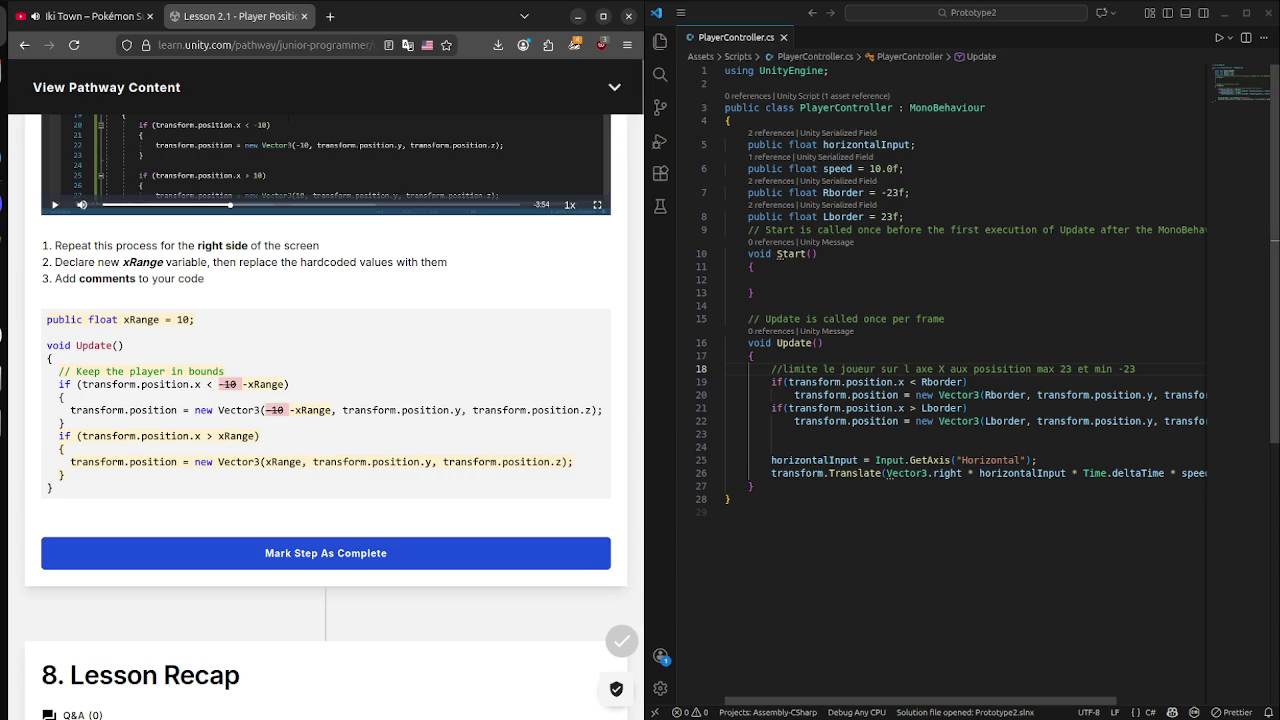
left_click(842, 192)
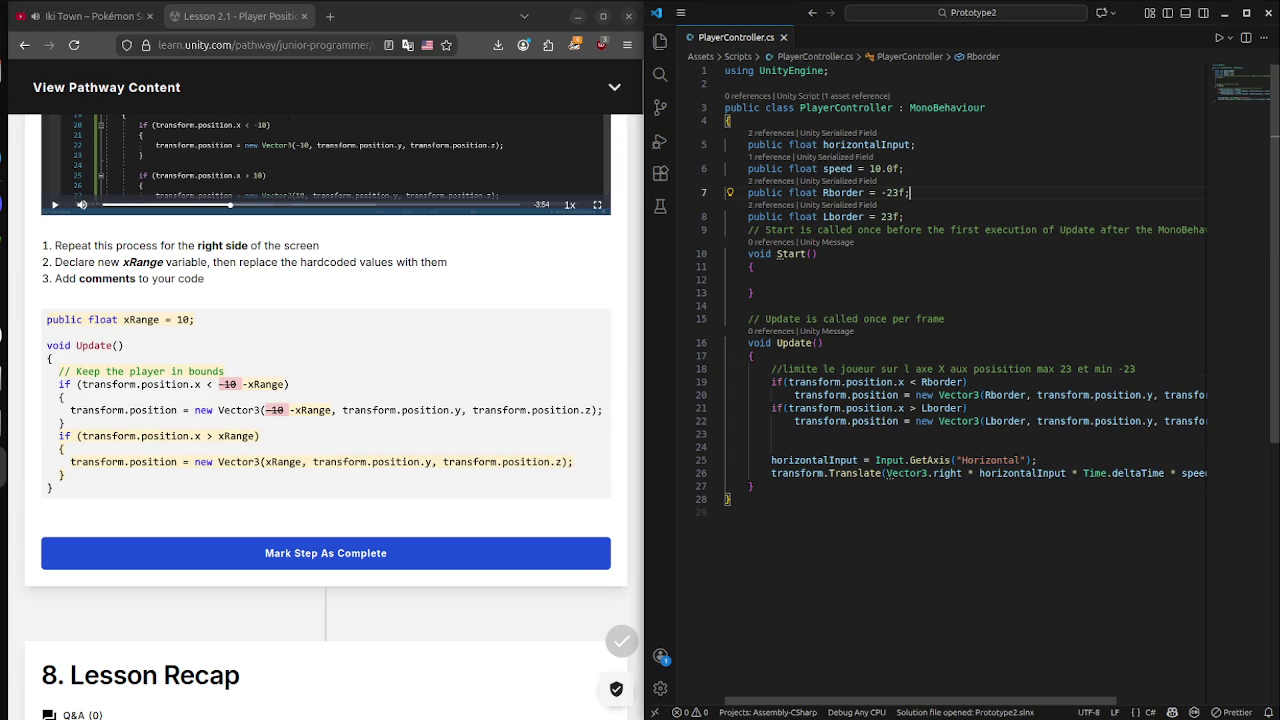
scroll(230, 196, "up", 3)
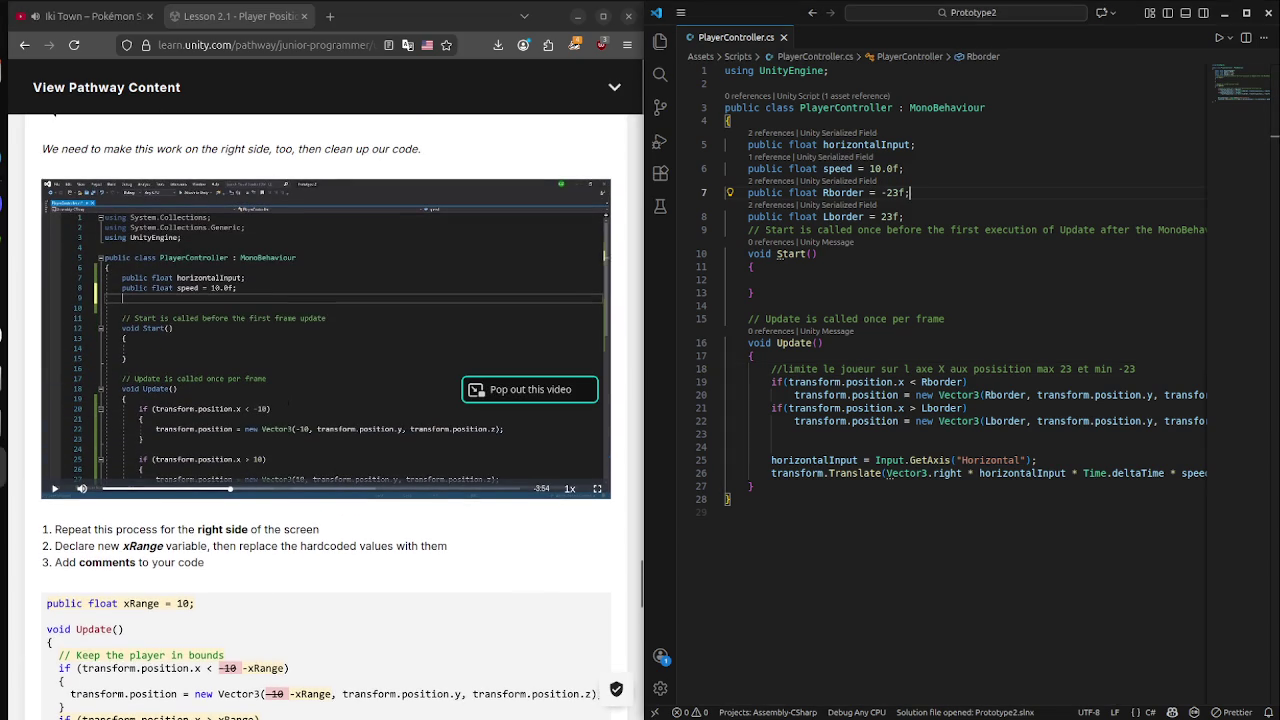
left_click(335, 489)
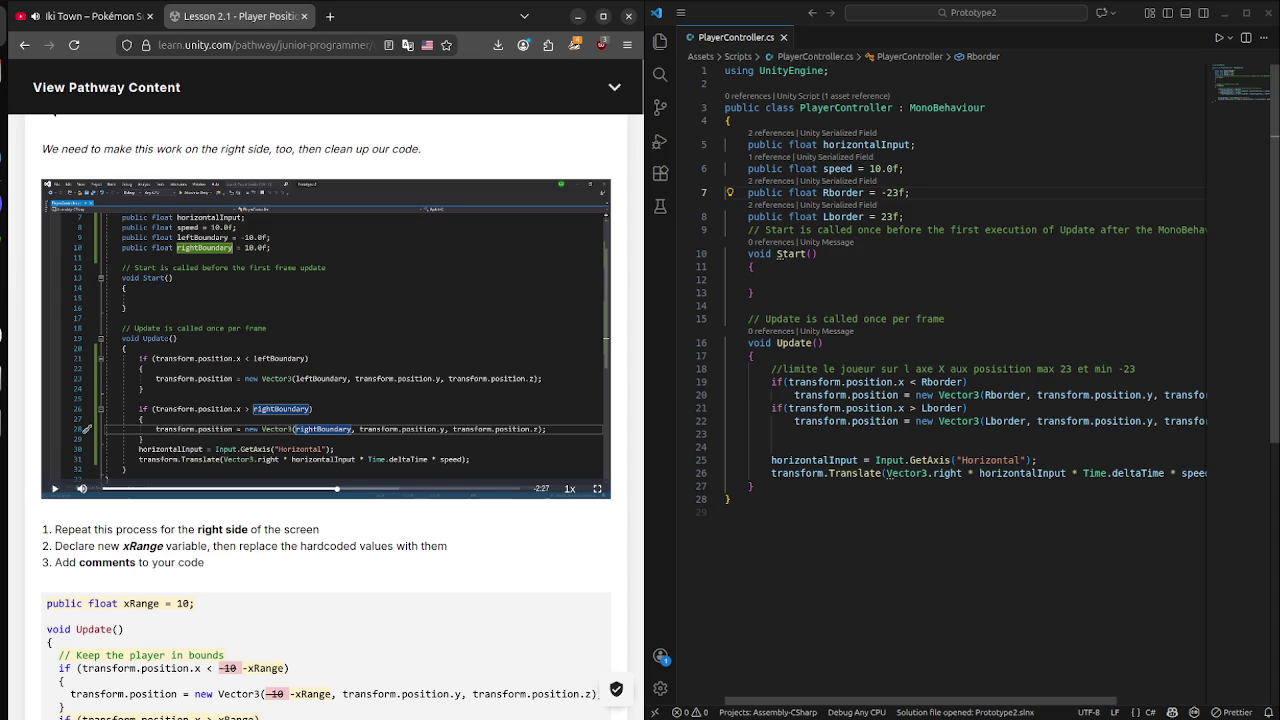
Replace Rborder with Lborder in the lower-bound check on lines 19–20.
double_click(942, 382)
type("Lbo")
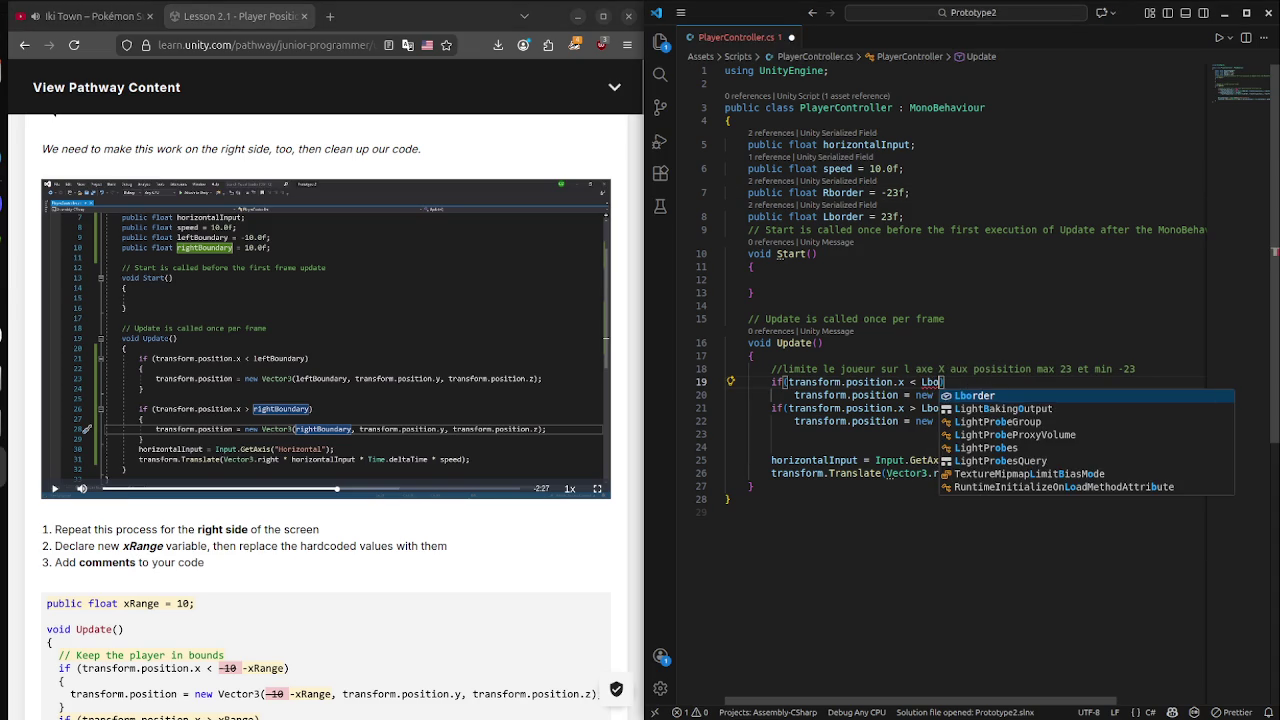
key("Tab")
double_click(1005, 395)
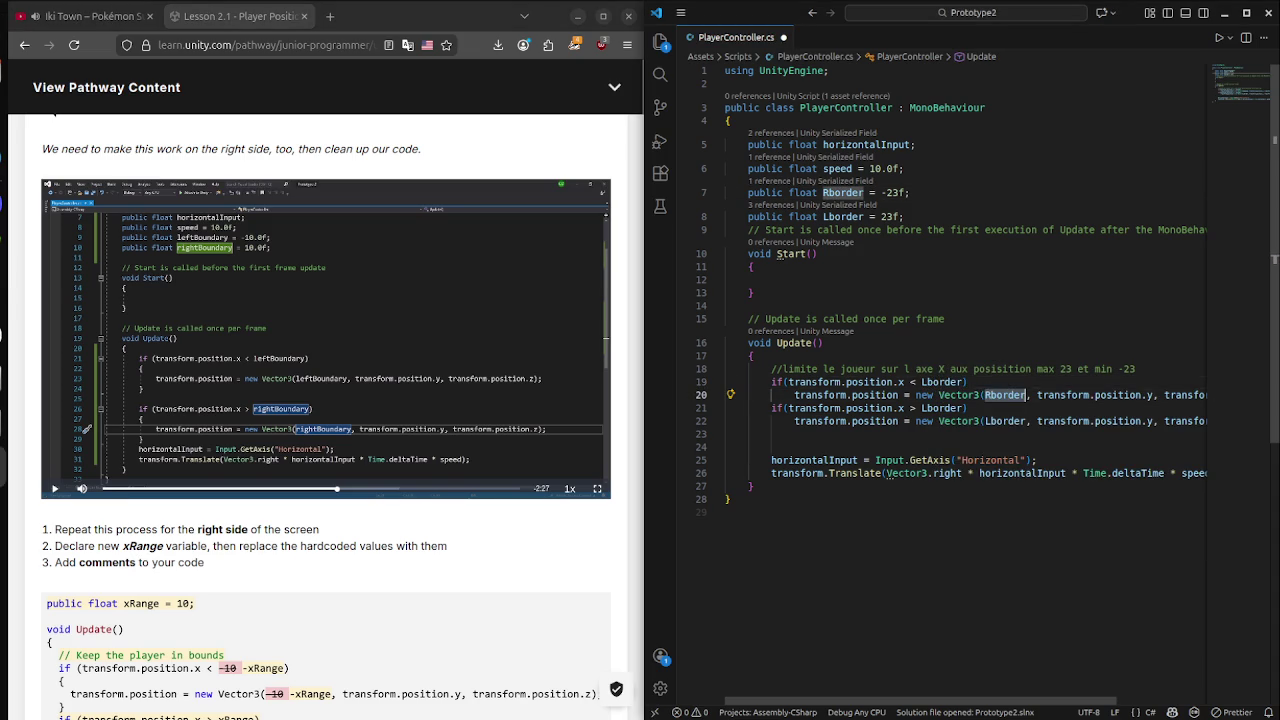
type("Lbo")
key("Tab")
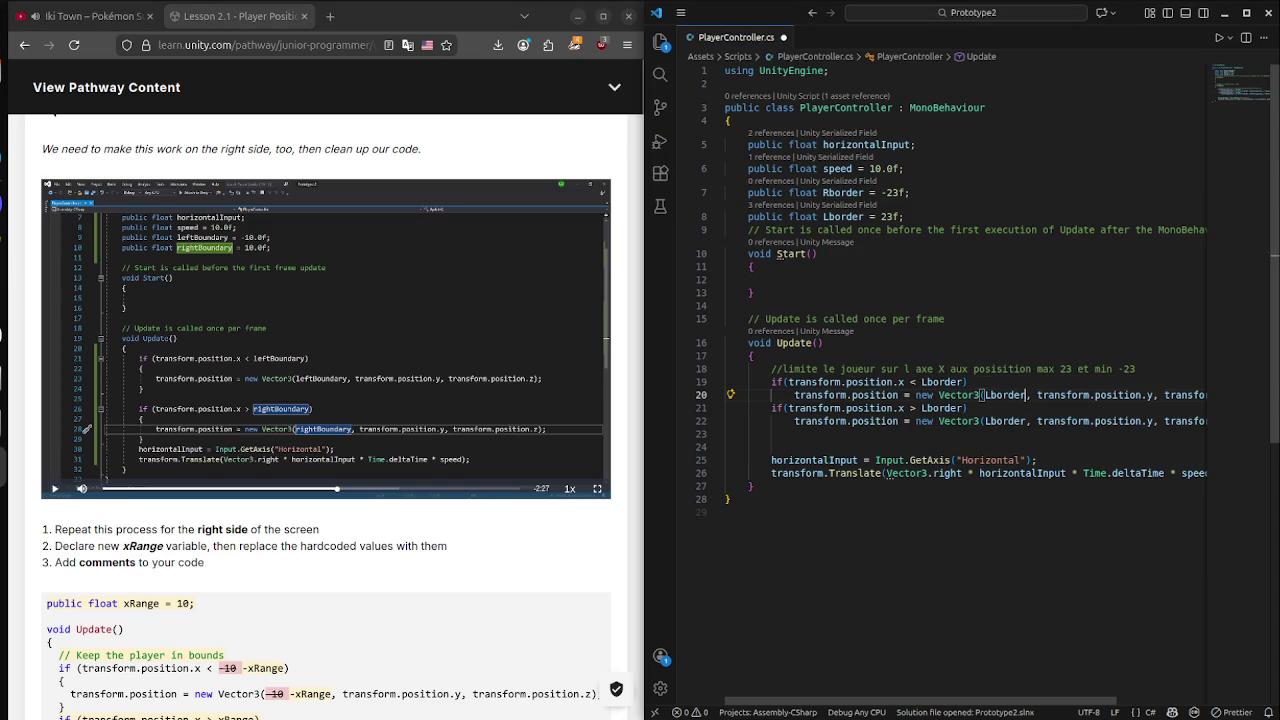
Replace Lborder with Rborder in the upper-bound check and save the script.
double_click(986, 421)
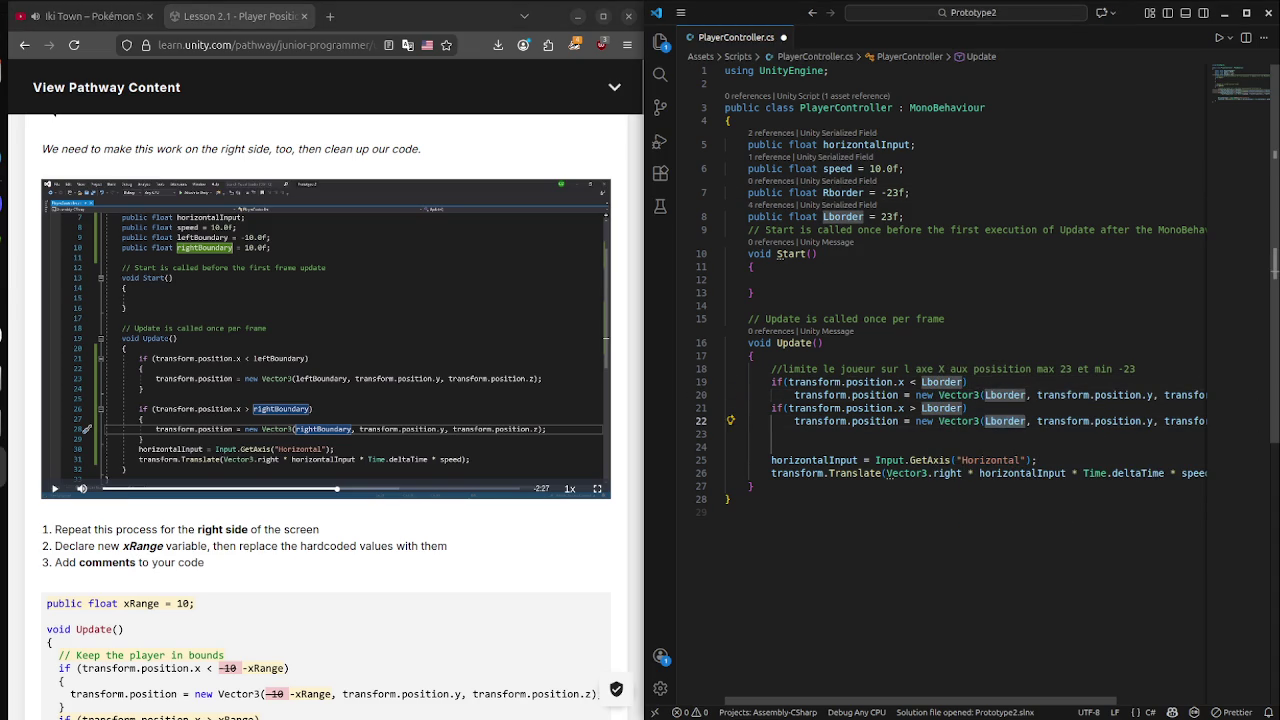
type("Rbo")
key("Tab")
double_click(942, 408)
type("Rbo")
key("Tab")
key("ctrl+s")
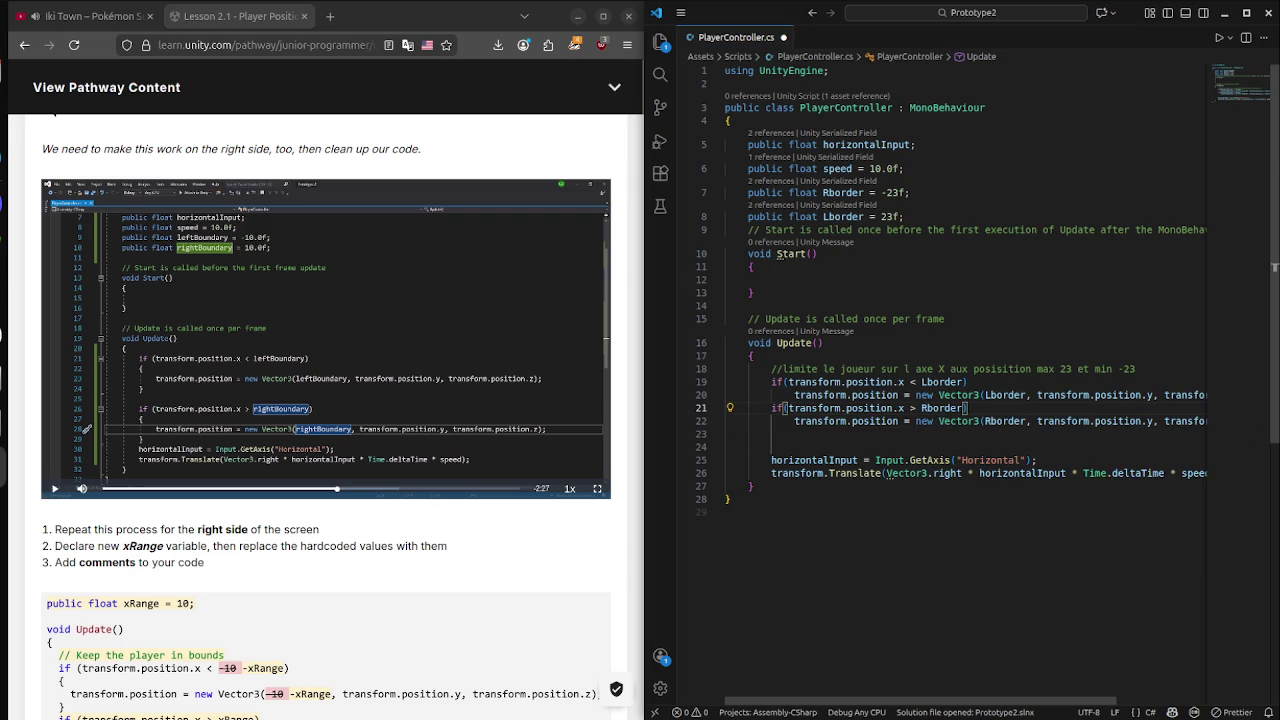
key("super")
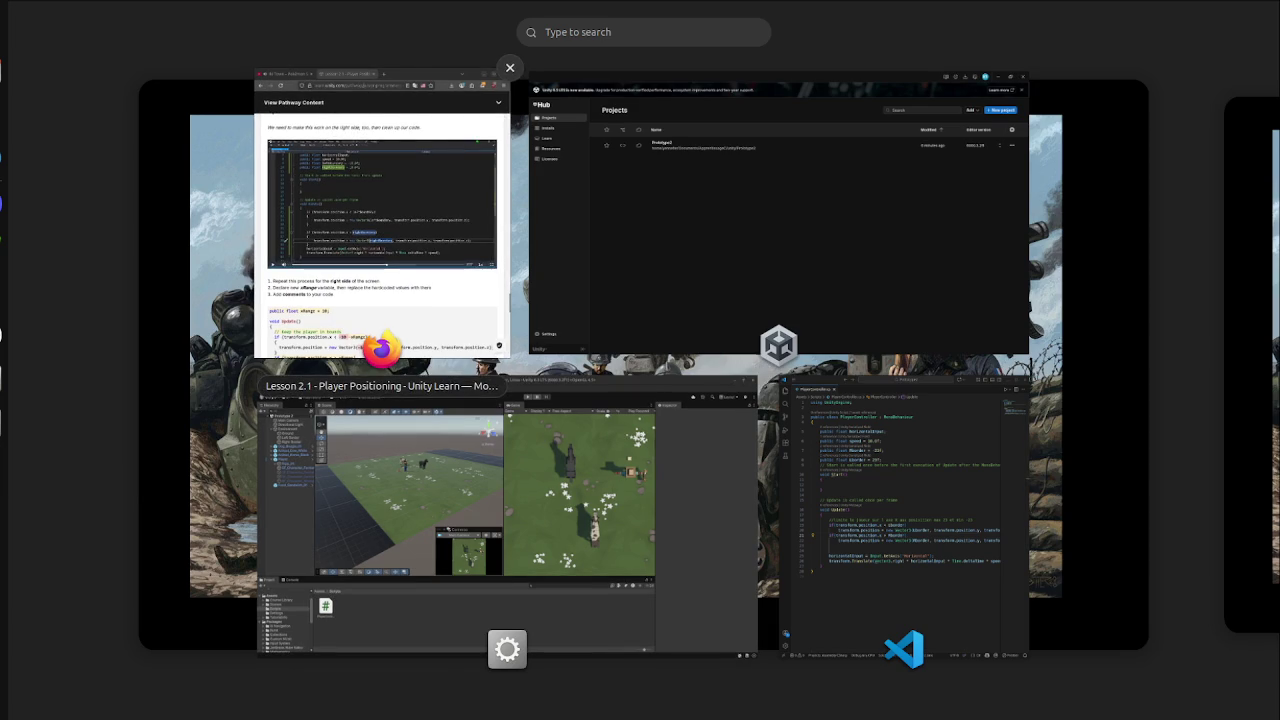
Switch to the Unity editor so the script reloads, then stop play mode.
key("super")
key("super")
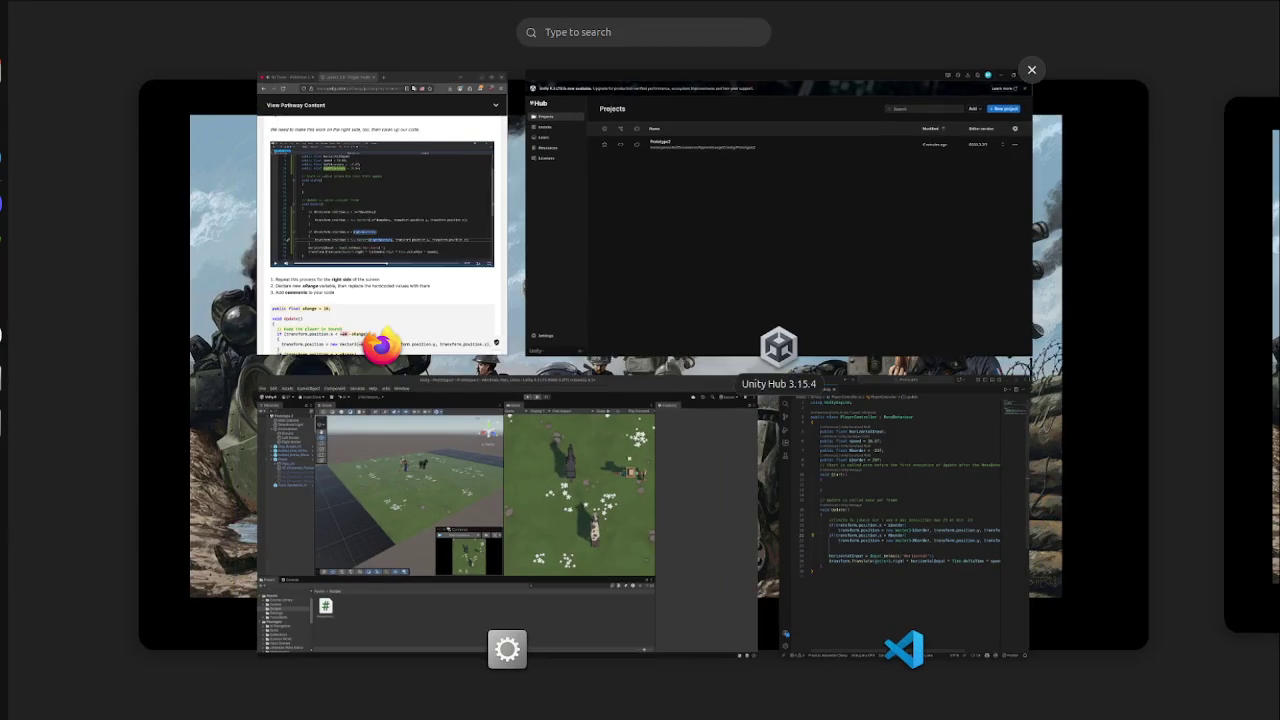
left_click(500, 510)
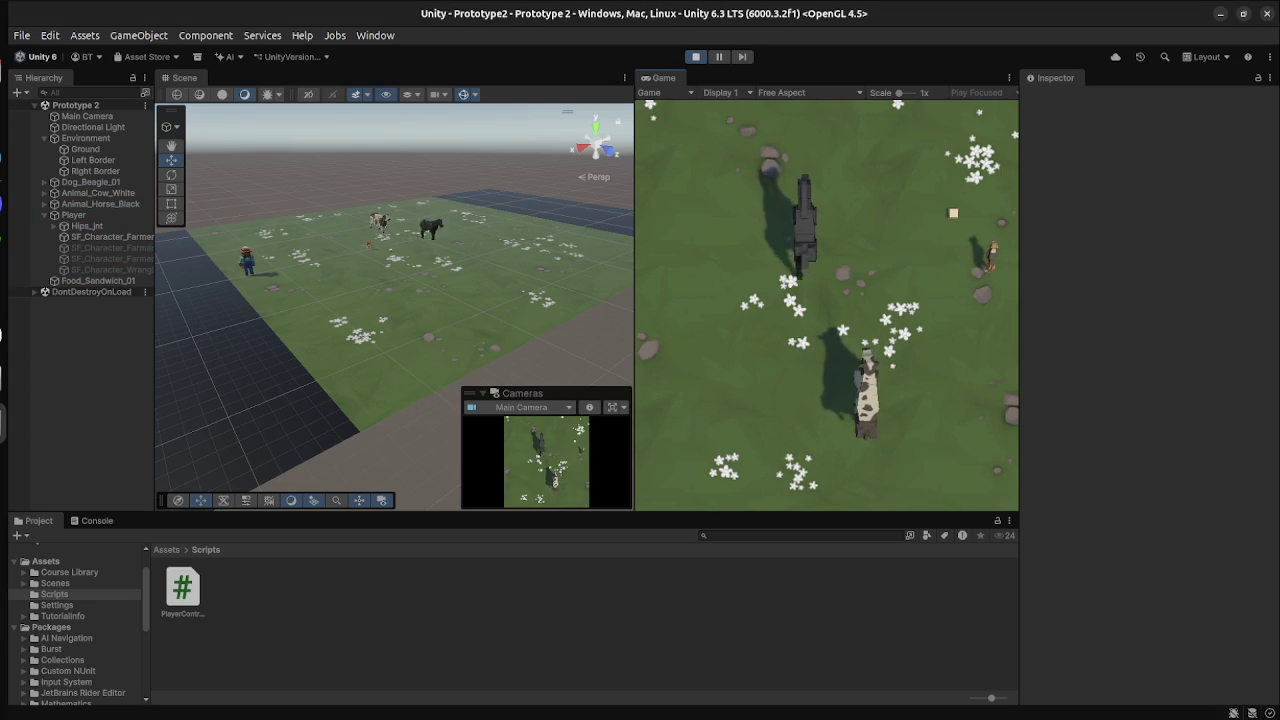
key("ctrl+p")
Place the Unity Learn lesson page and PlayerController.cs side by side.
key("super")
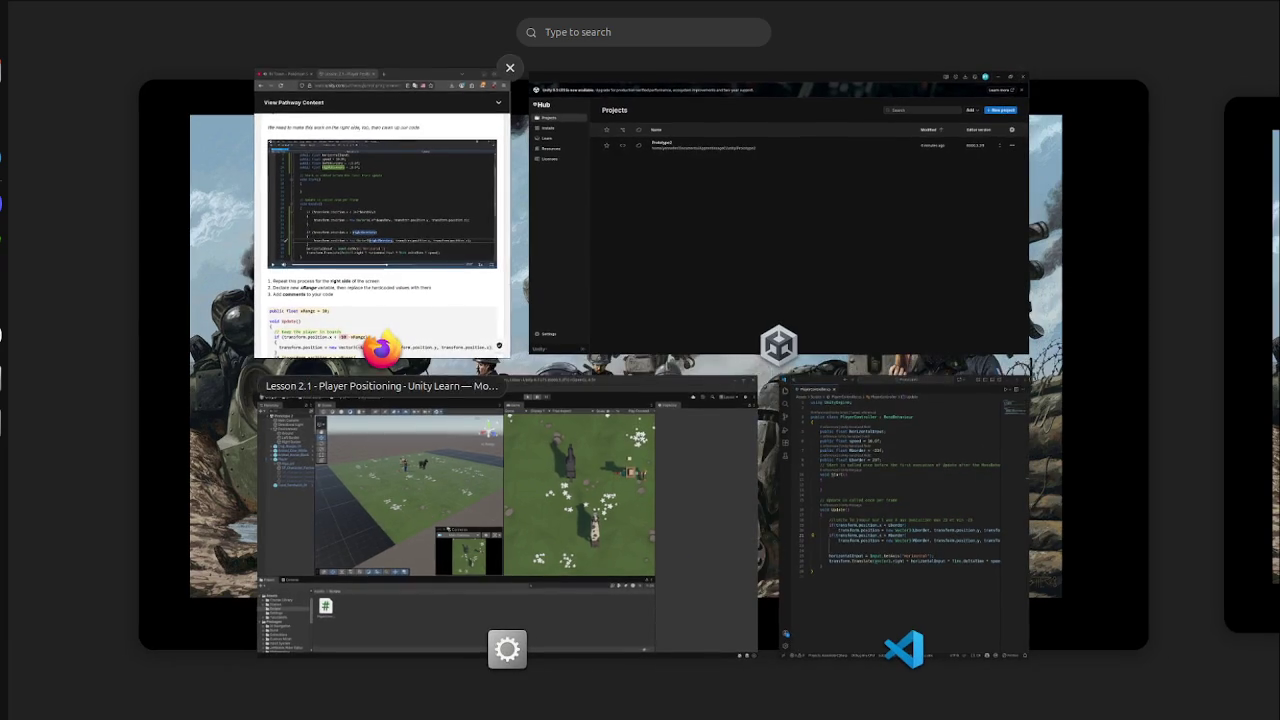
left_click(430, 330)
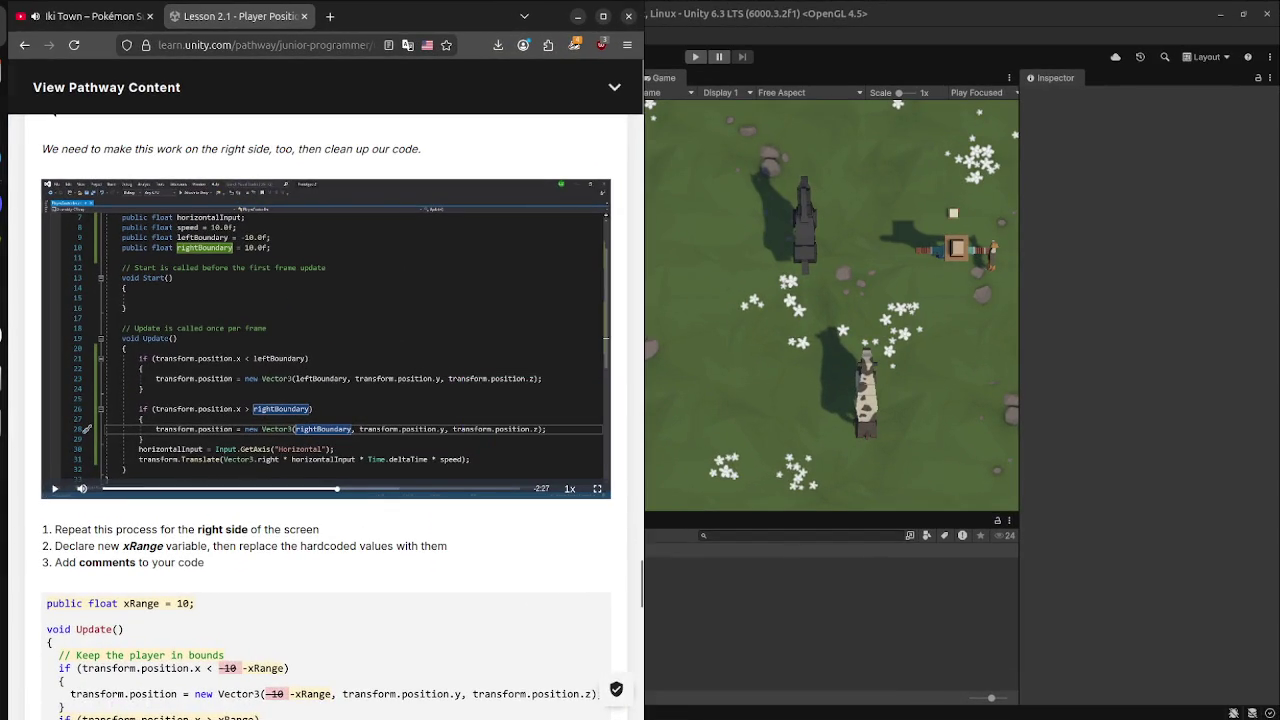
key("super")
left_click(900, 528)
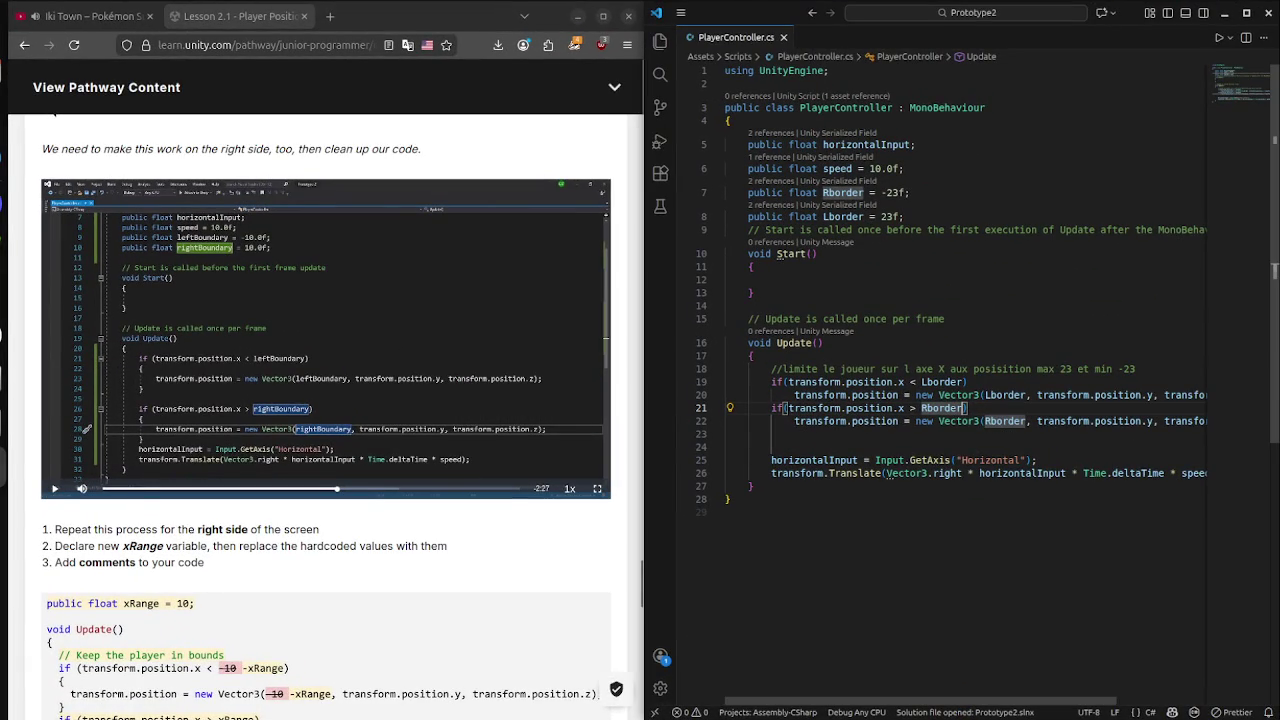
Rename the border field declarations on lines 7–8 to lowercase lborder and rborder.
key("F12")
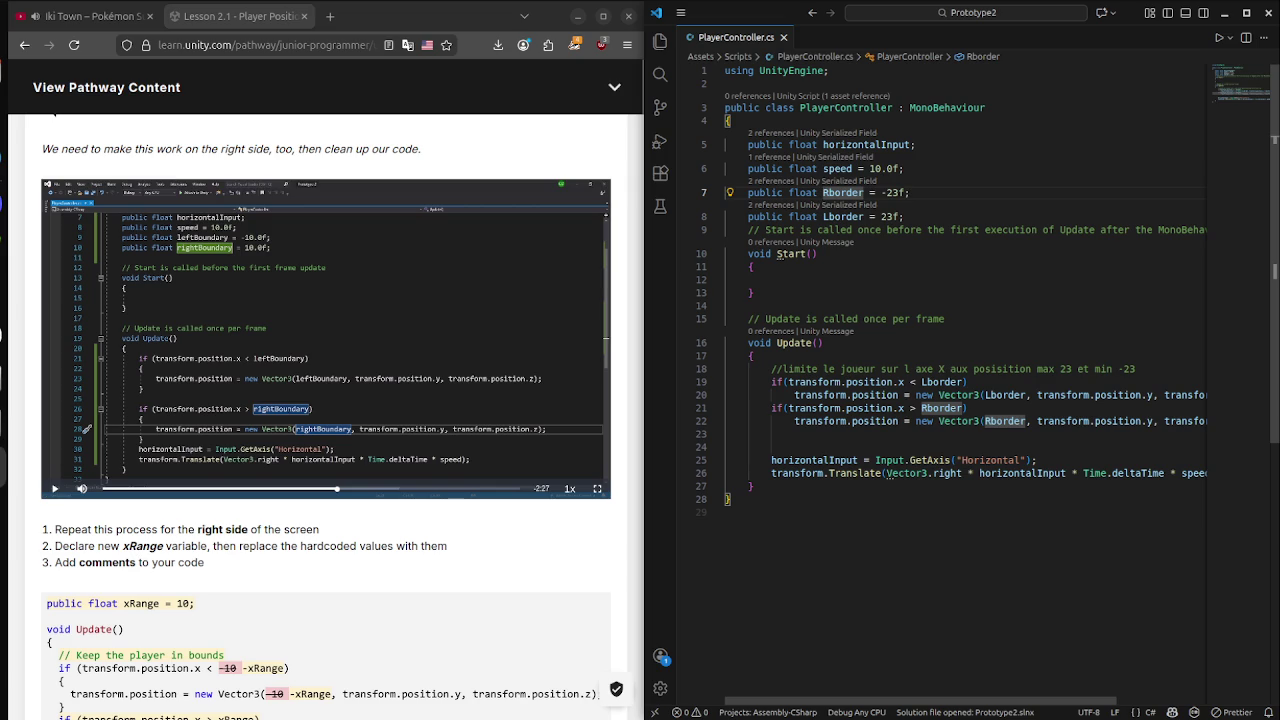
key("Delete")
type("l")
key("Escape")
key("Down")
key("BackSpace")
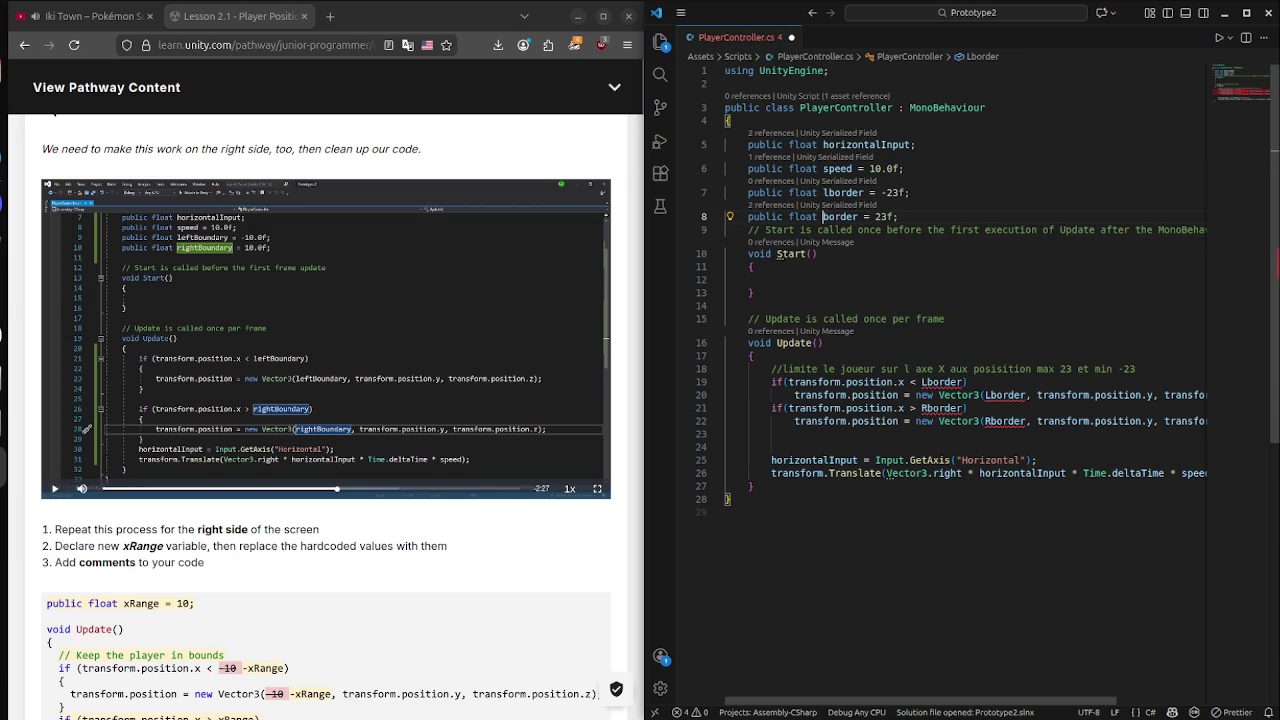
type("r")
left_click(726, 306)
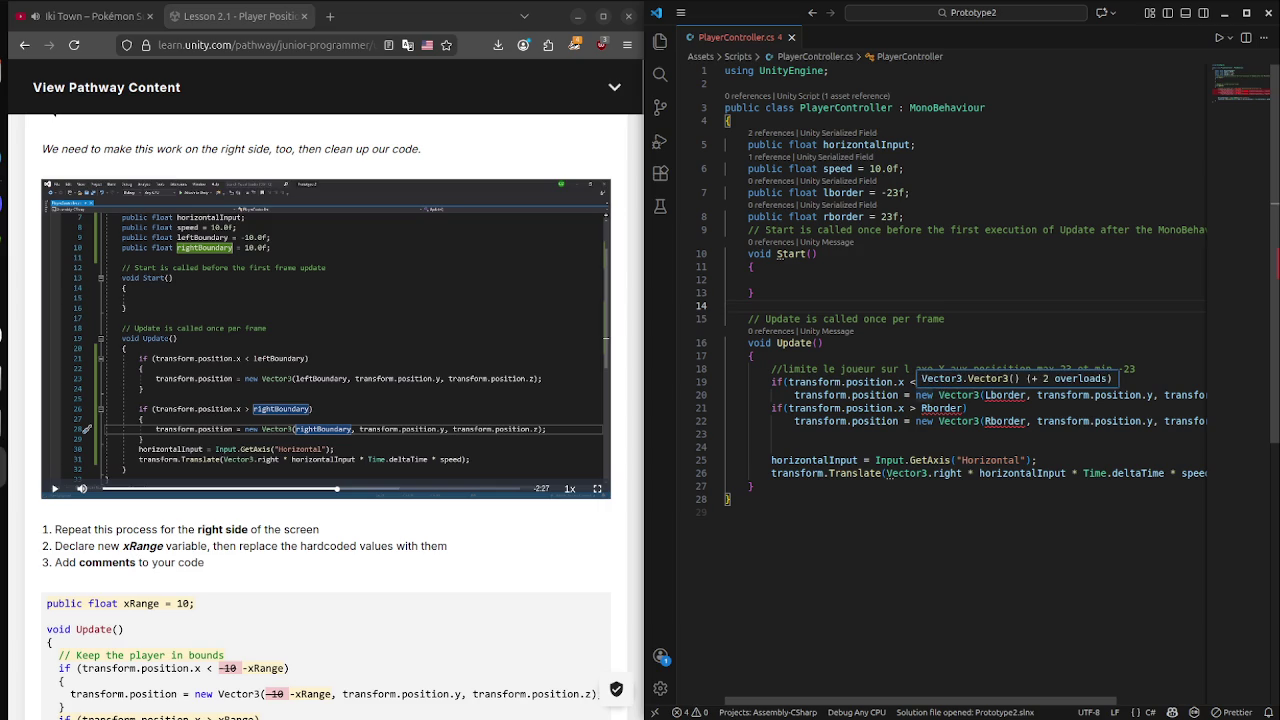
Change Lborder to lborder in the lower-bound check on lines 19–20.
left_click(823, 342)
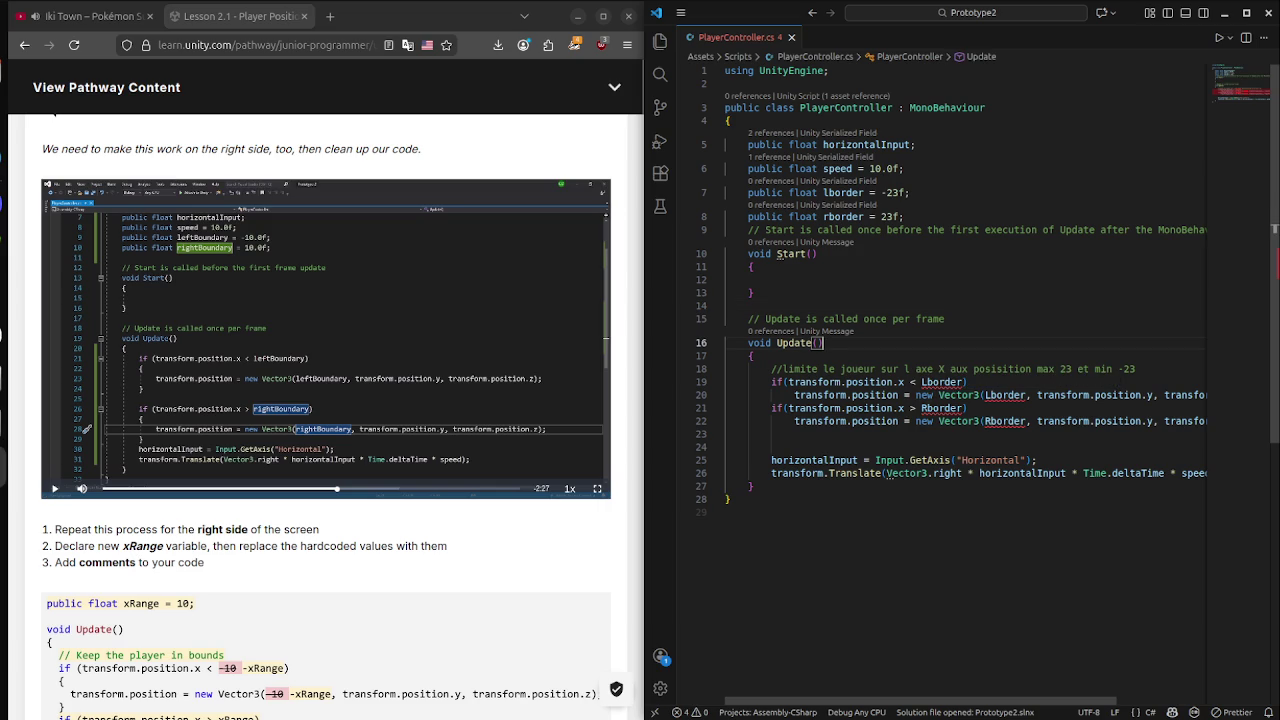
left_click(923, 382)
key("BackSpace")
type("l")
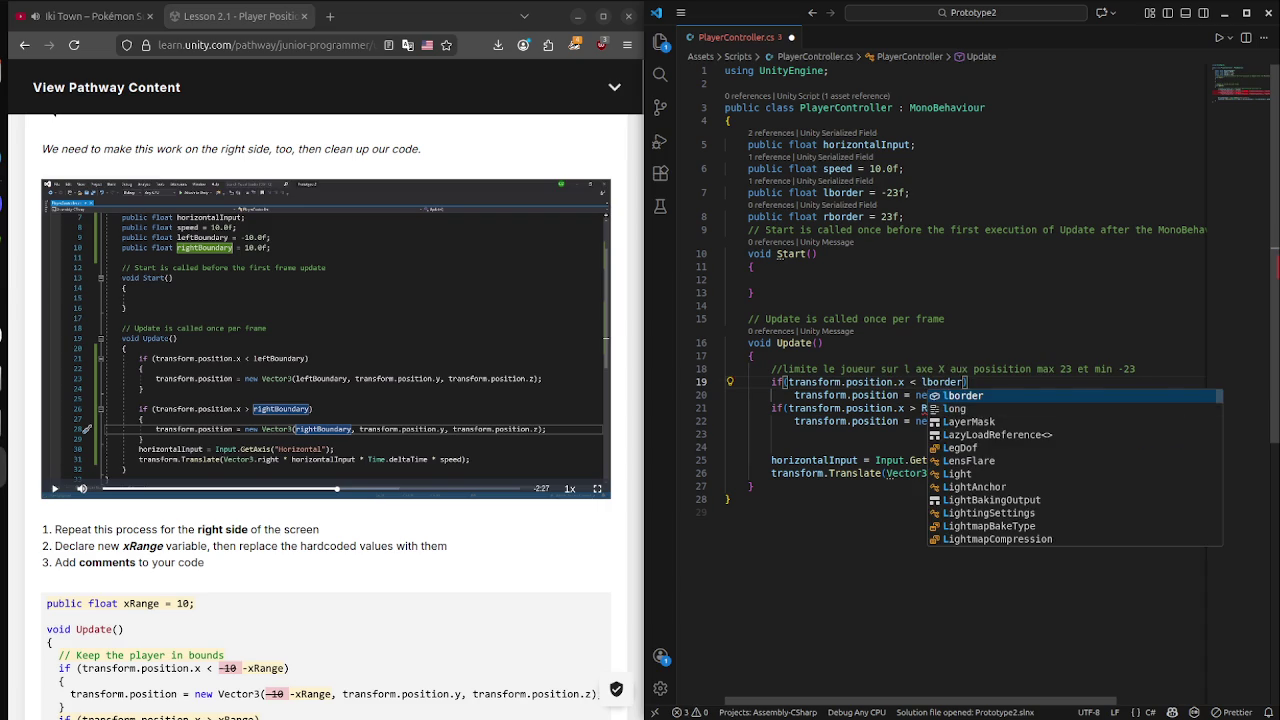
left_click(983, 395)
key("Right")
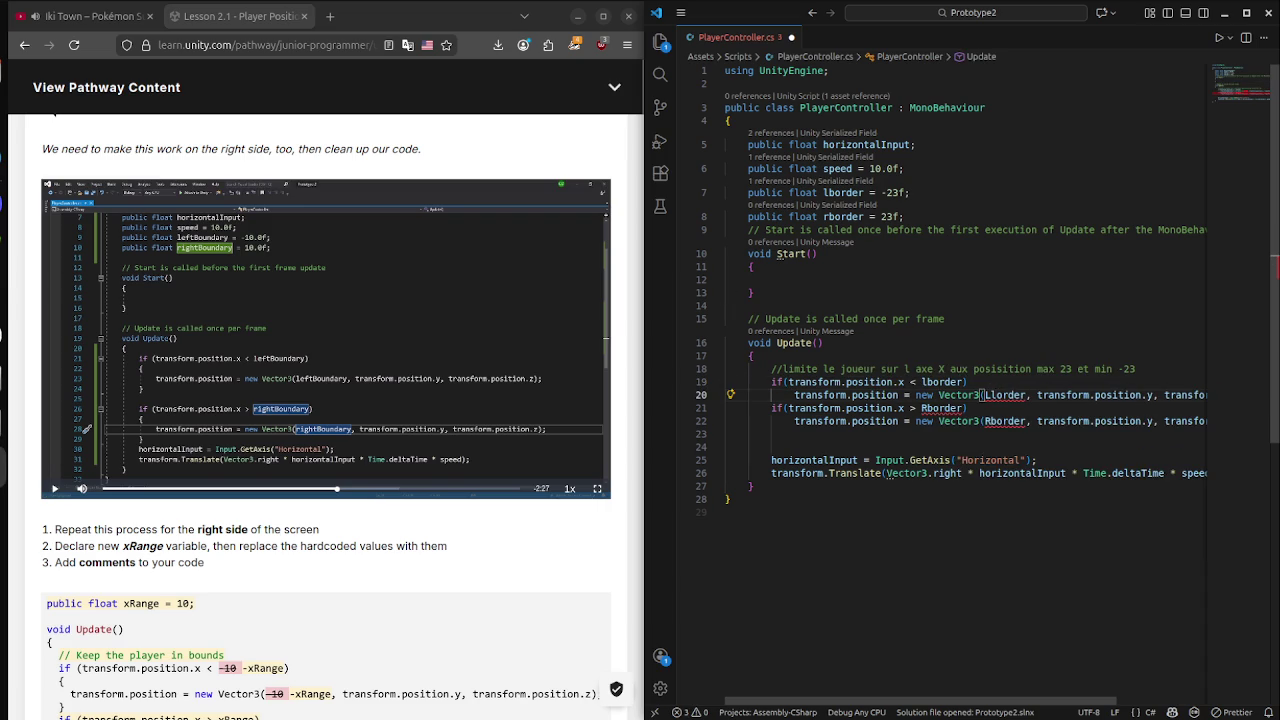
key("BackSpace")
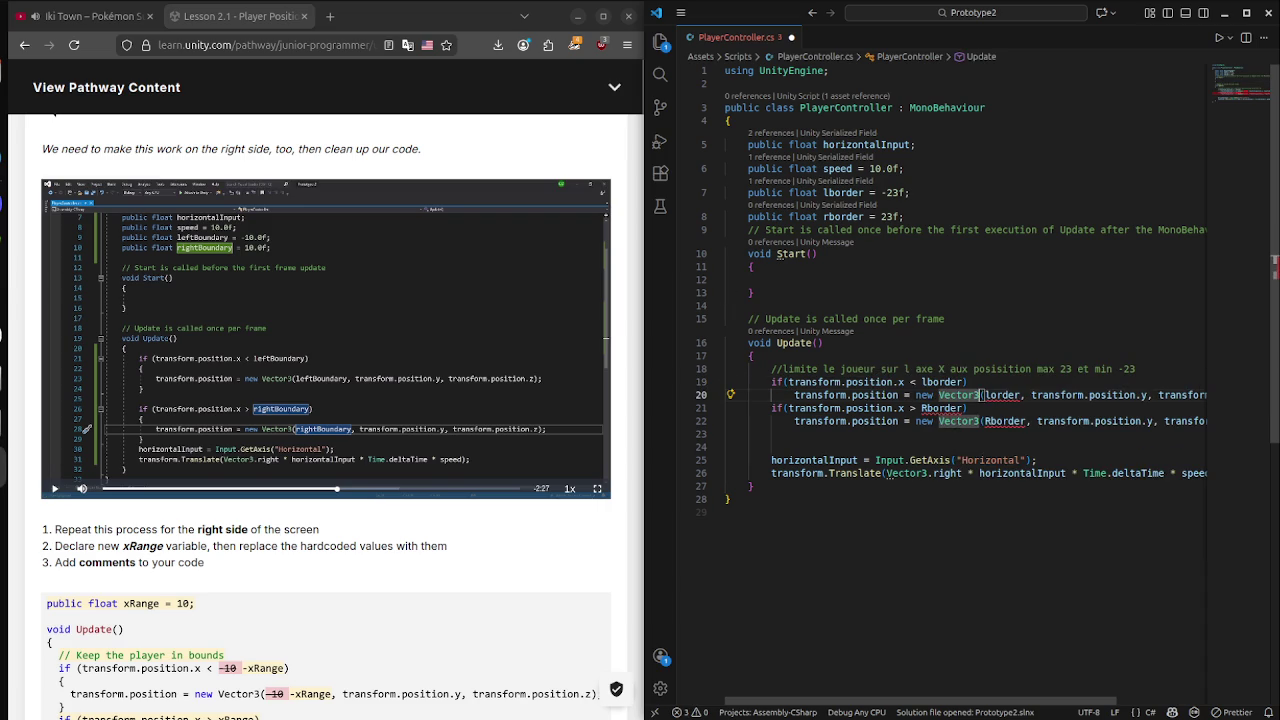
type("l")
Change Rborder to rborder on lines 21–22 and save the script.
left_click(928, 408)
key("BackSpace")
type("r")
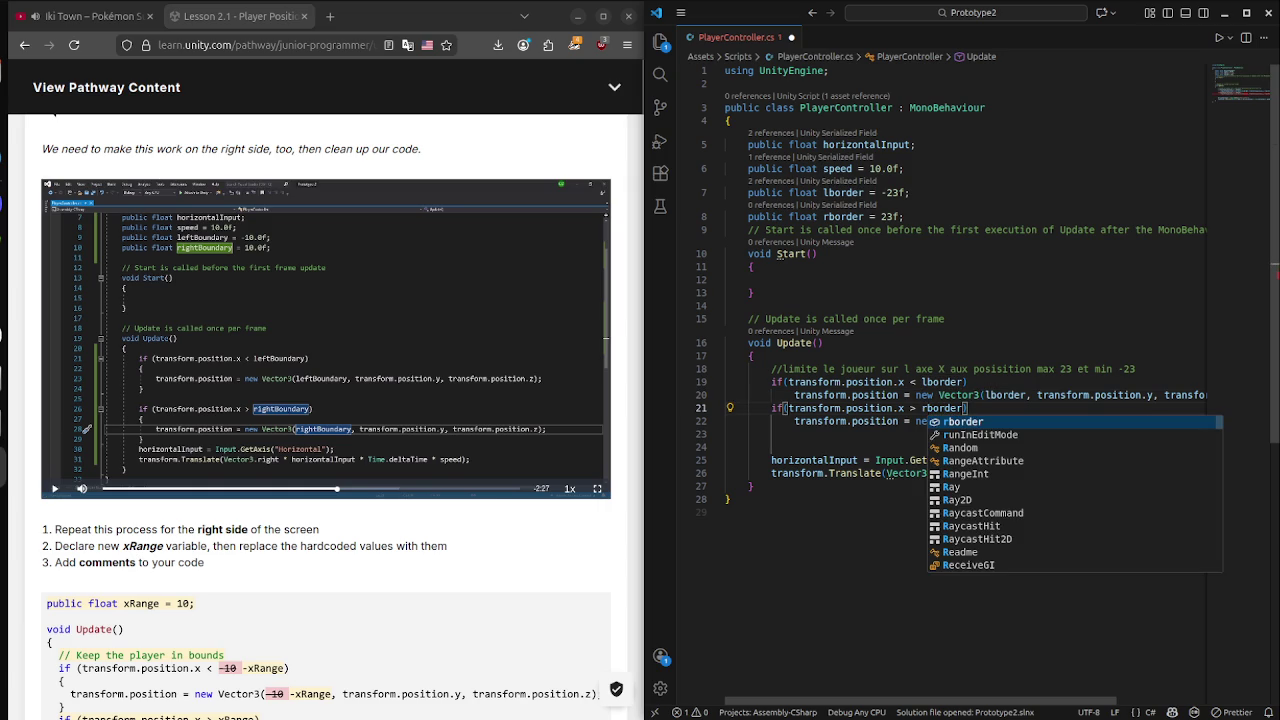
key("Escape")
left_click(1012, 421)
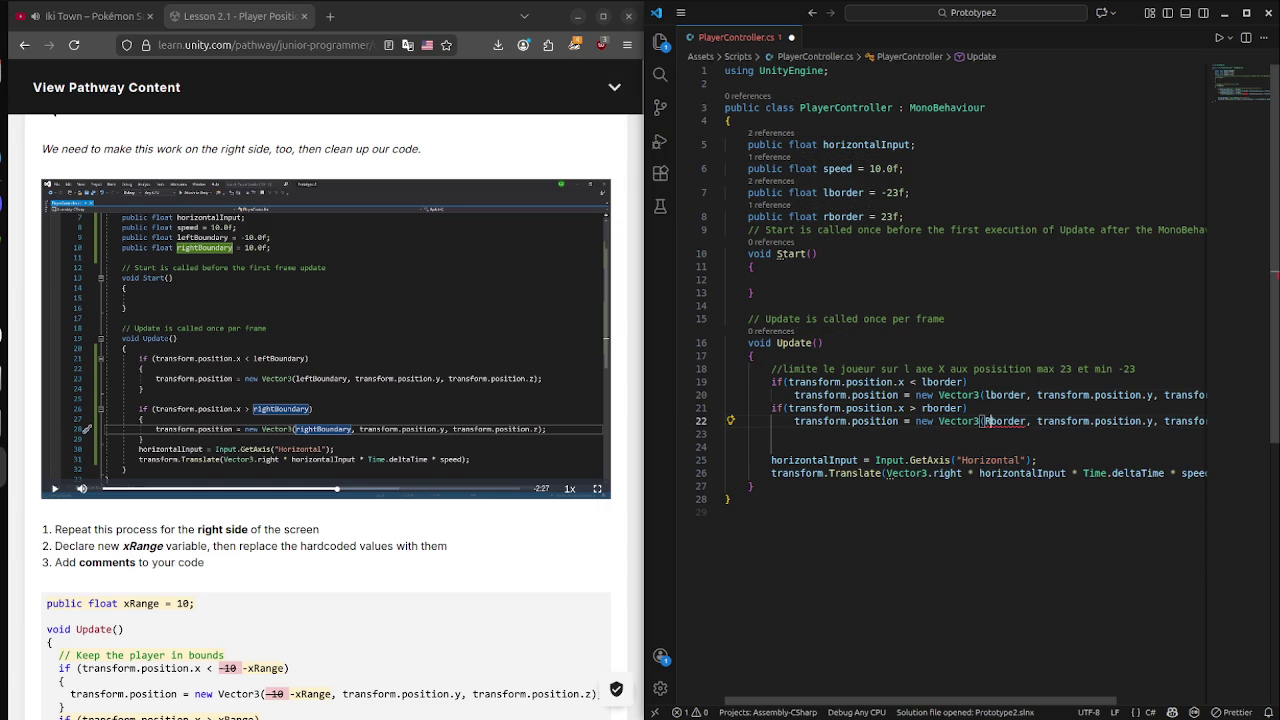
key("Delete")
type("r")
left_click(910, 192)
key("ctrl+s")
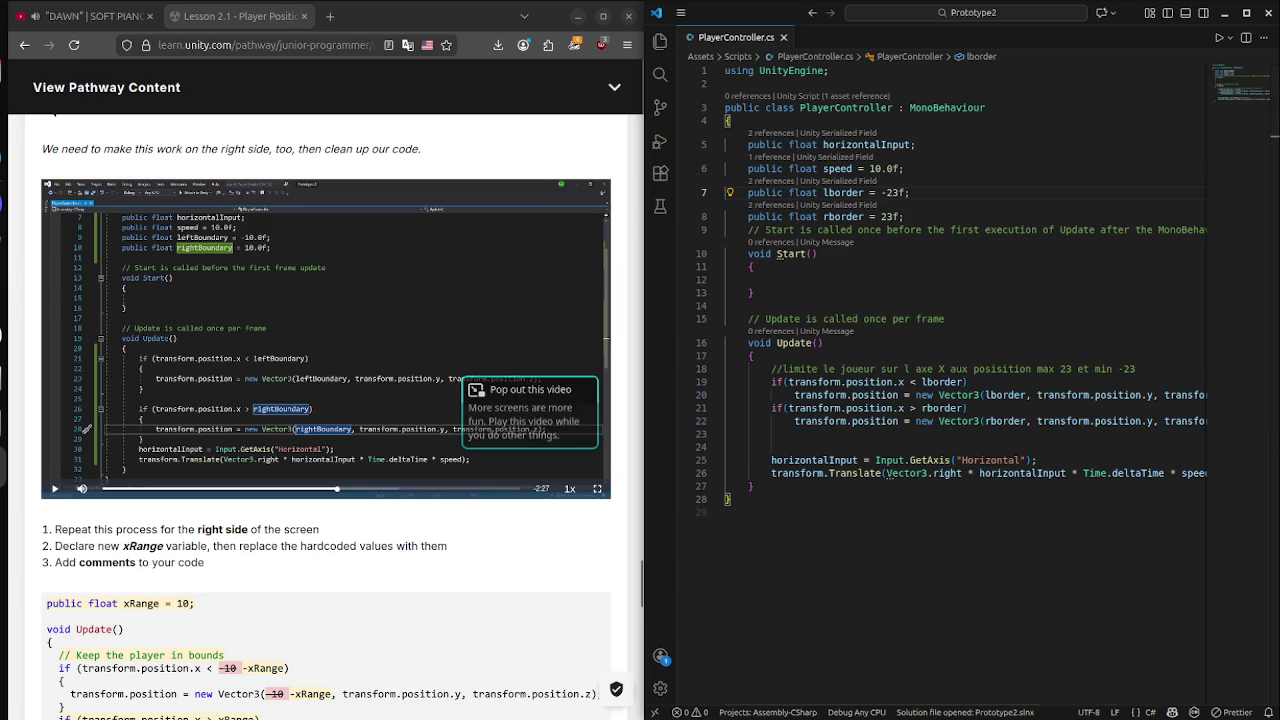
left_click(726, 512)
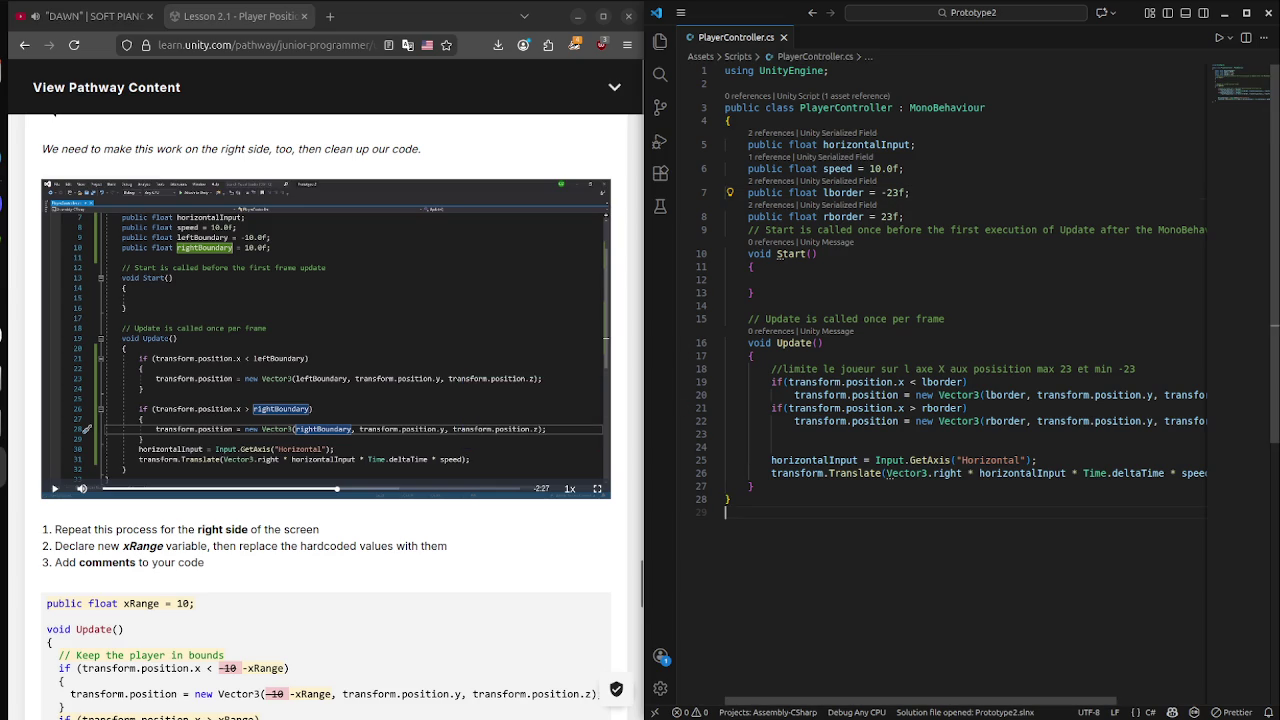
Delete the script's trailing blank line, then pause the lesson video on the xRange code near 4:40.
key("BackSpace")
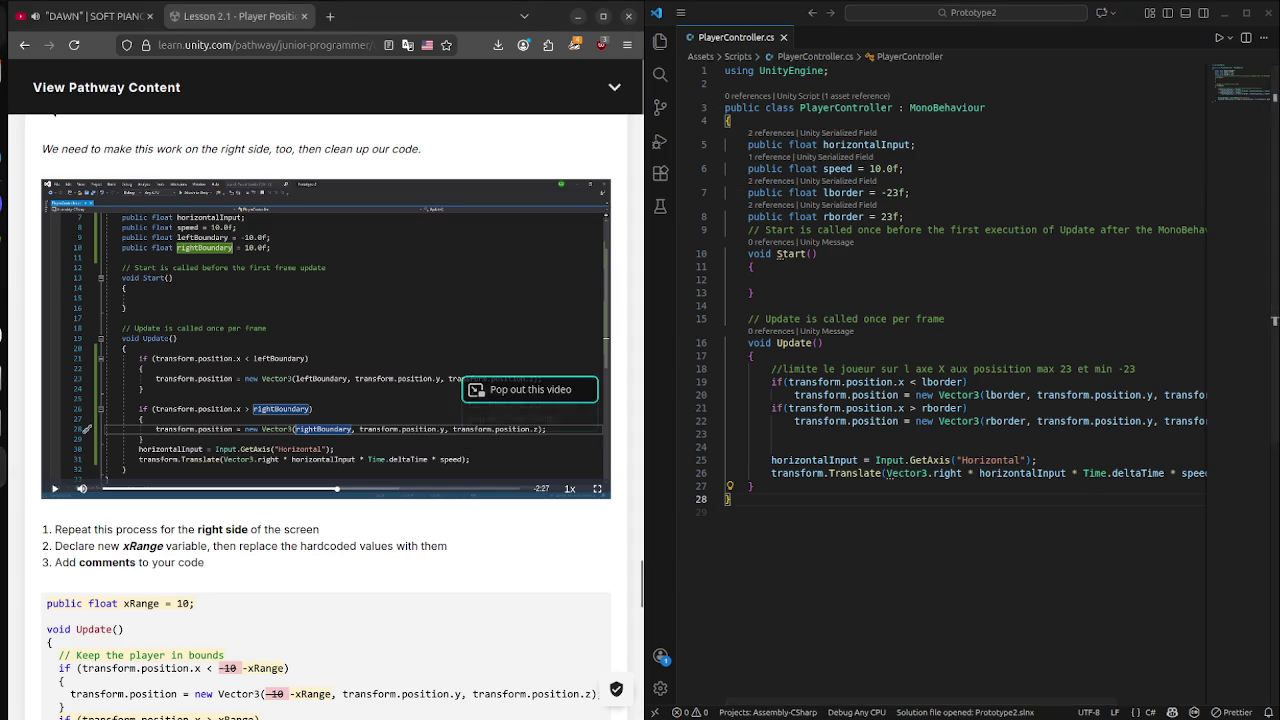
left_click(530, 389)
left_click(876, 502)
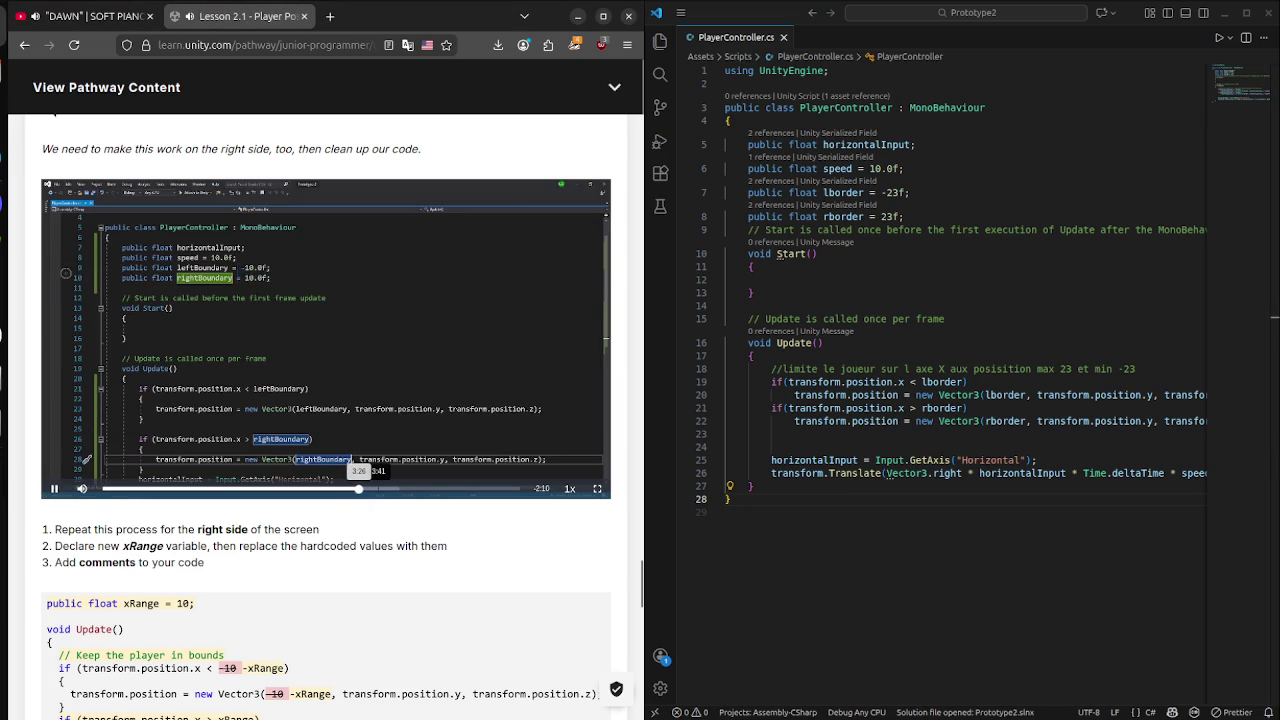
left_click(391, 488)
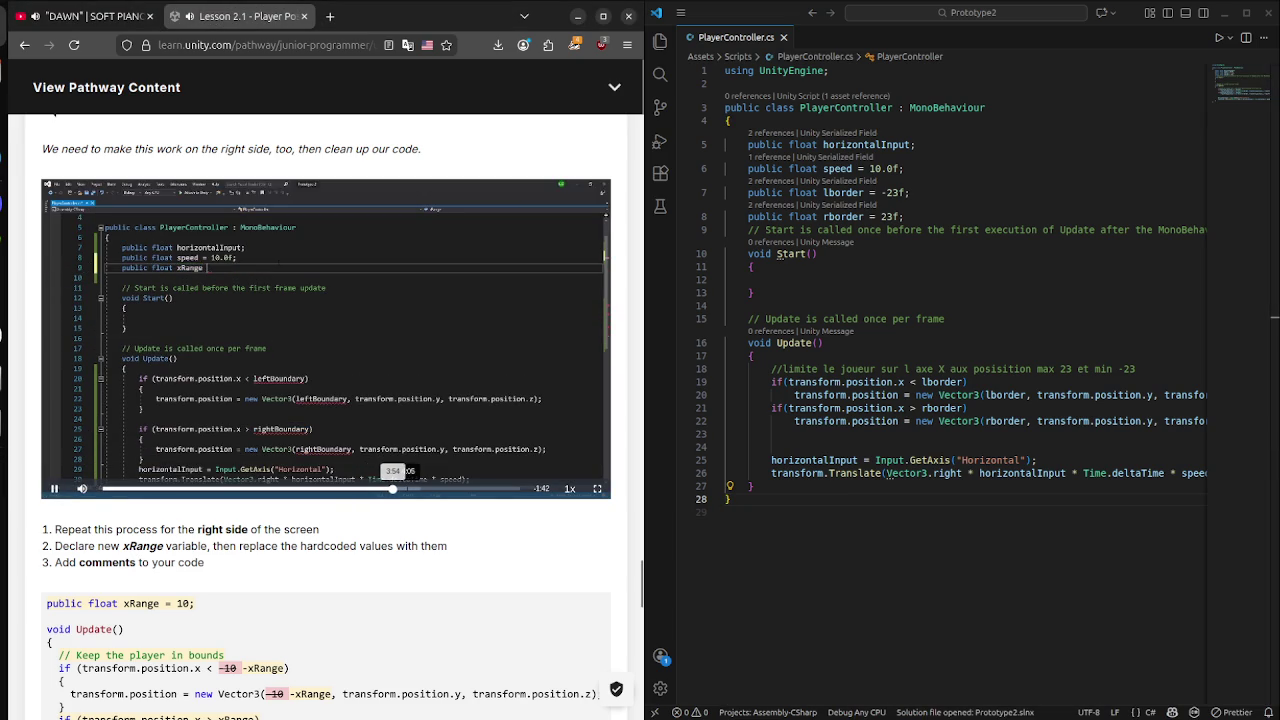
left_click(411, 488)
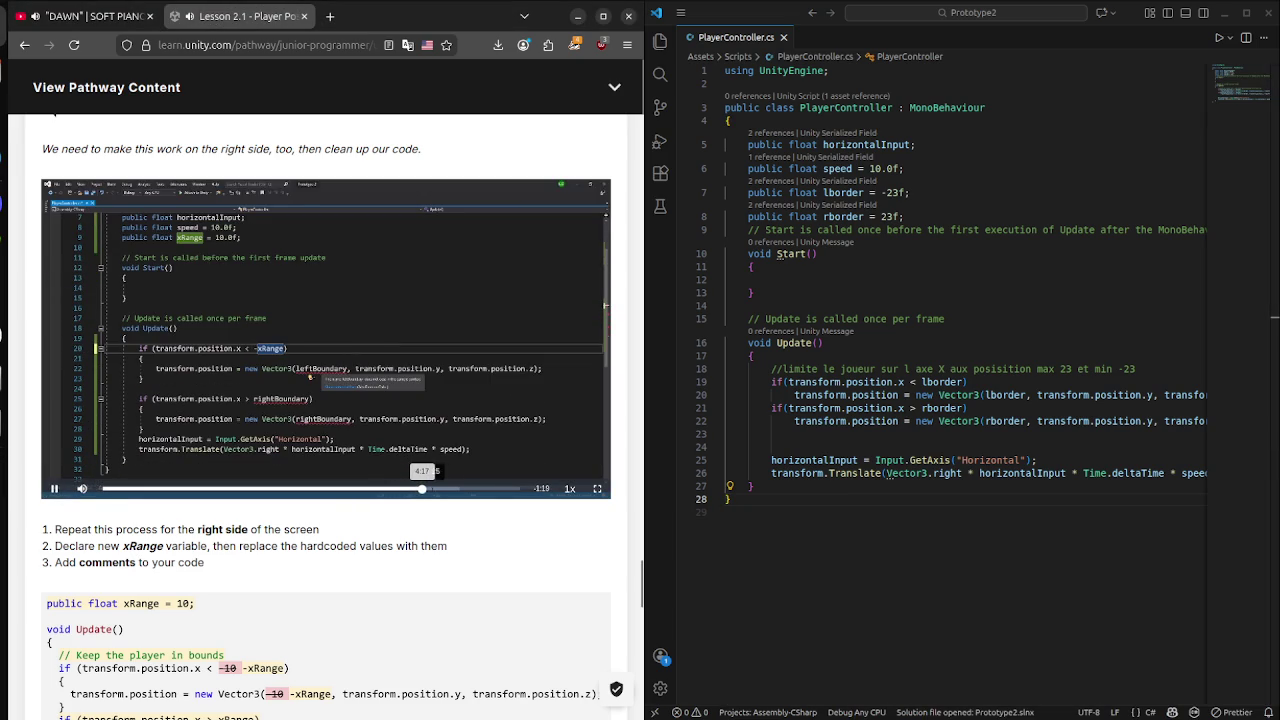
left_click(444, 488)
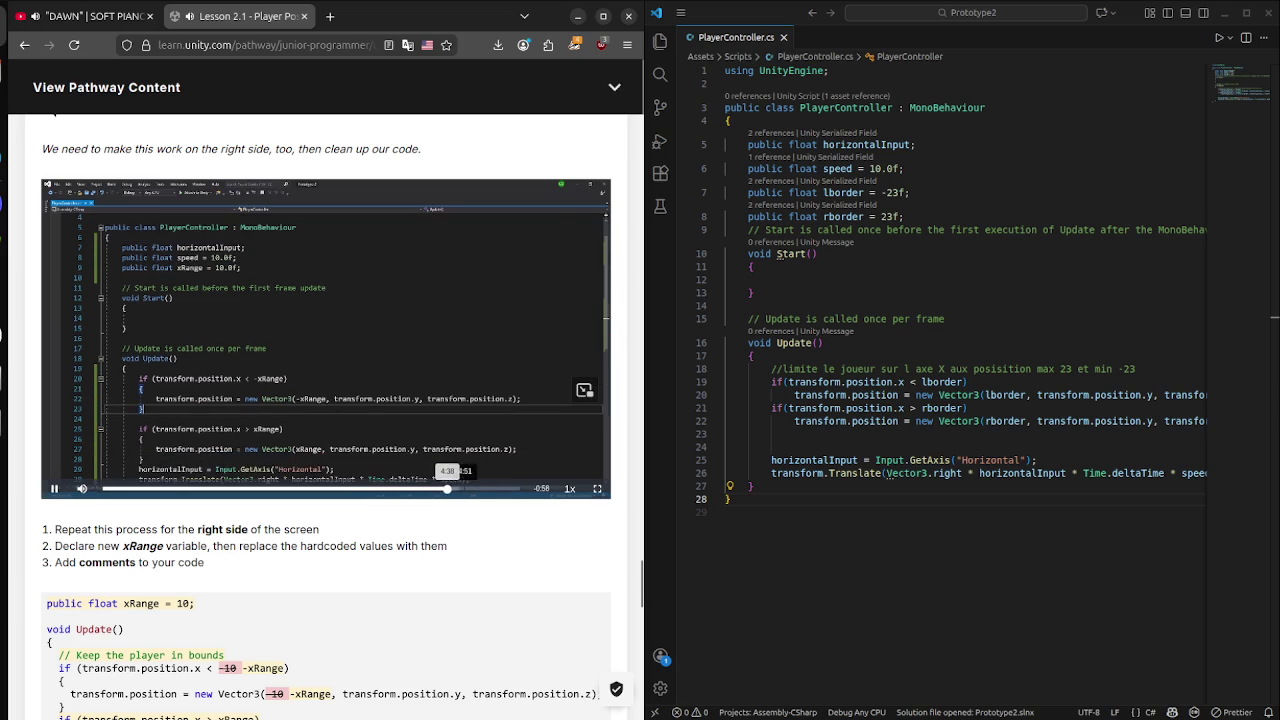
left_click(464, 488)
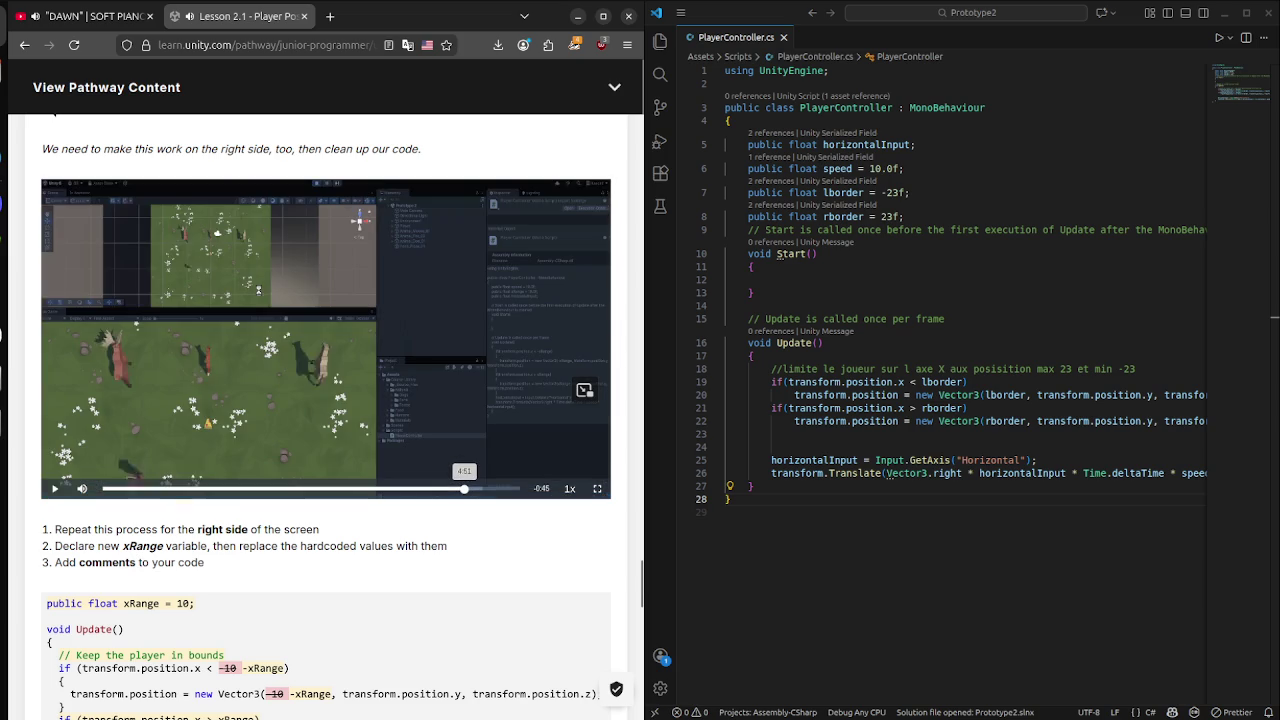
left_click(451, 488)
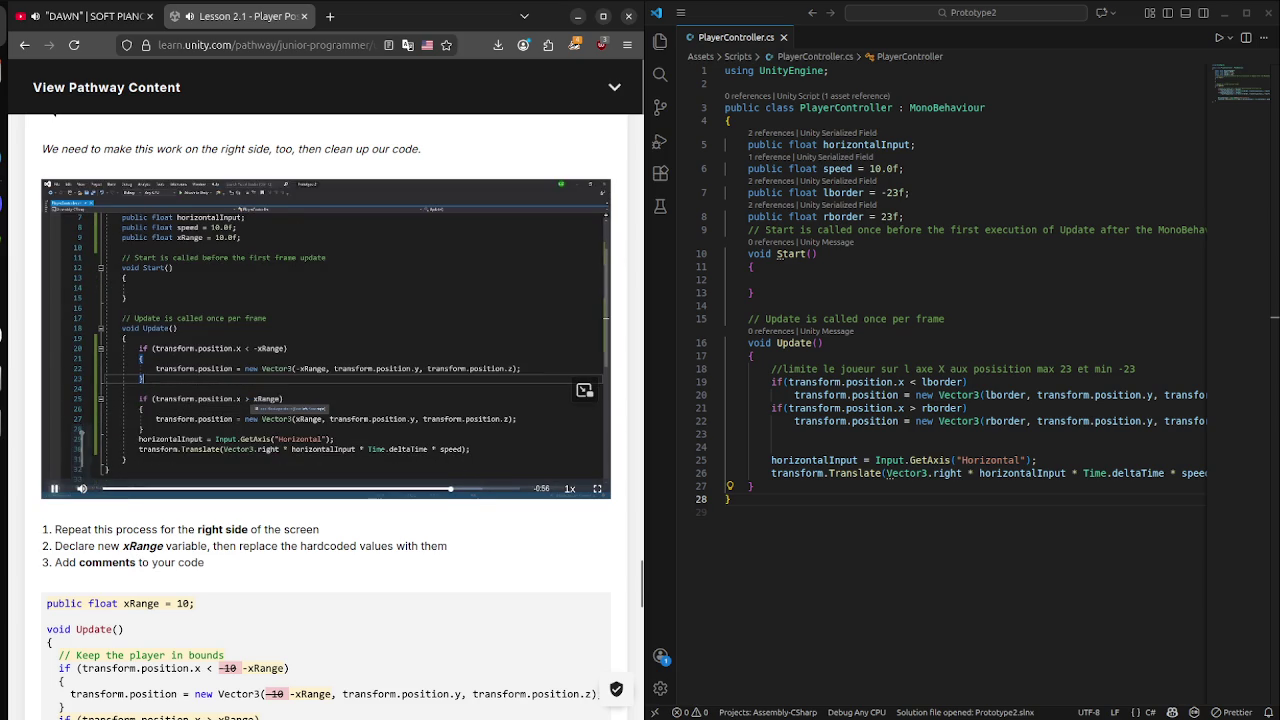
key("space")
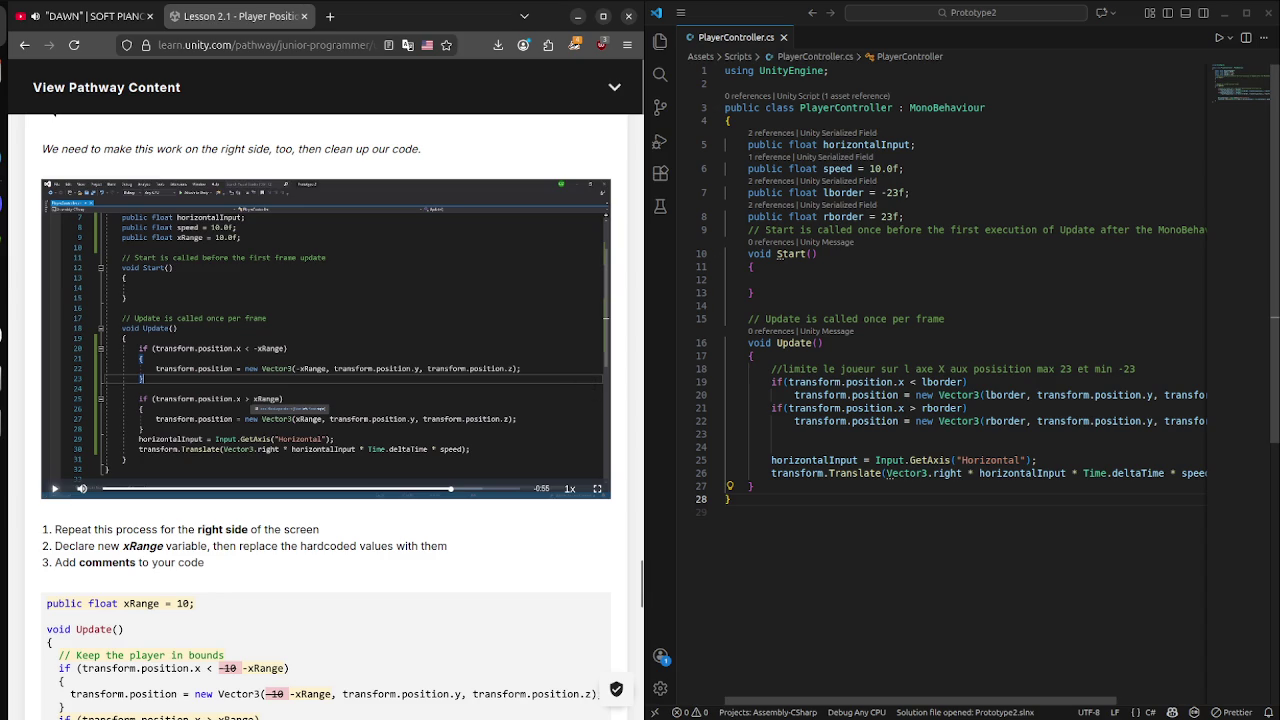
Replace the lborder and rborder declarations with a single xRange field of 23.0f.
mouse_move(904, 216)
left_mouse_down()
mouse_move(910, 192)
mouse_move(742, 192)
left_mouse_up()
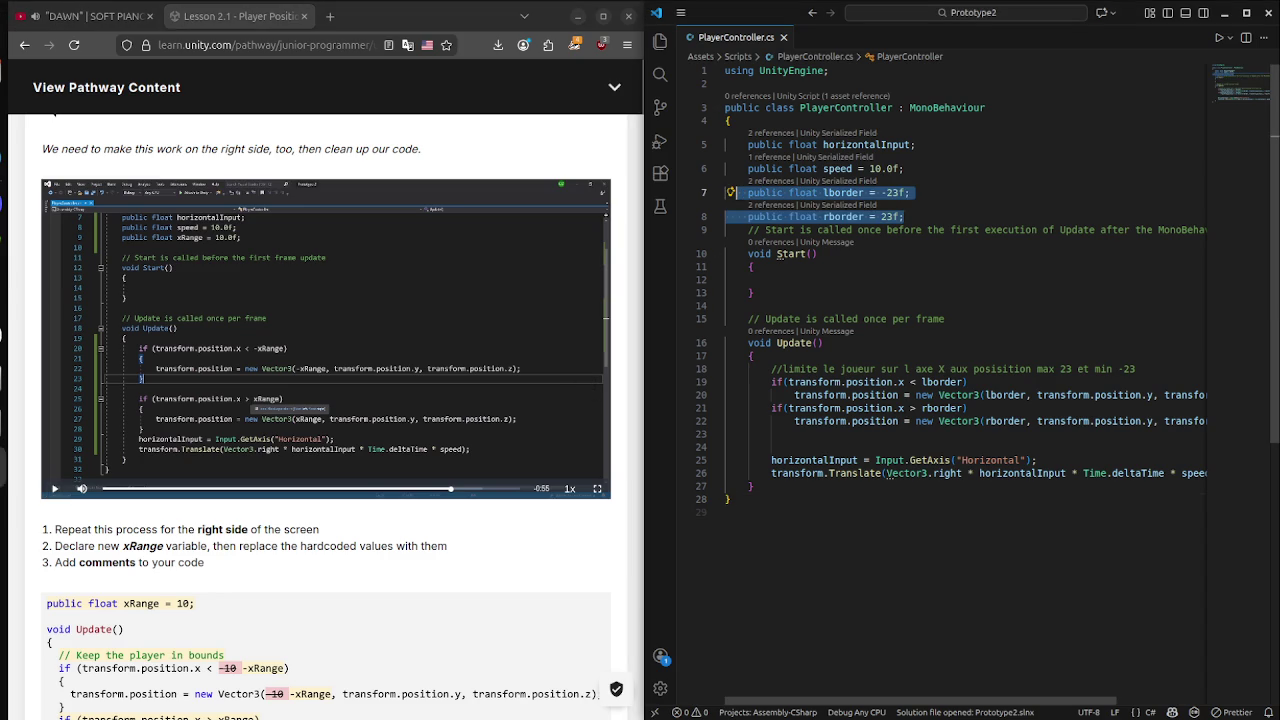
left_click(830, 192)
left_click_drag(823, 192, 904, 216)
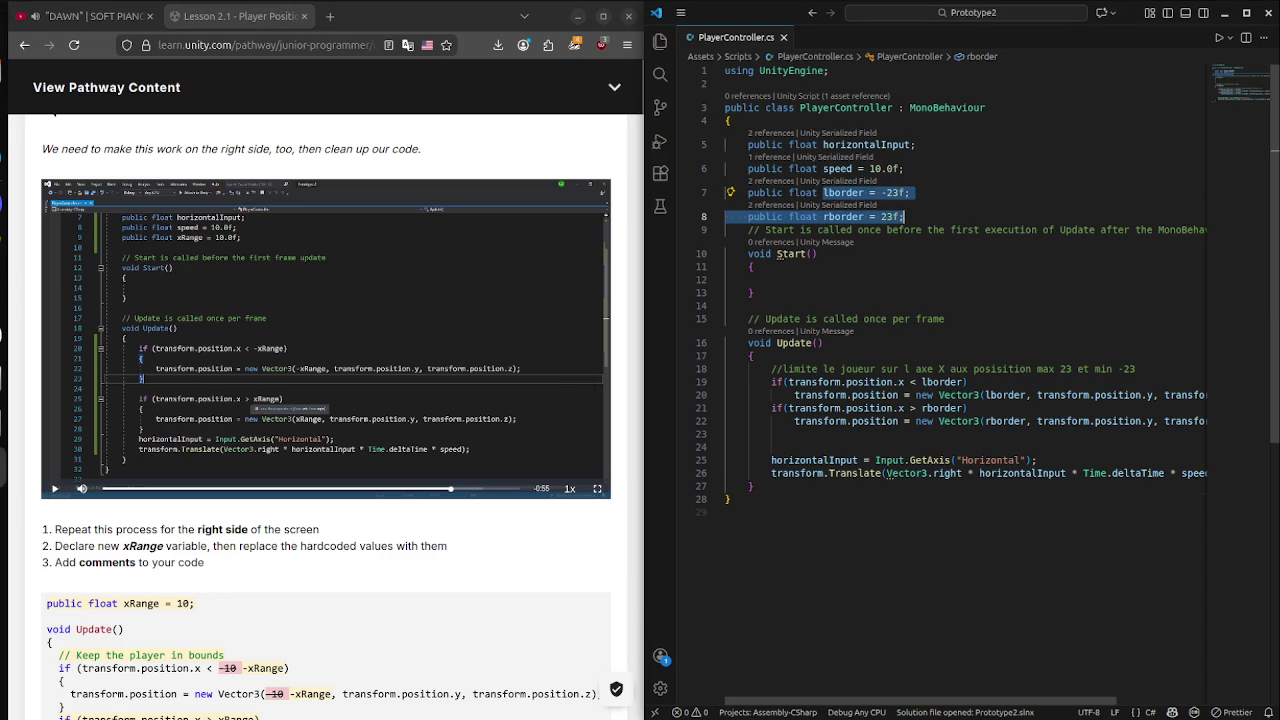
key("BackSpace")
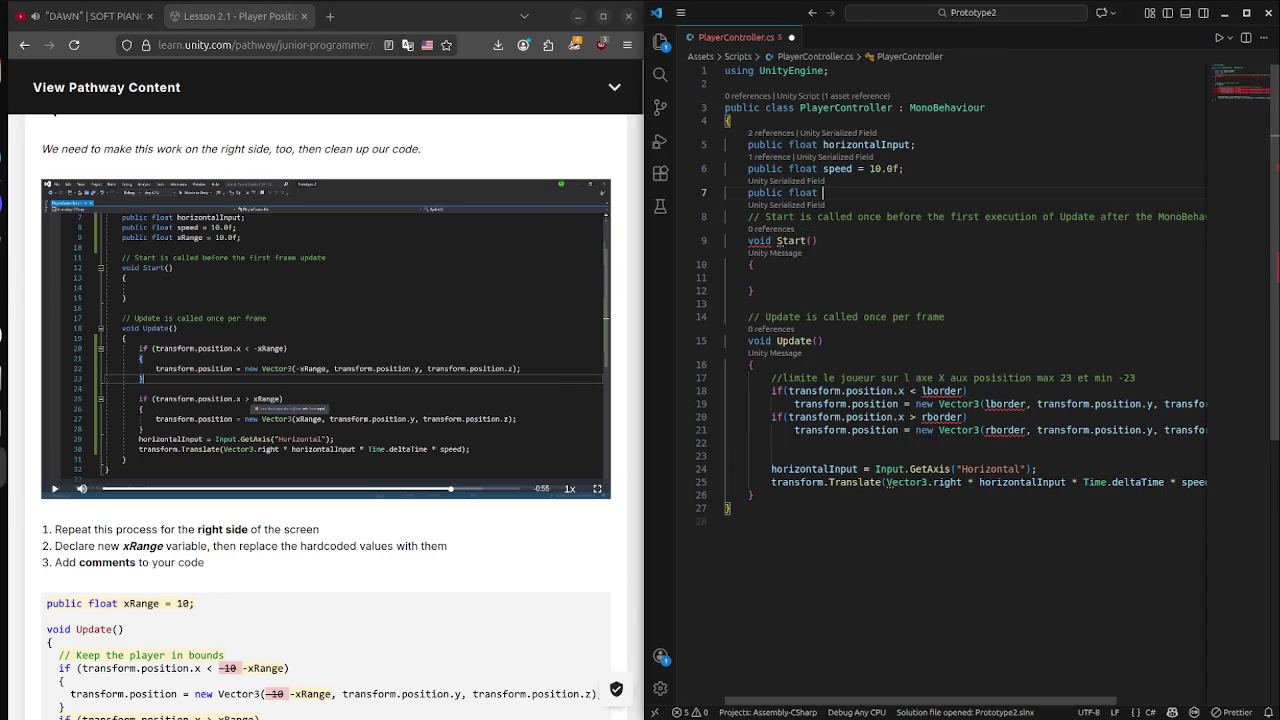
type("x")
type("RT")
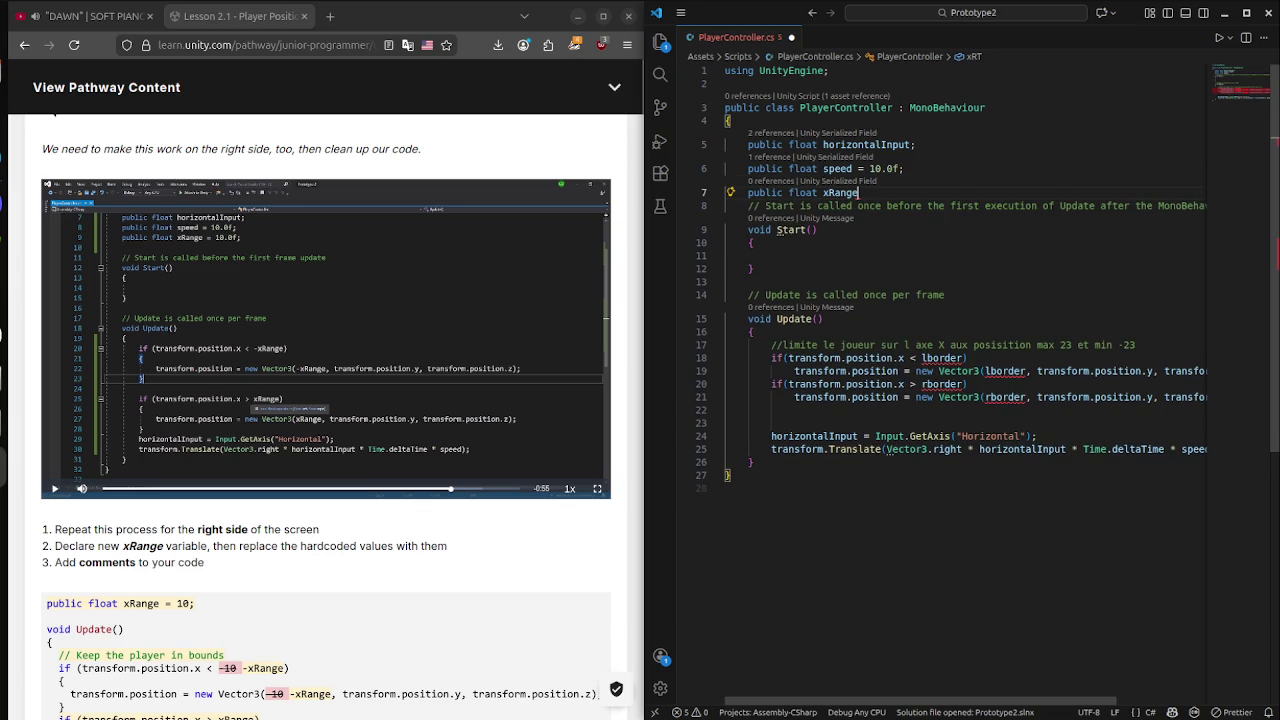
type("= 23")
type(".0f")
double_click(852, 192)
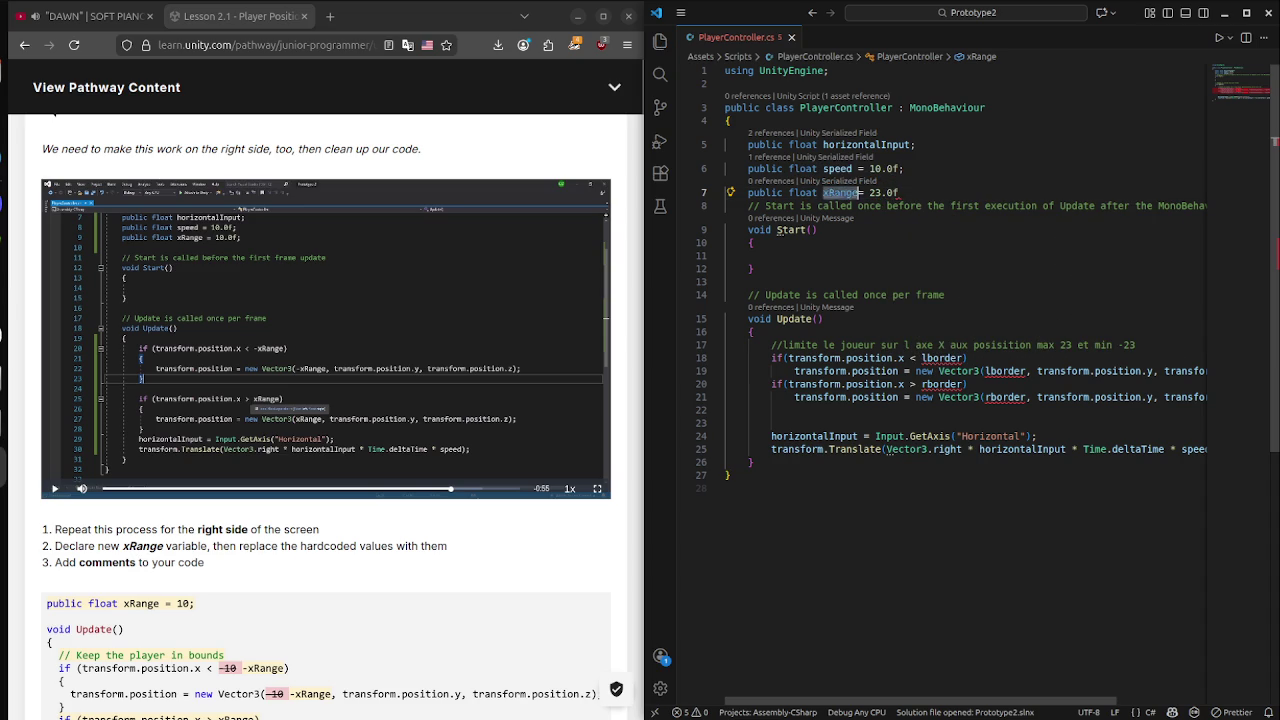
key("Right")
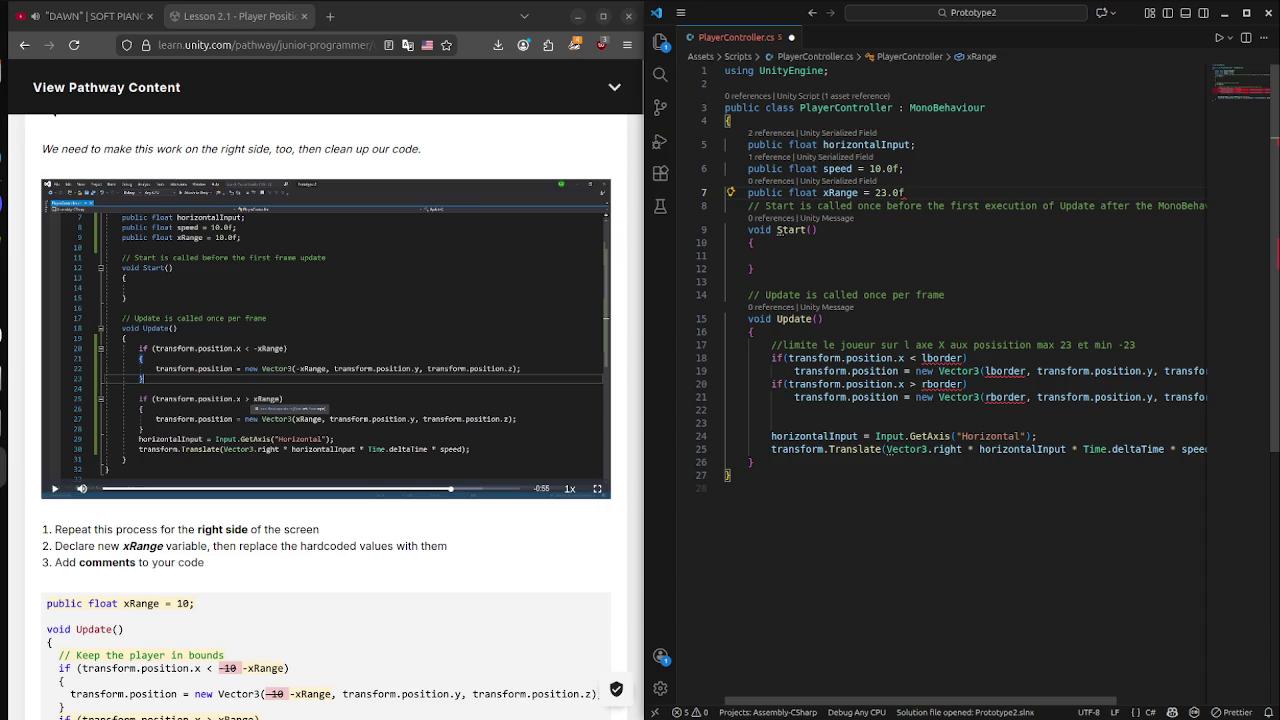
Use -xRange and xRange instead of lborder and rborder in both bounds checks, and save.
mouse_move(940, 386)
double_click(944, 358)
type("xRange")
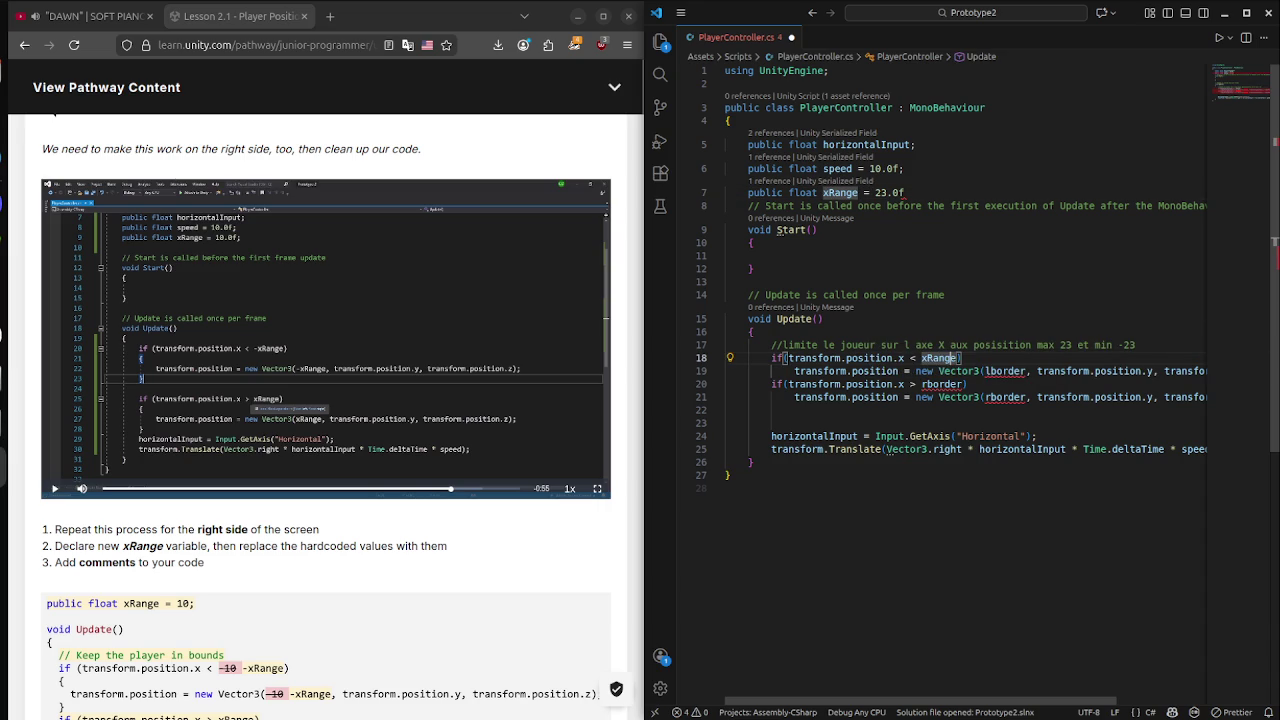
type("-")
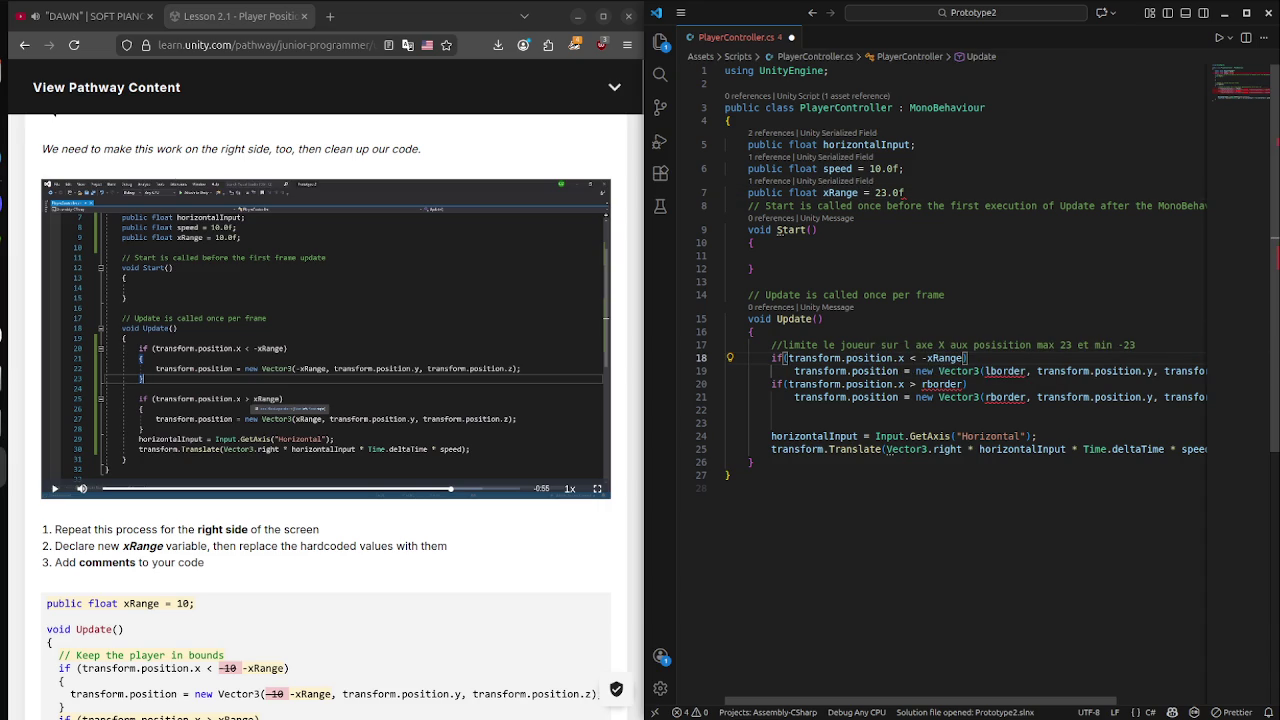
double_click(1005, 371)
type("-xRange")
double_click(945, 384)
type("xRange")
left_click(1027, 397)
double_click(1005, 397)
type("xRange")
left_click(726, 488)
key("ctrl+s")
Add the missing semicolon after the xRange declaration on line 7.
left_click(770, 256)
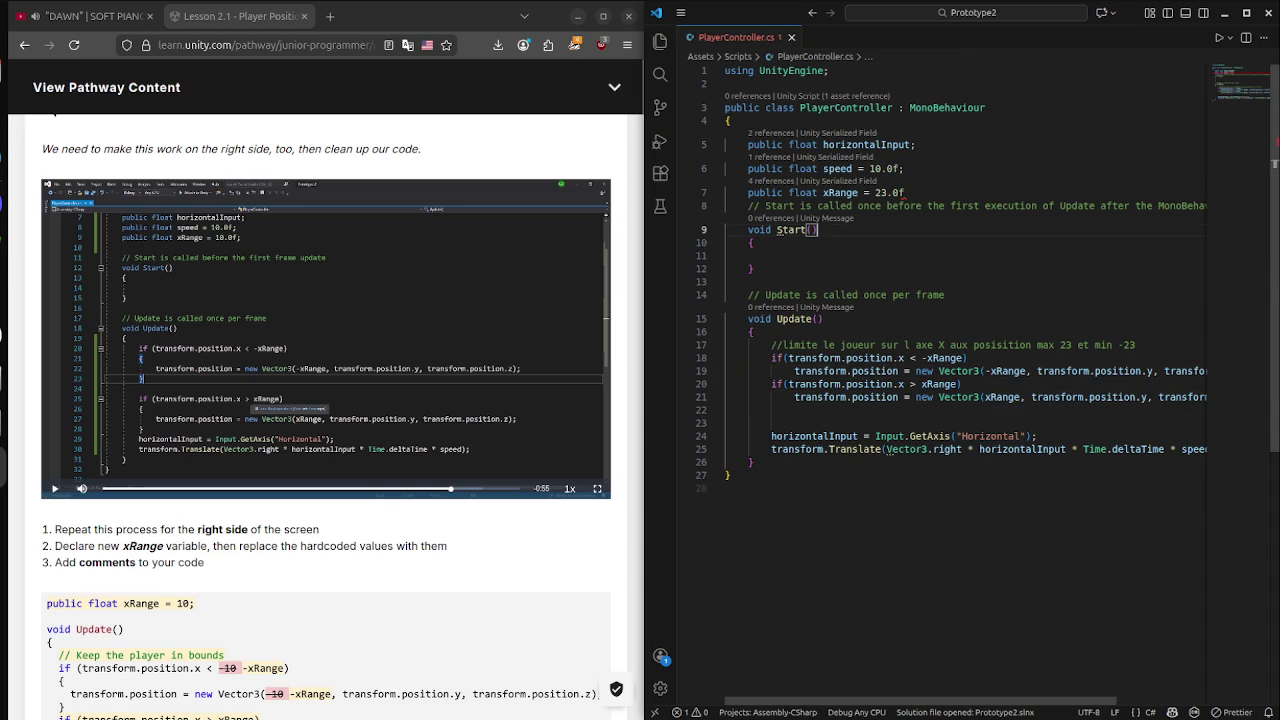
left_click_drag(905, 193, 930, 206)
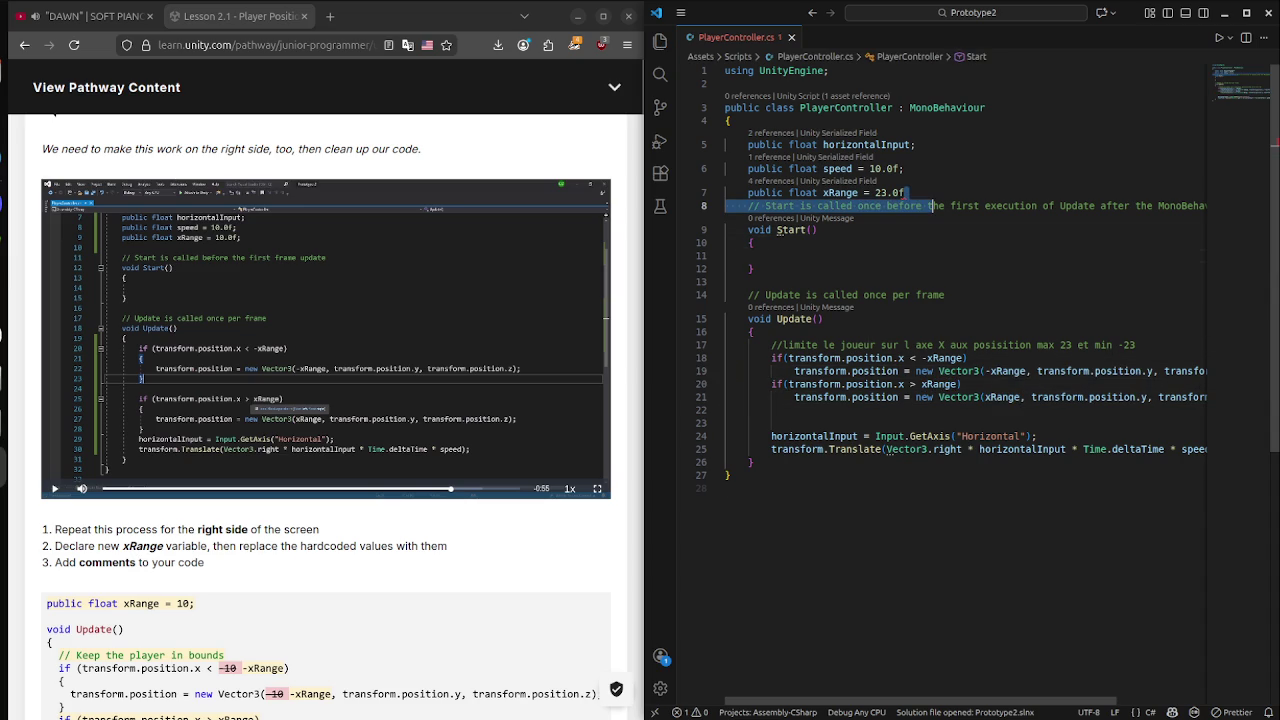
left_click(904, 168)
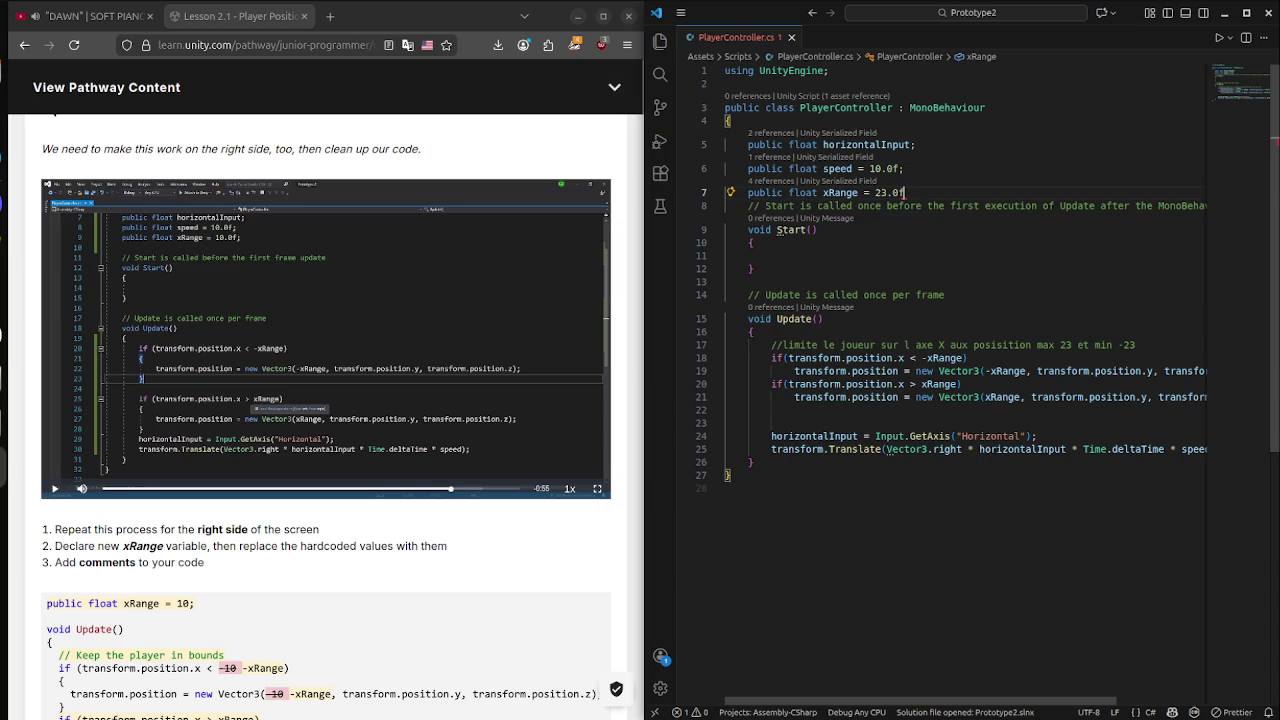
type(";")
key("super")
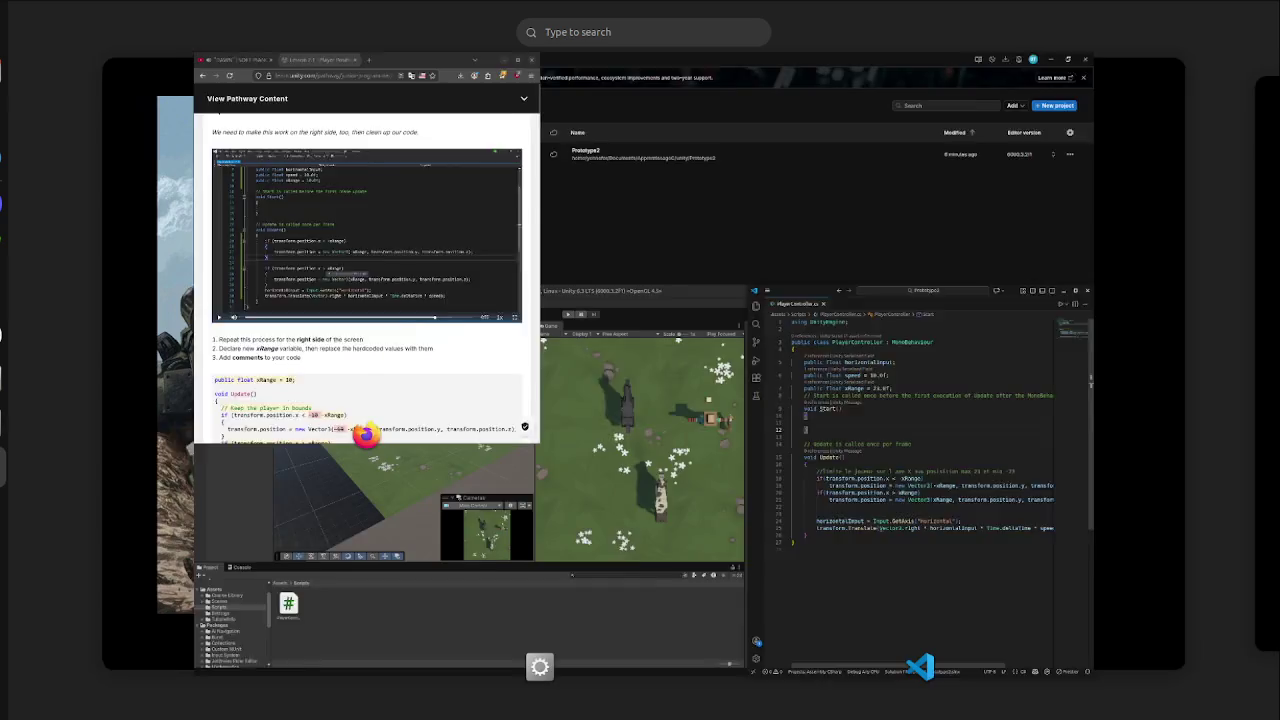
left_click(504, 520)
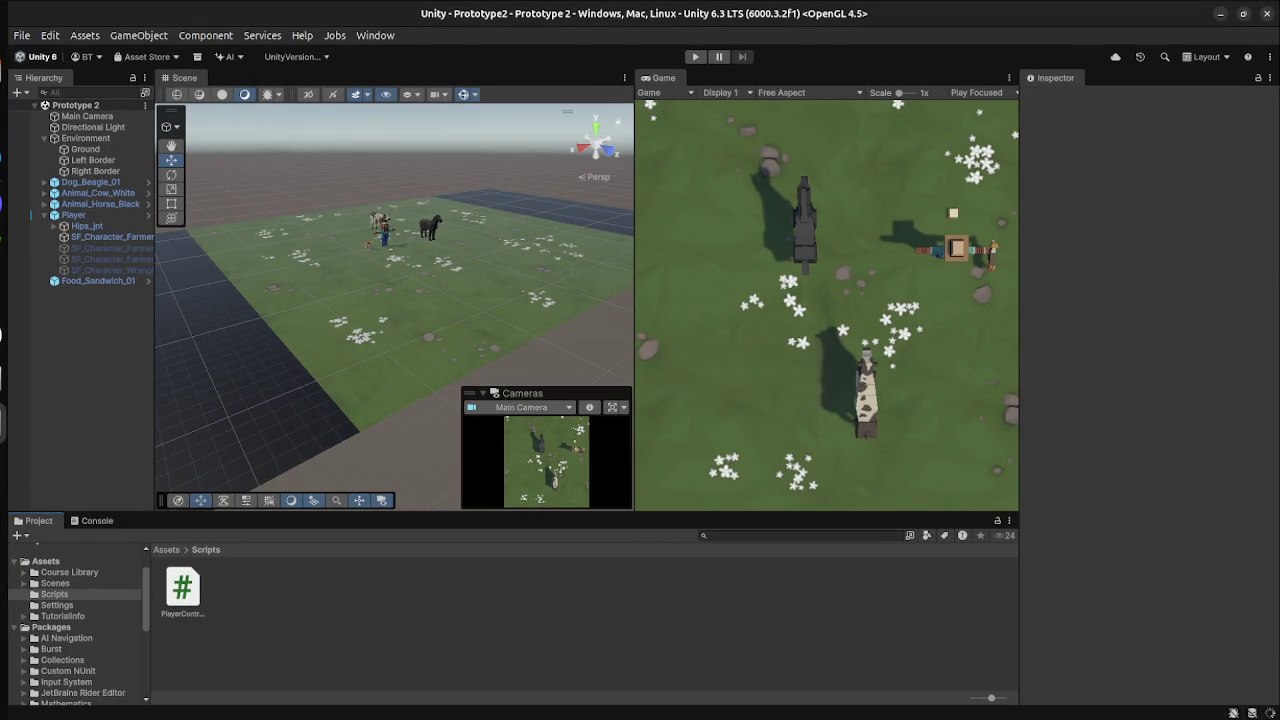
key("ctrl+p")
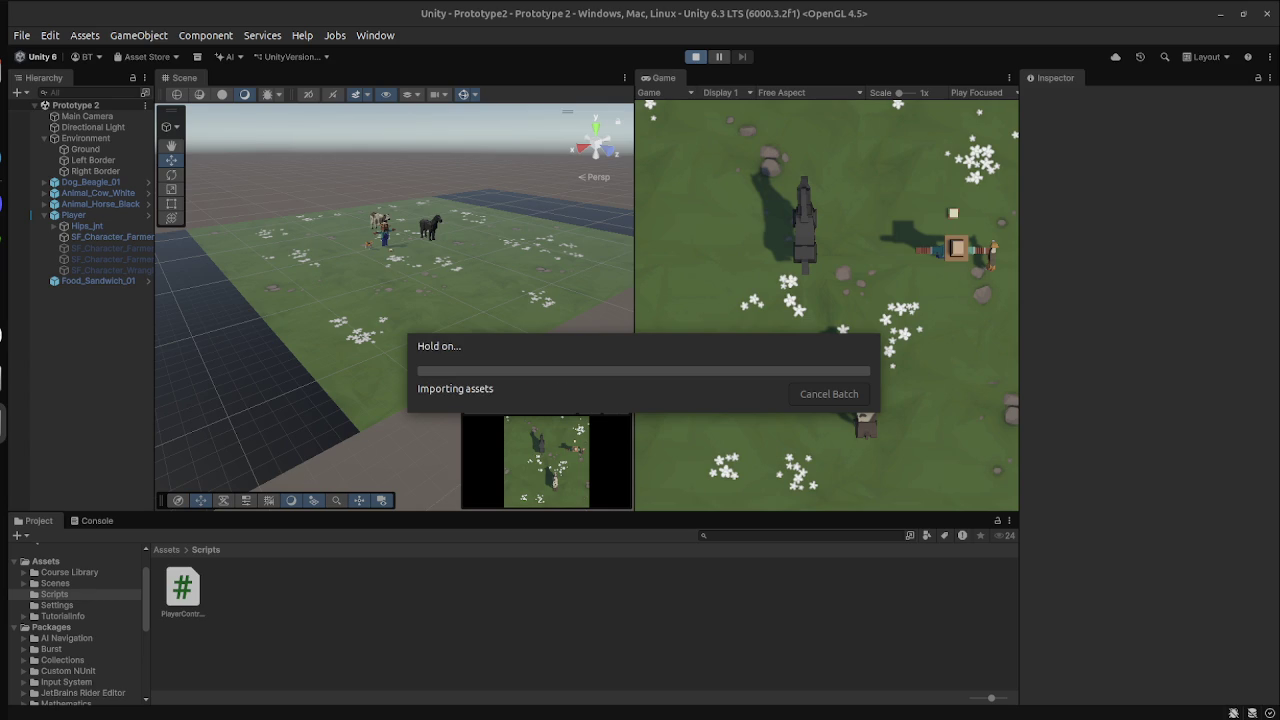
key("Left")
key("Left")
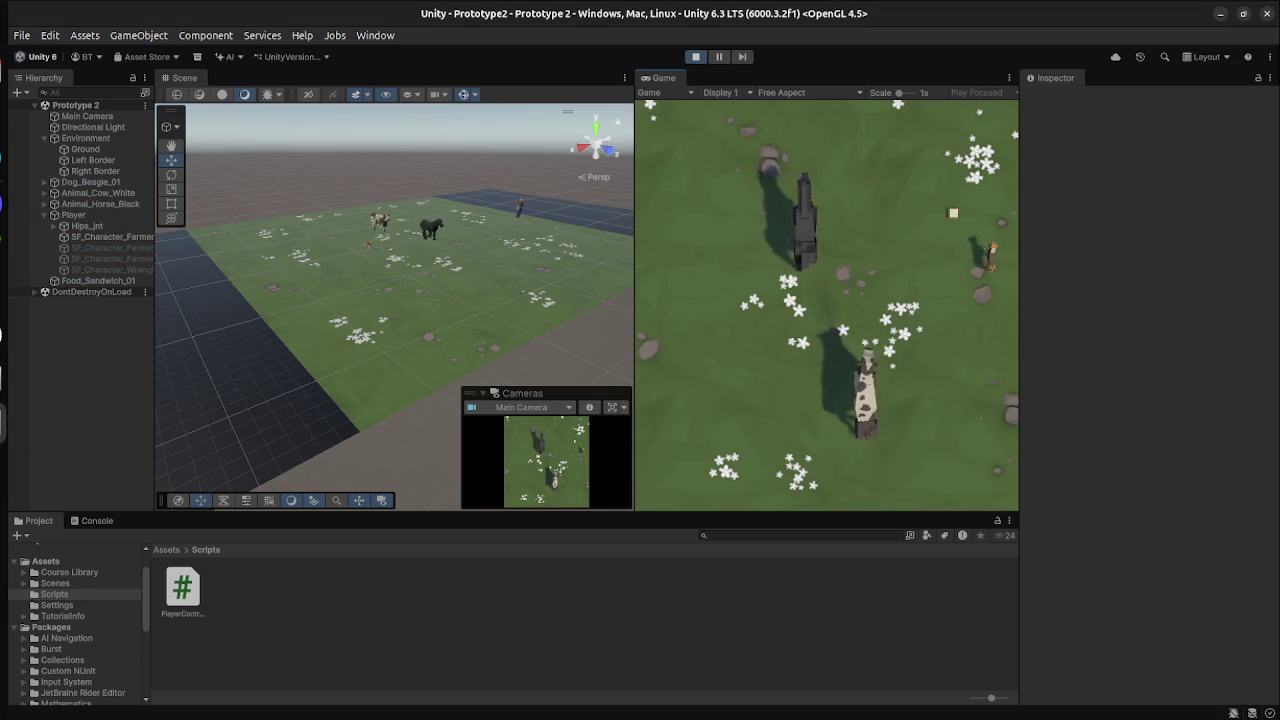
key("space")
key("Right")
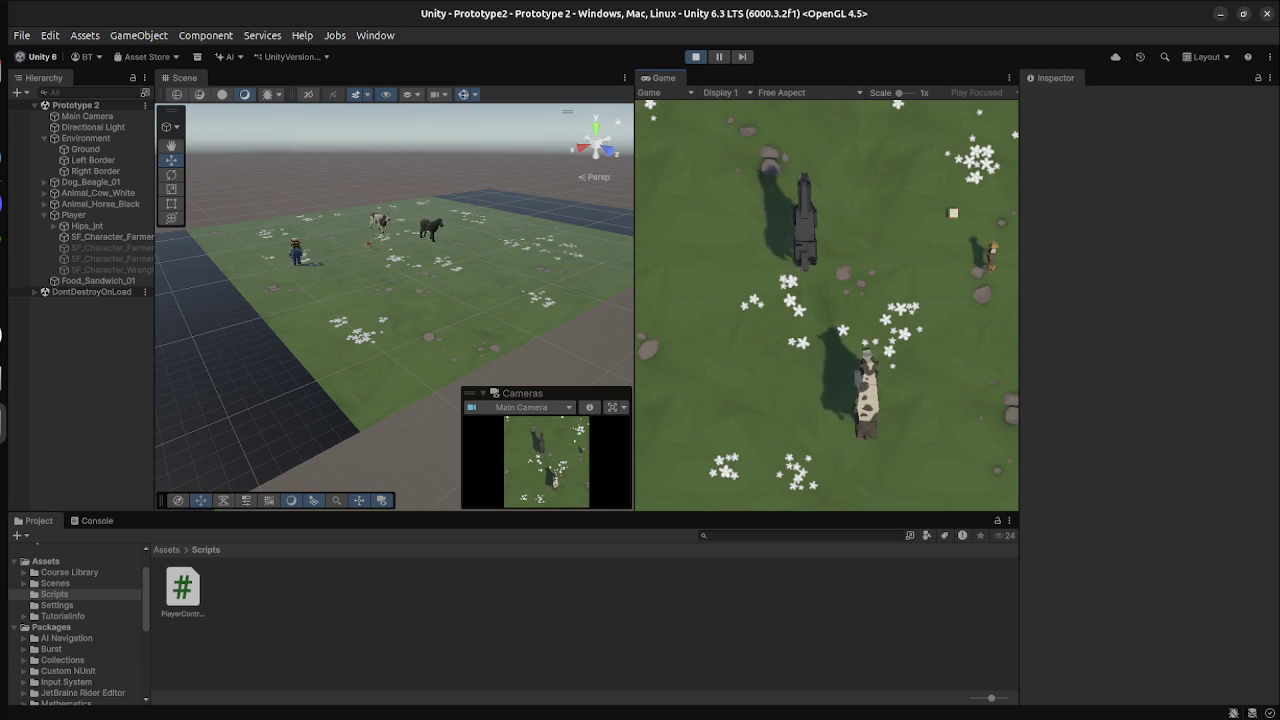
key("Left")
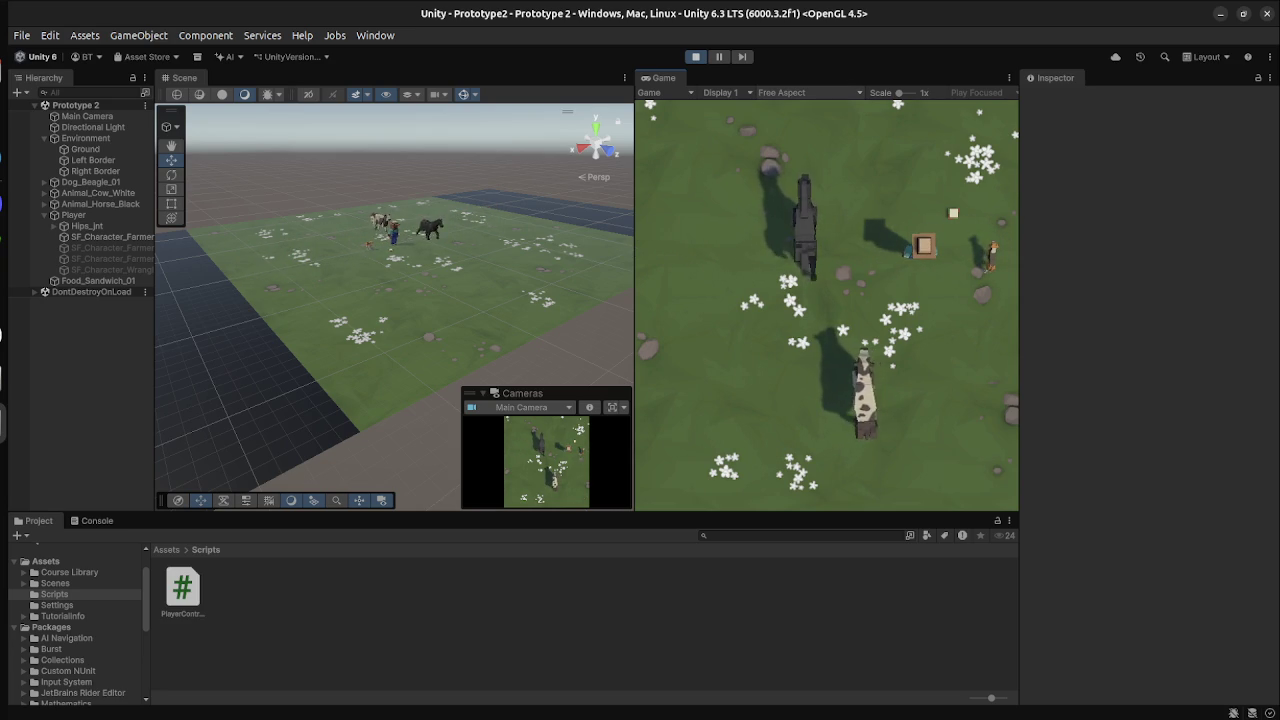
key("ctrl+p")
key("super")
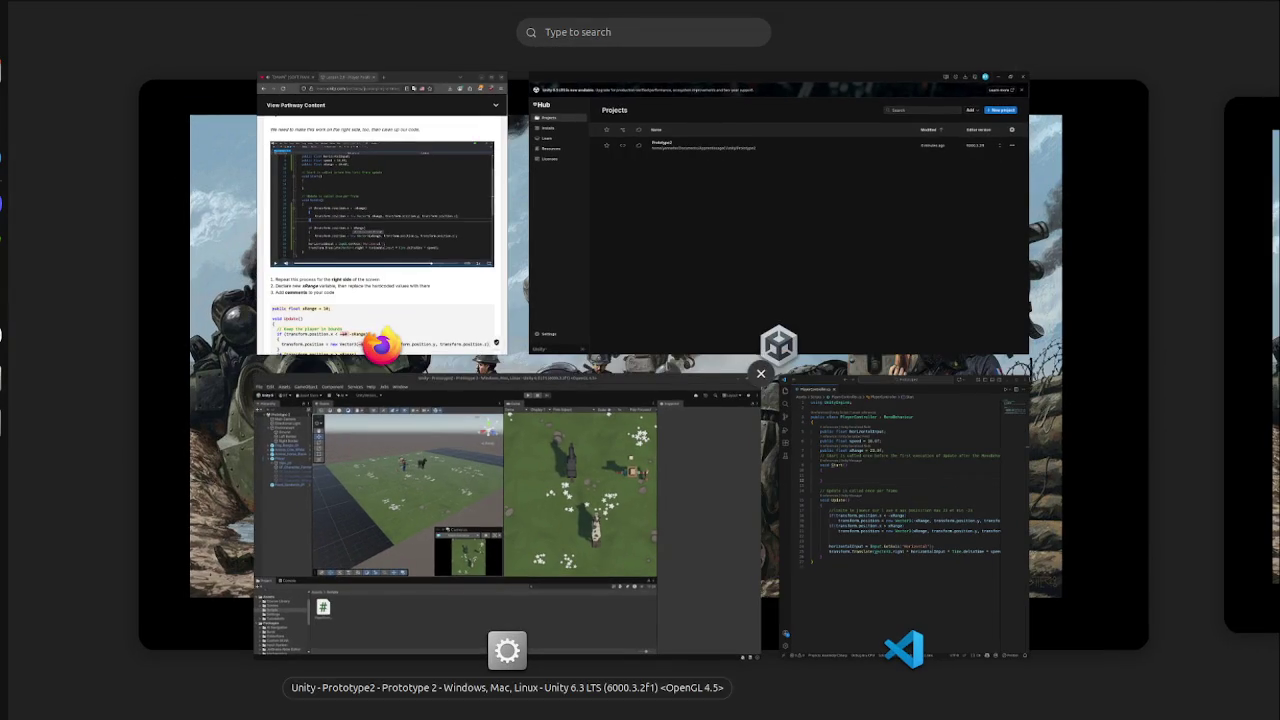
Mark the Lesson 2.1 step complete and follow Next up to Lesson 2.2 - Food Flight.
left_click(380, 220)
scroll(326, 400, "down", 5)
left_click(326, 458)
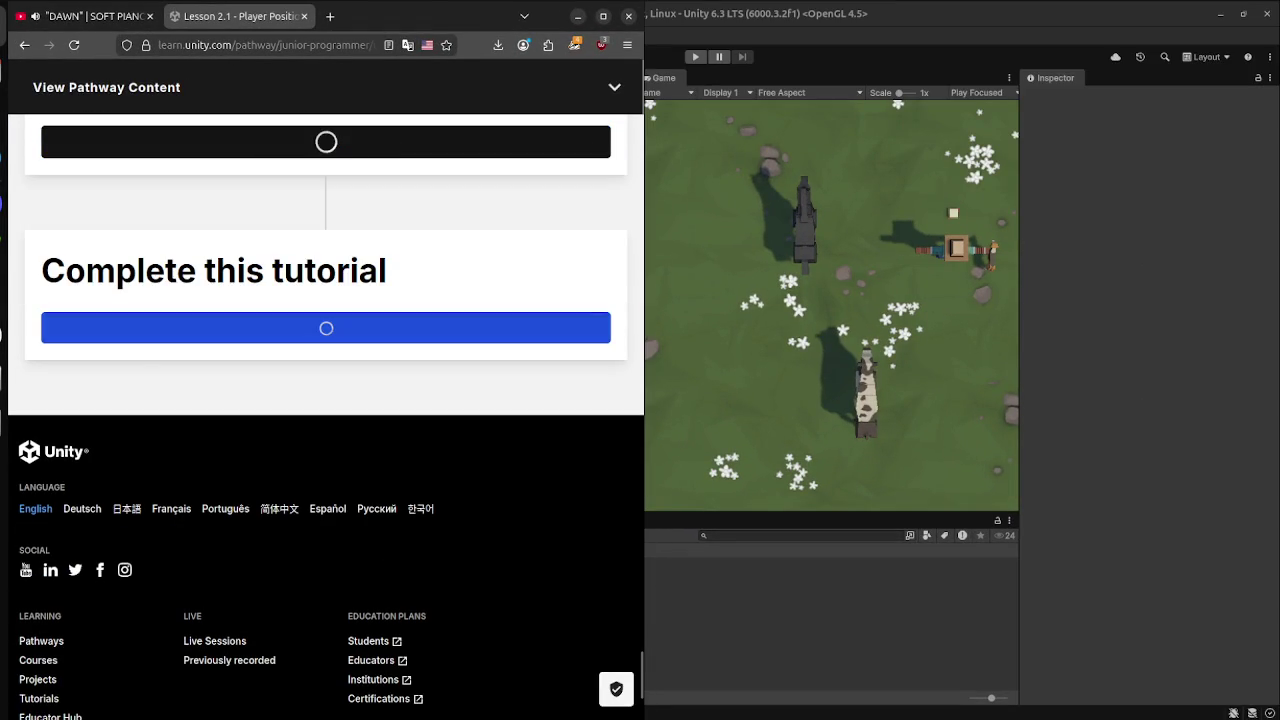
scroll(300, 370, "down", 2)
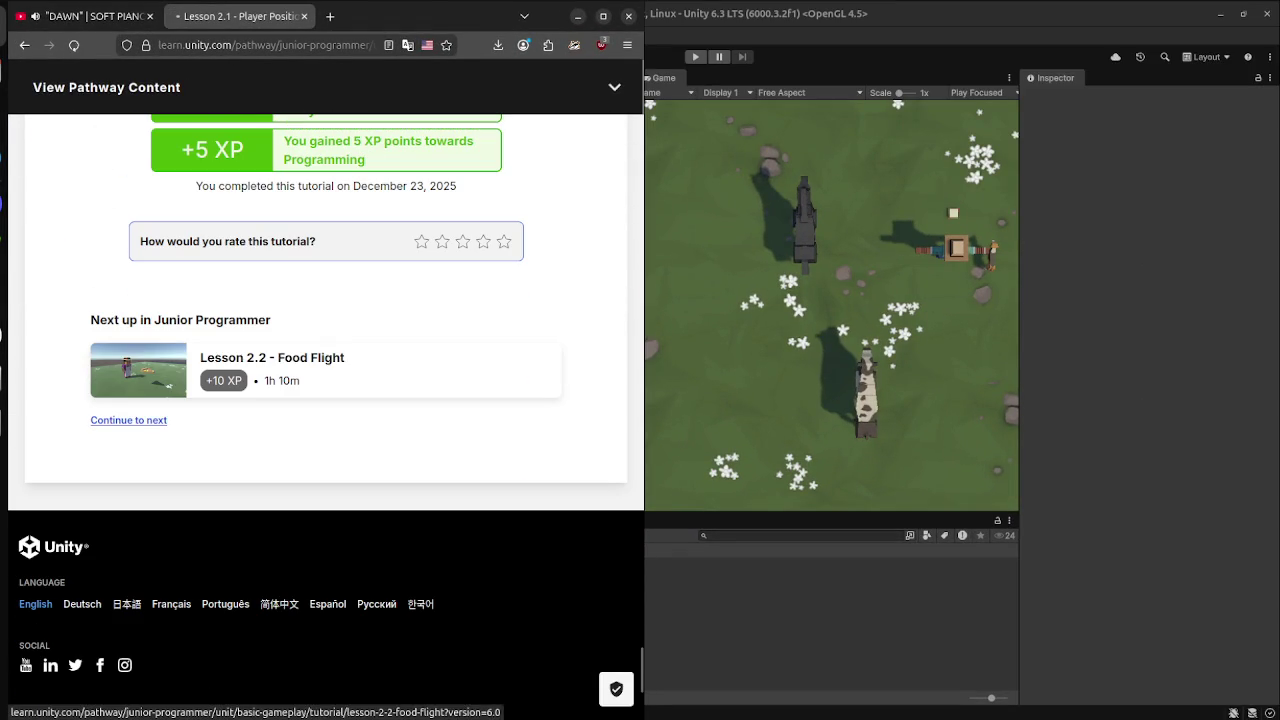
left_click(272, 357)
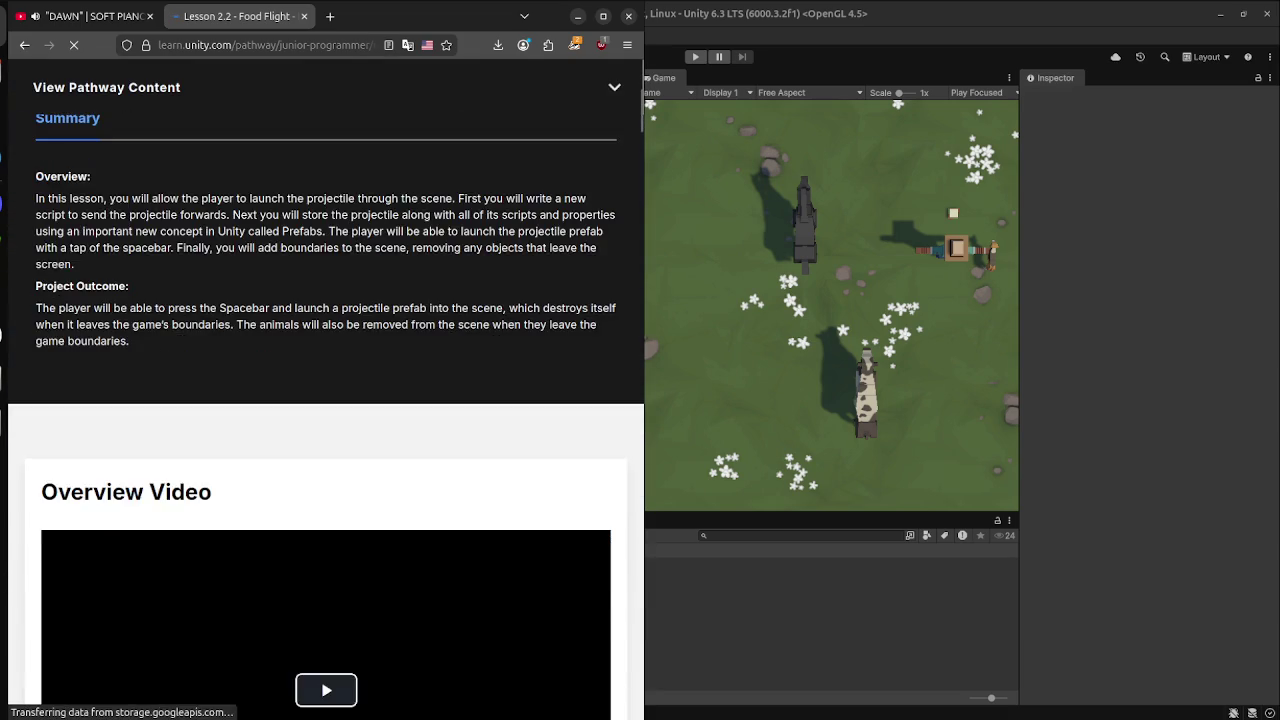
Look over the Update method in PlayerController.cs, then return to the Unity editor.
key("super")
left_click(850, 450)
left_click(726, 488)
triple_click(930, 295)
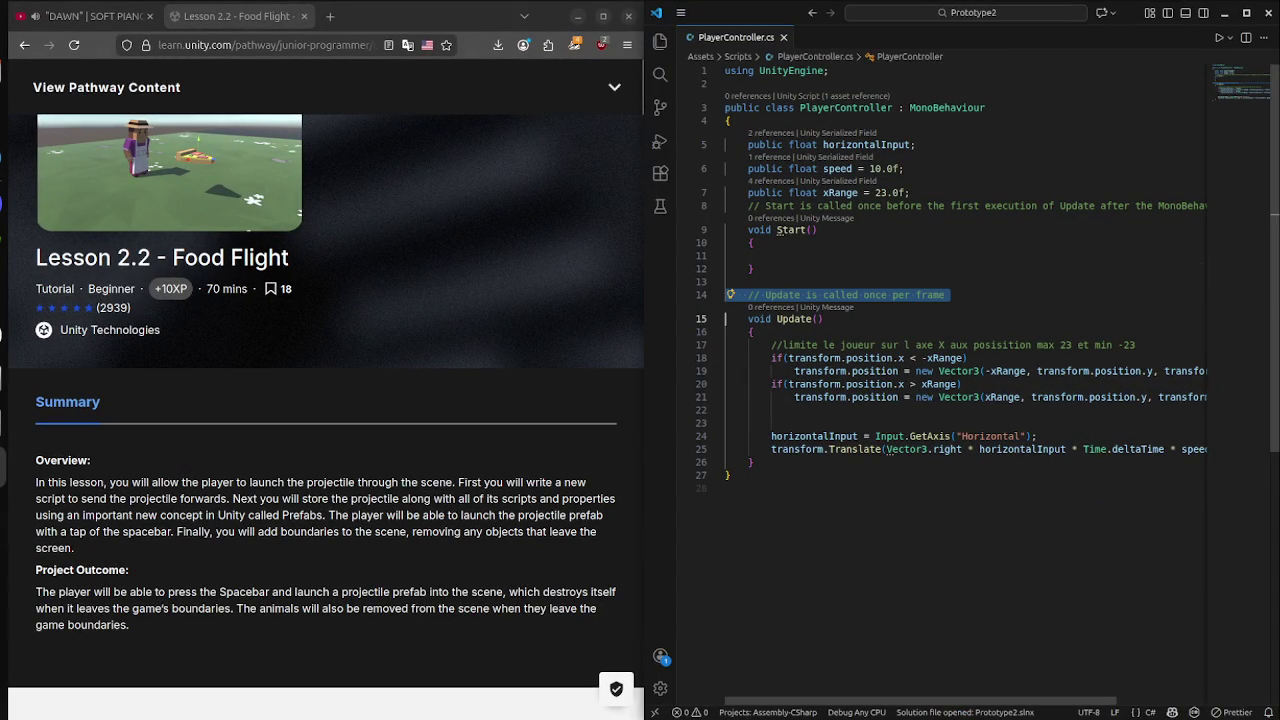
left_click(771, 423)
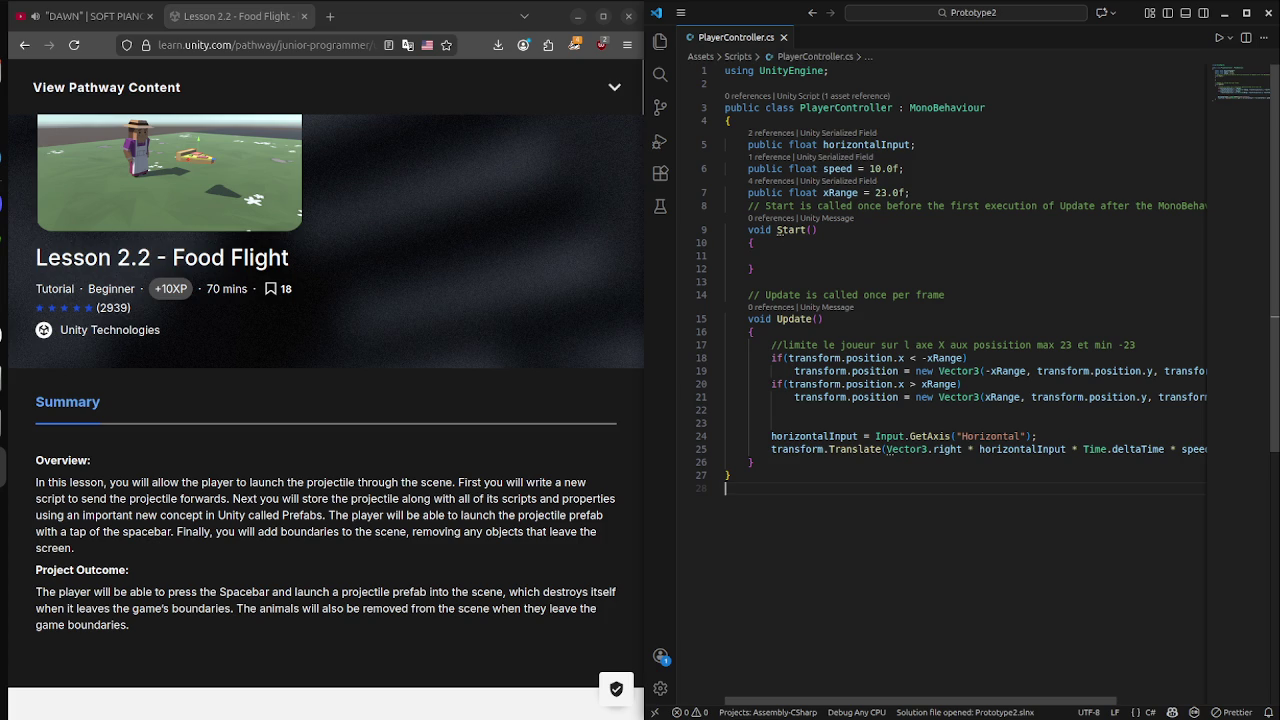
key("super")
left_click(511, 509)
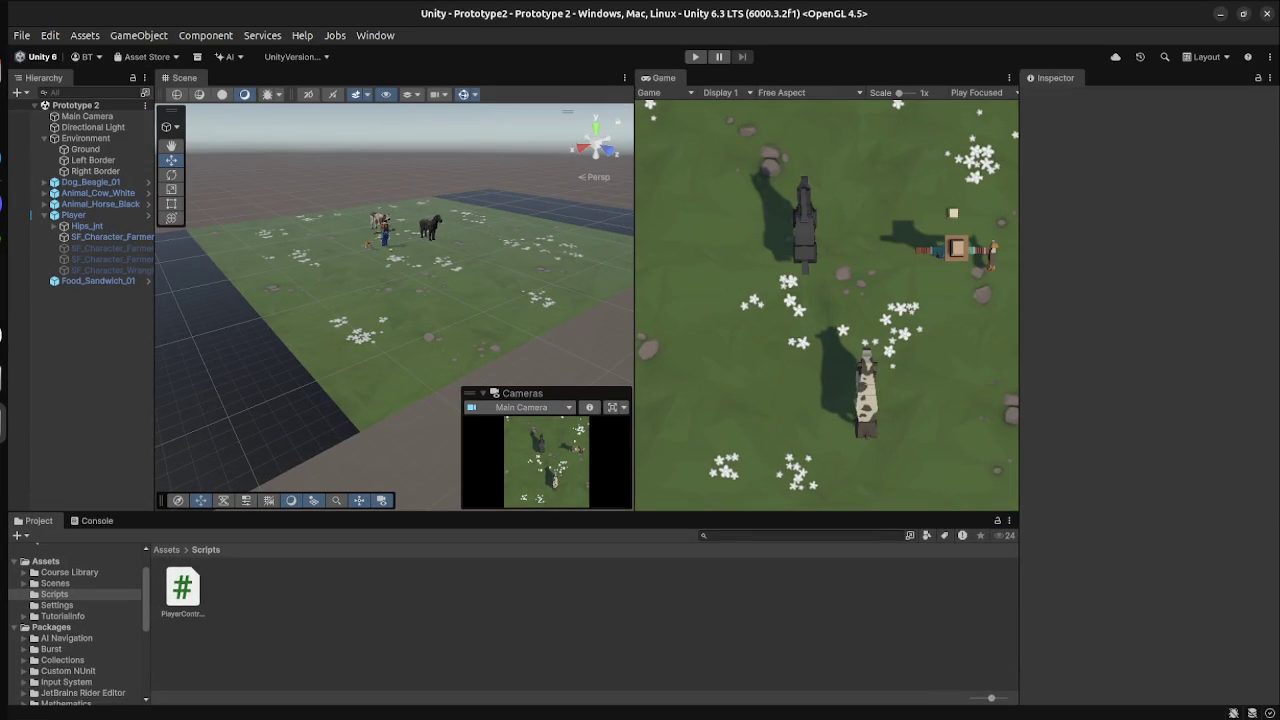
Translate the Food Flight page to French, play its overview video, then reload it in English.
key("super")
left_click(386, 214)
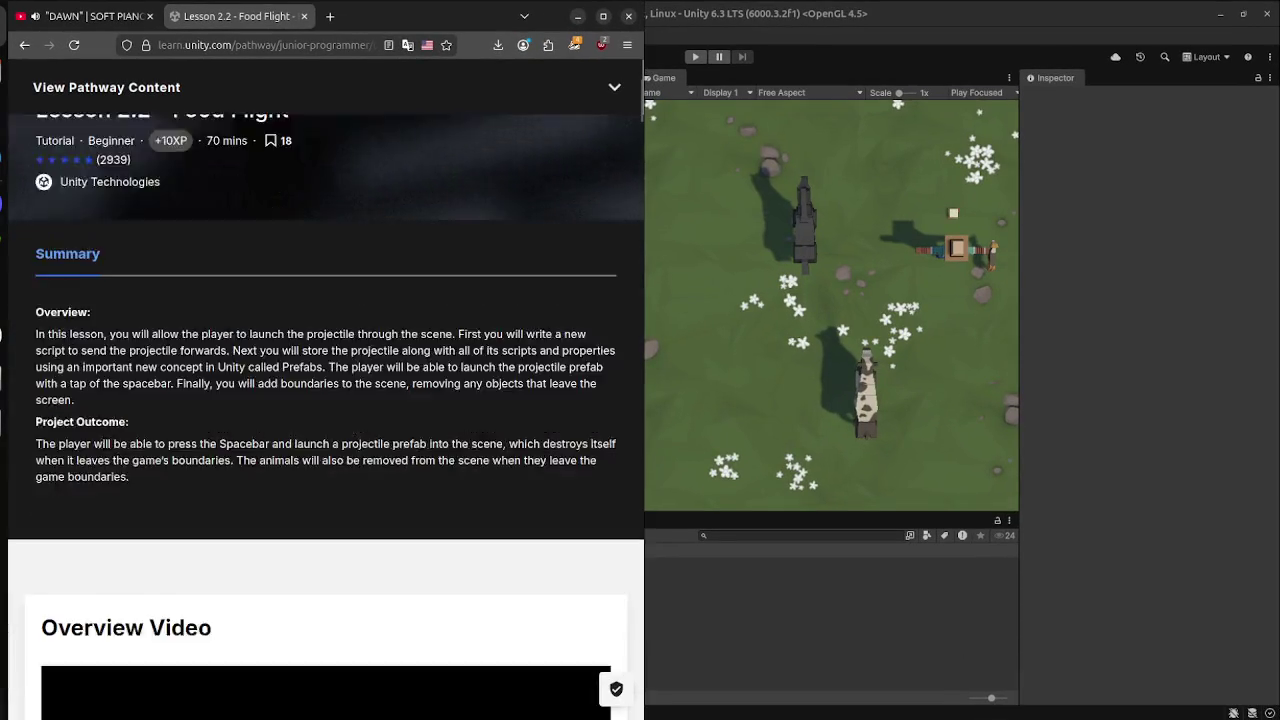
right_click(400, 180)
left_click(458, 366)
scroll(458, 366, "down", 2)
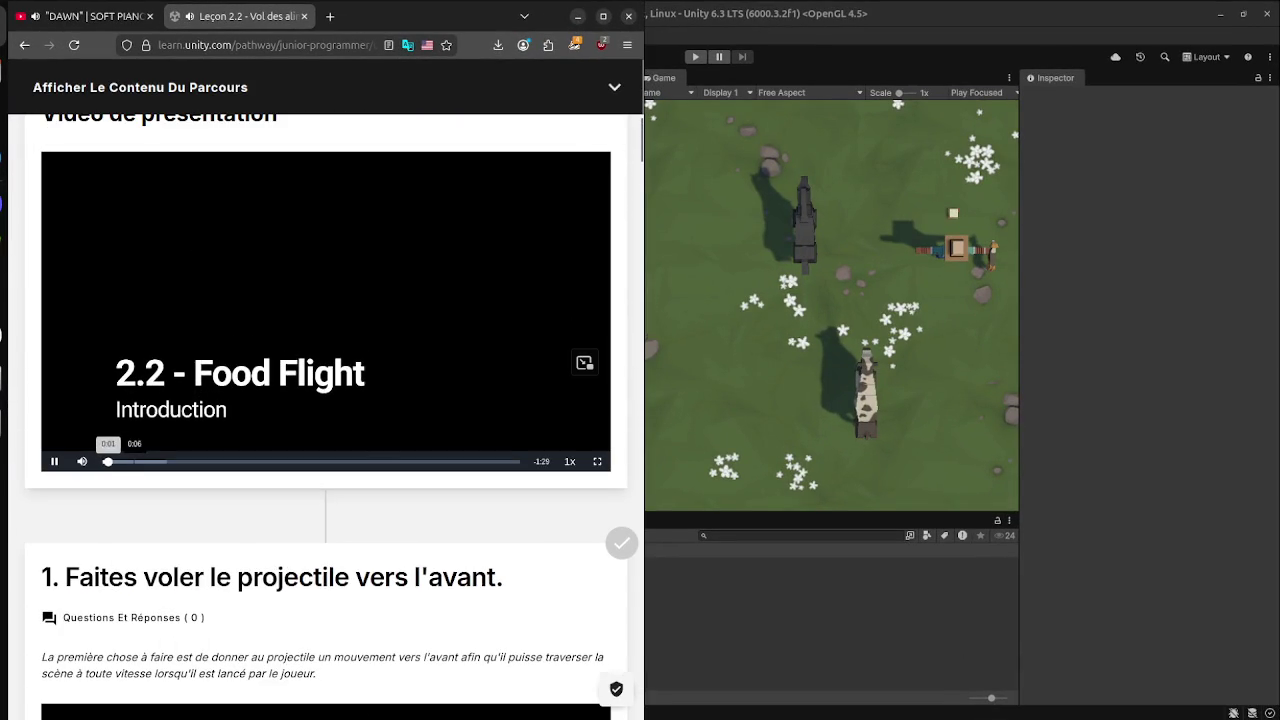
left_click(134, 461)
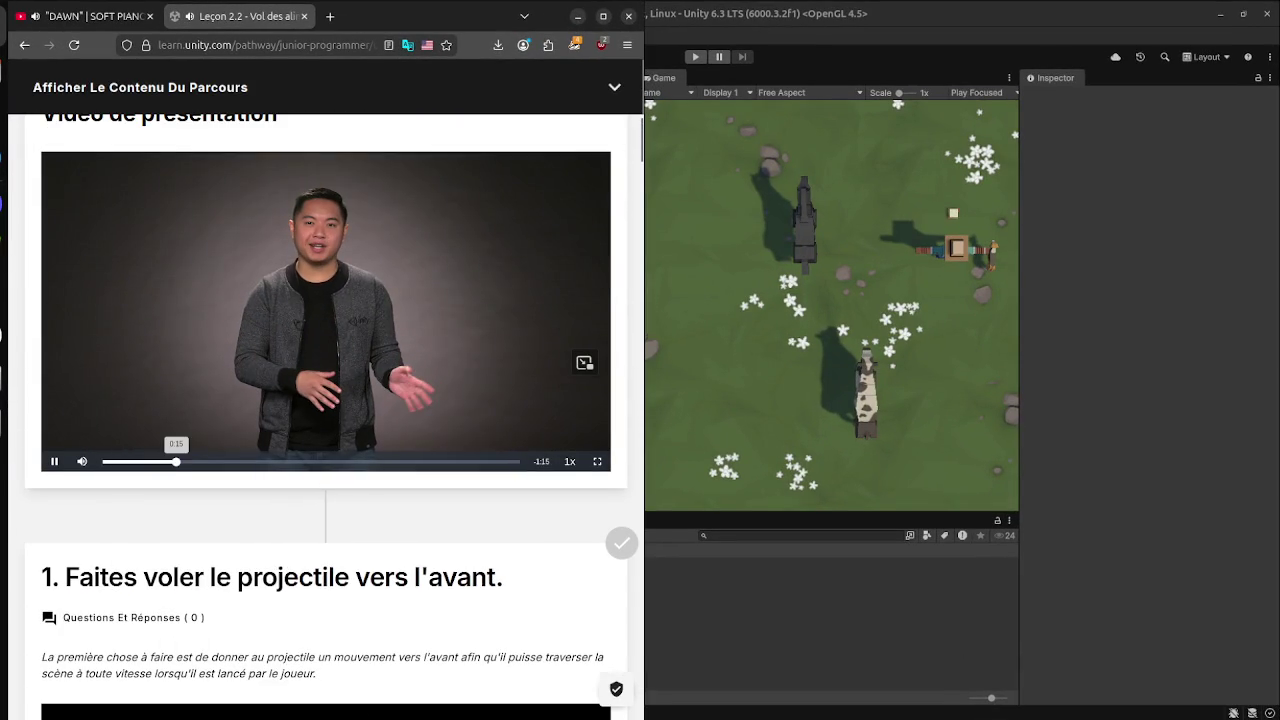
left_click(176, 461)
left_click_drag(190, 461, 103, 461)
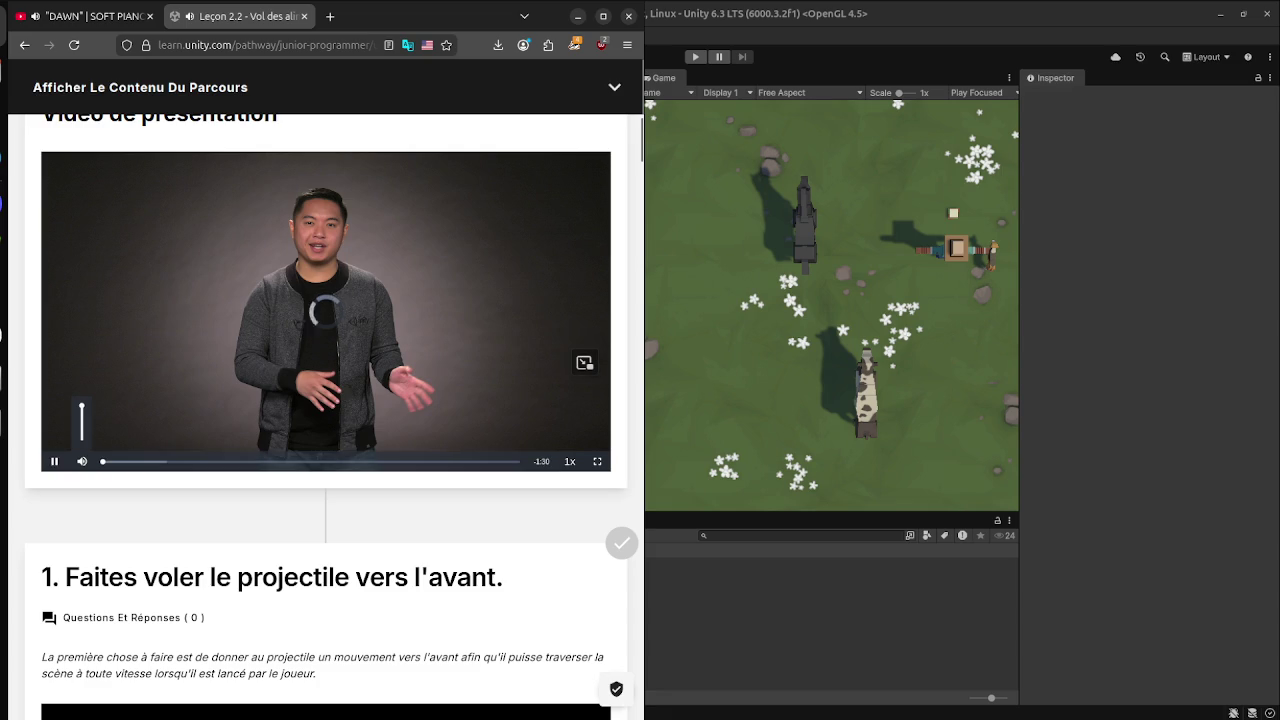
left_click(55, 461)
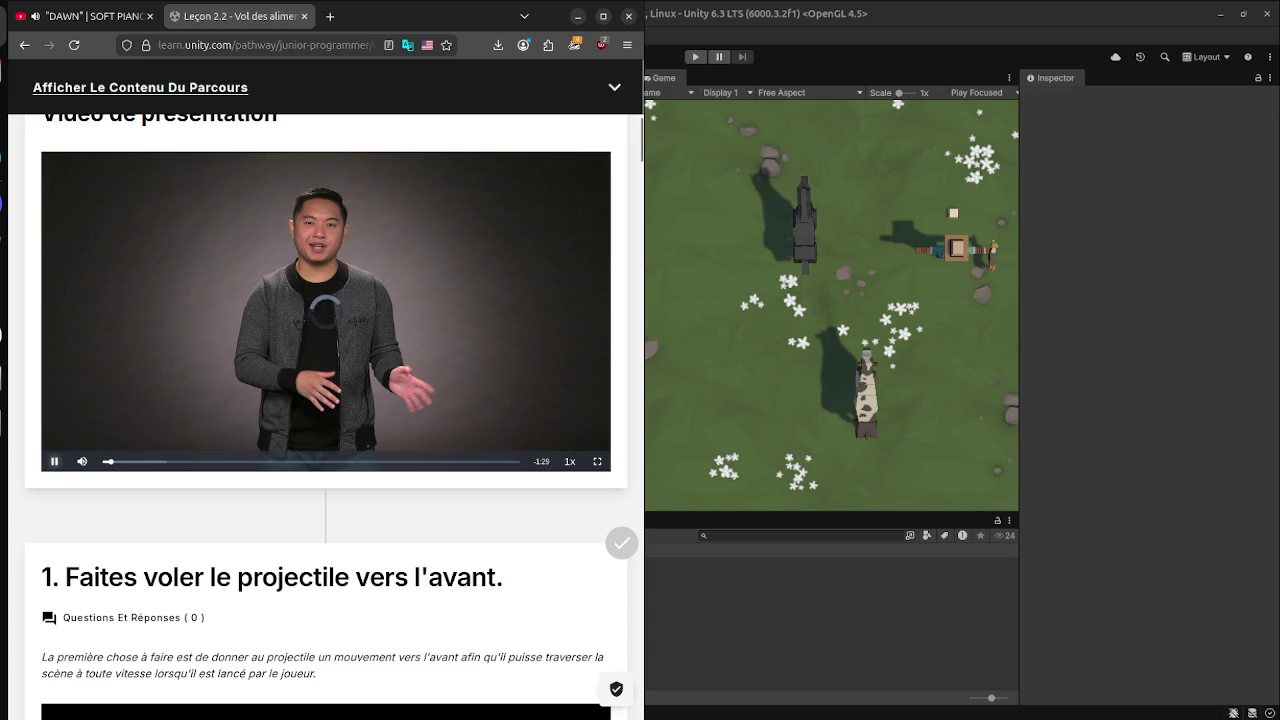
left_click(73, 45)
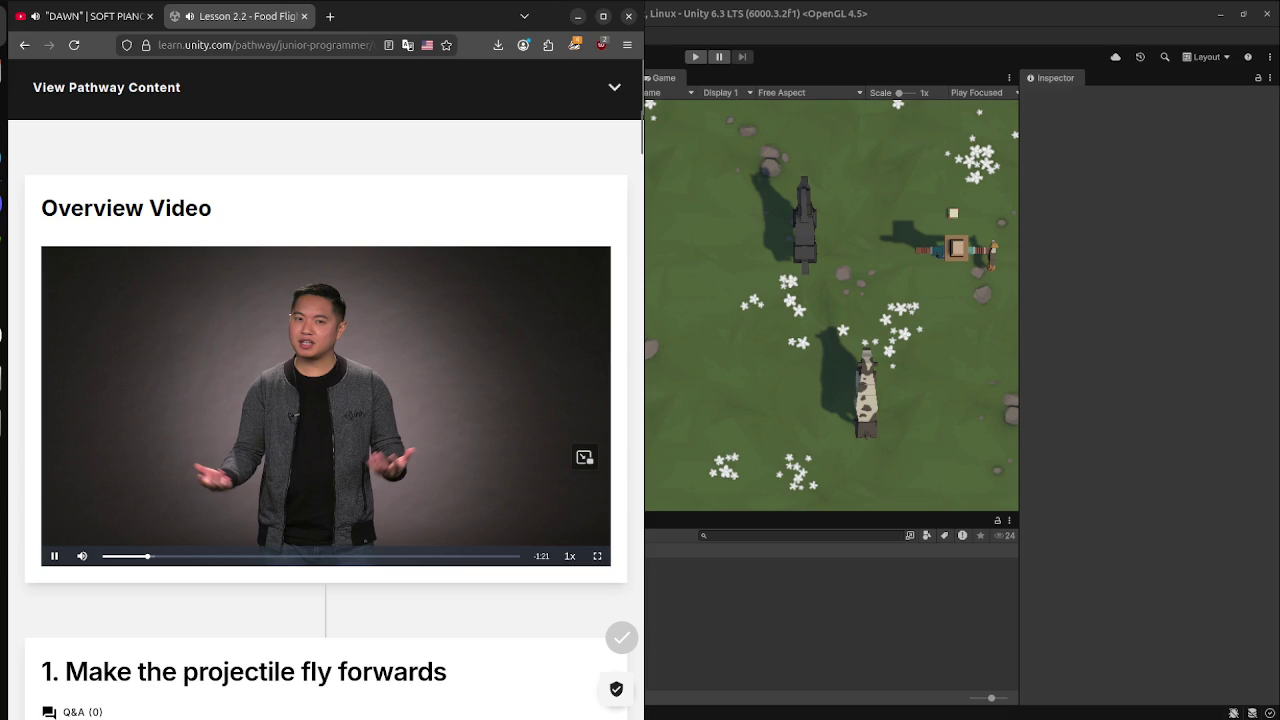
Scroll to Step 1, select the MoveForward script name, and open Unity's Scripts folder context menu.
mouse_move(82, 556)
scroll(327, 416, "down", 5)
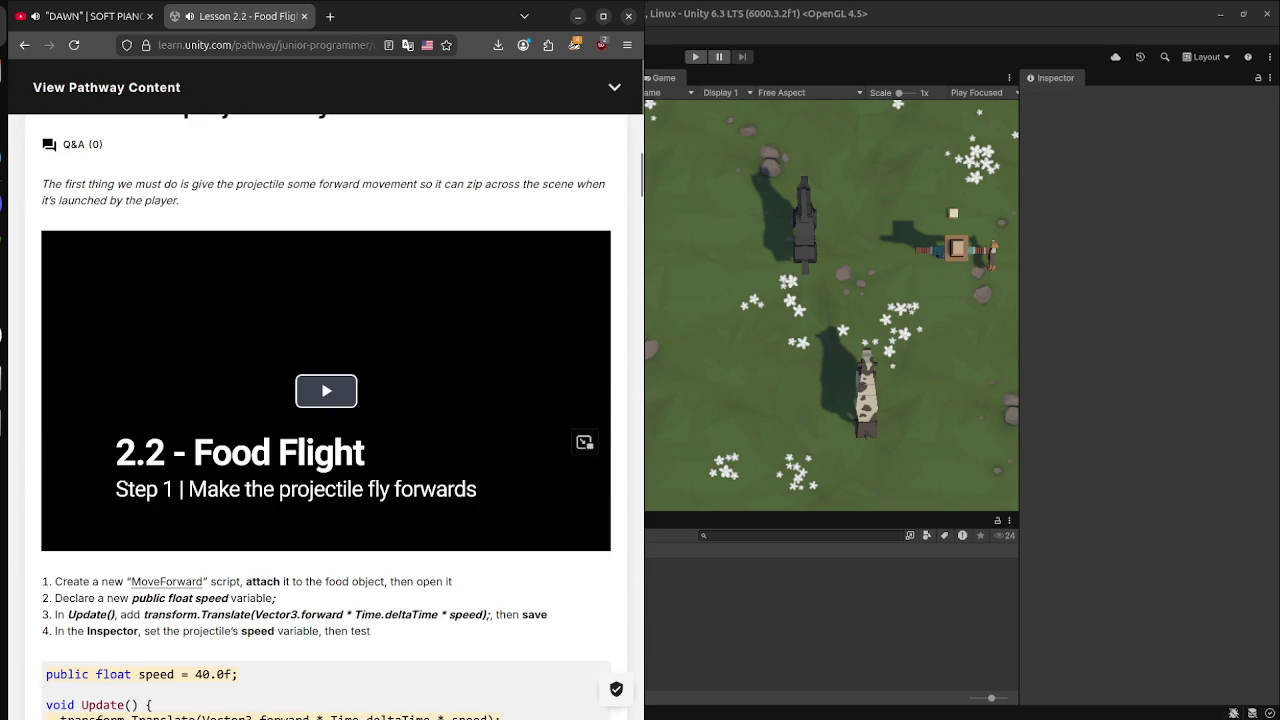
scroll(327, 416, "down", 1)
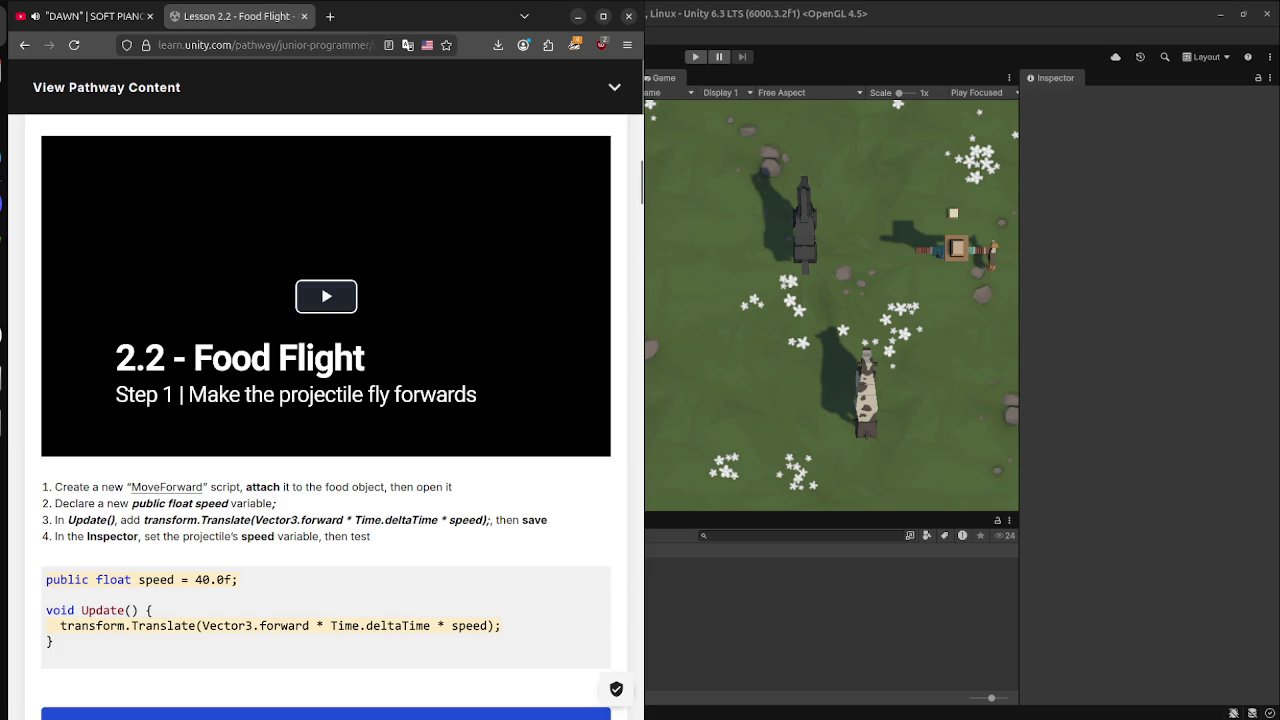
left_click_drag(203, 487, 140, 487)
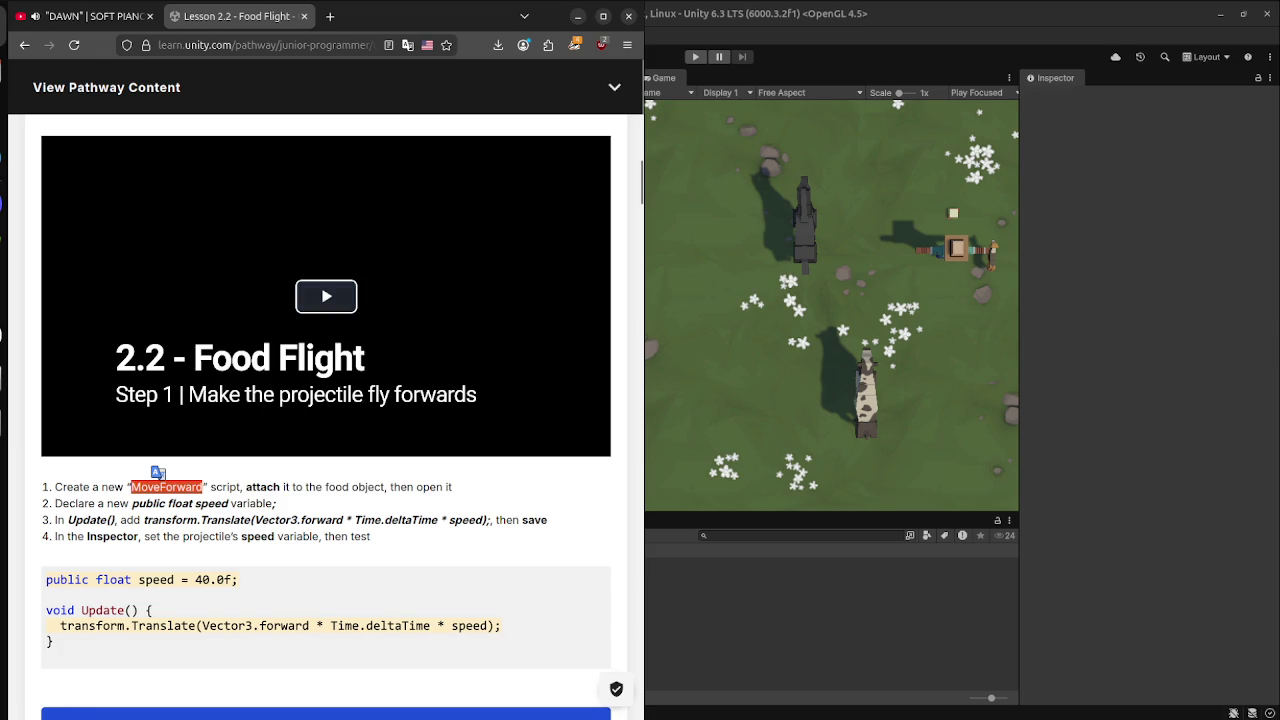
key("alt+Tab")
right_click(490, 590)
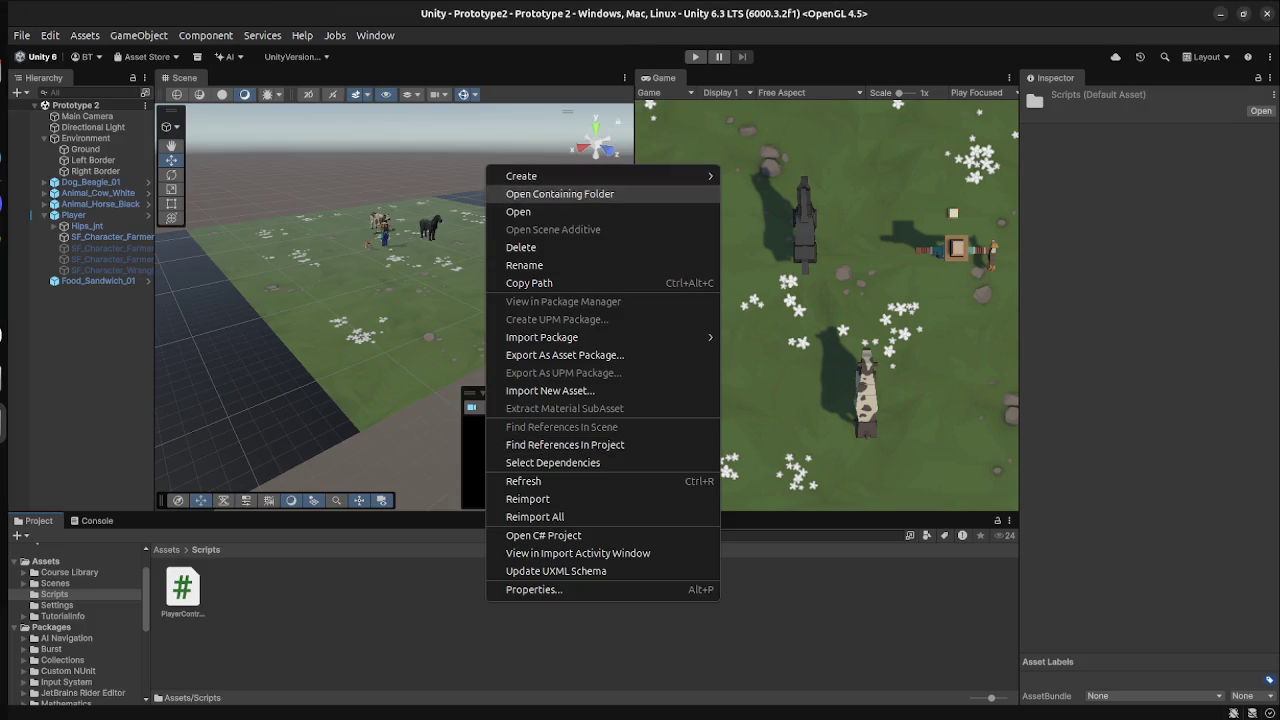
Create a new MonoBehaviour script named MoveForward in the Assets/Scripts folder.
mouse_move(650, 176)
left_click(785, 213)
type("MoveForward")
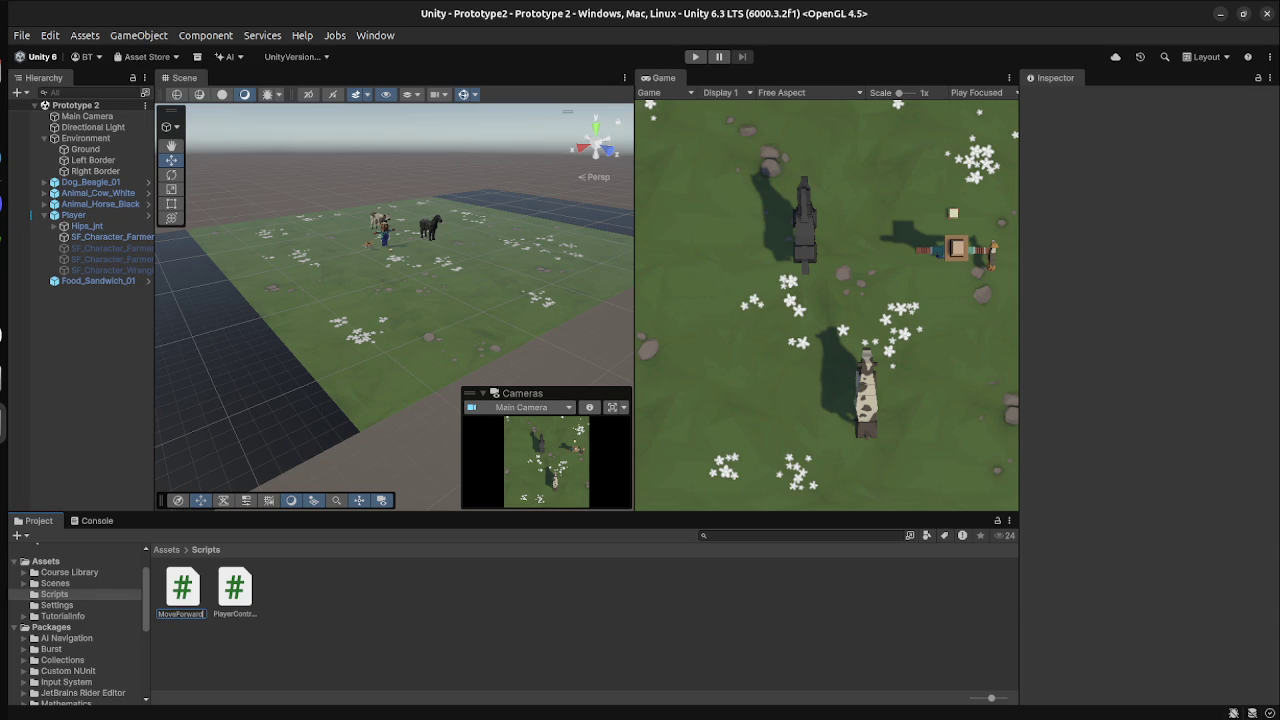
key("Return")
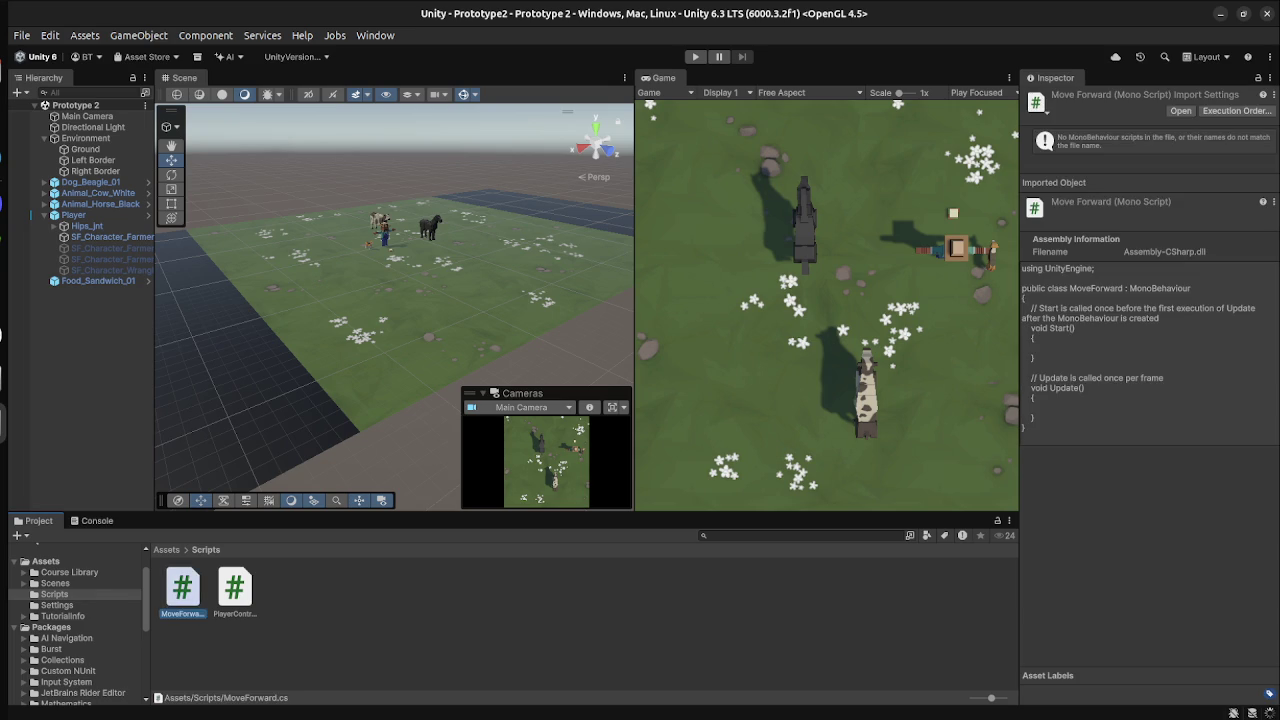
key("super")
left_click(383, 220)
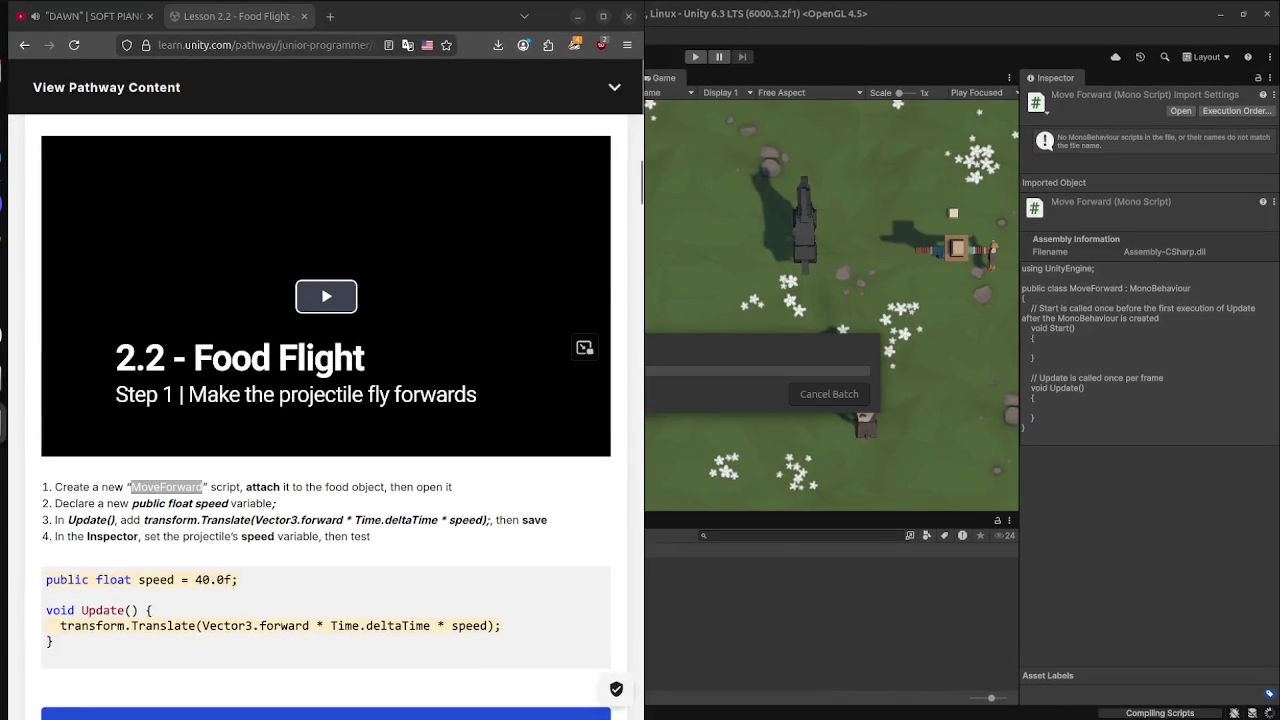
key("super")
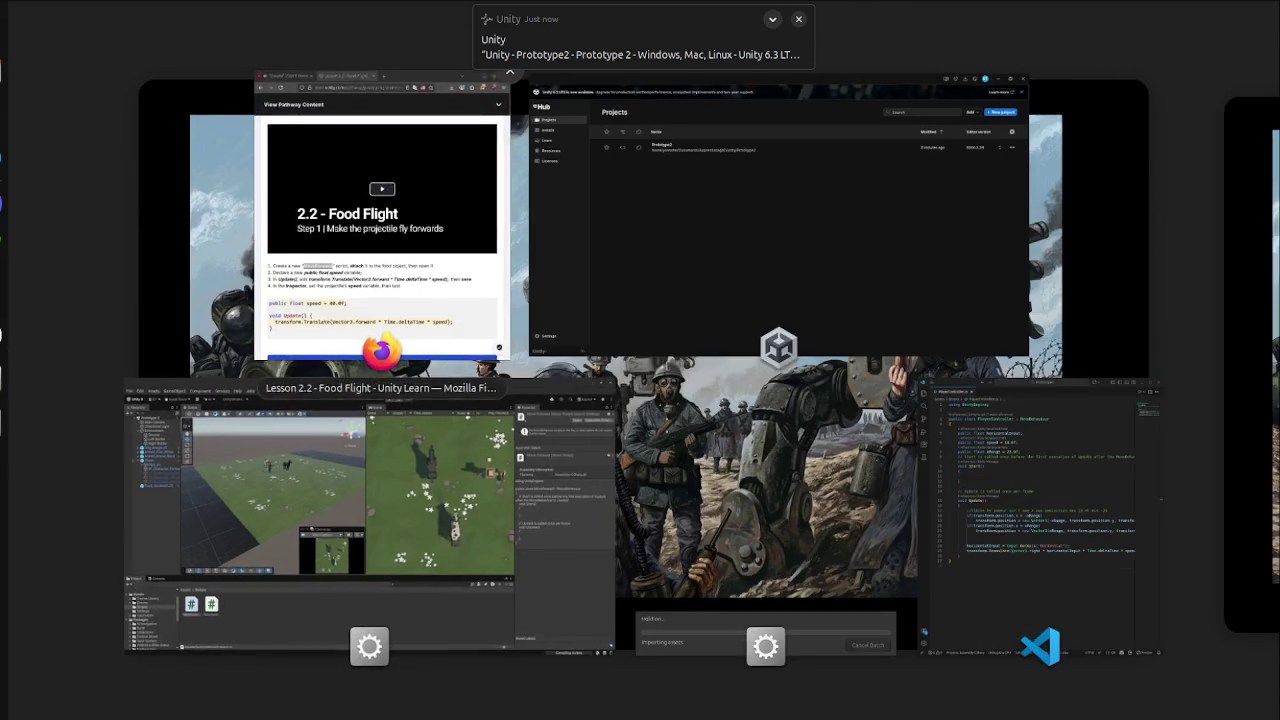
key("super")
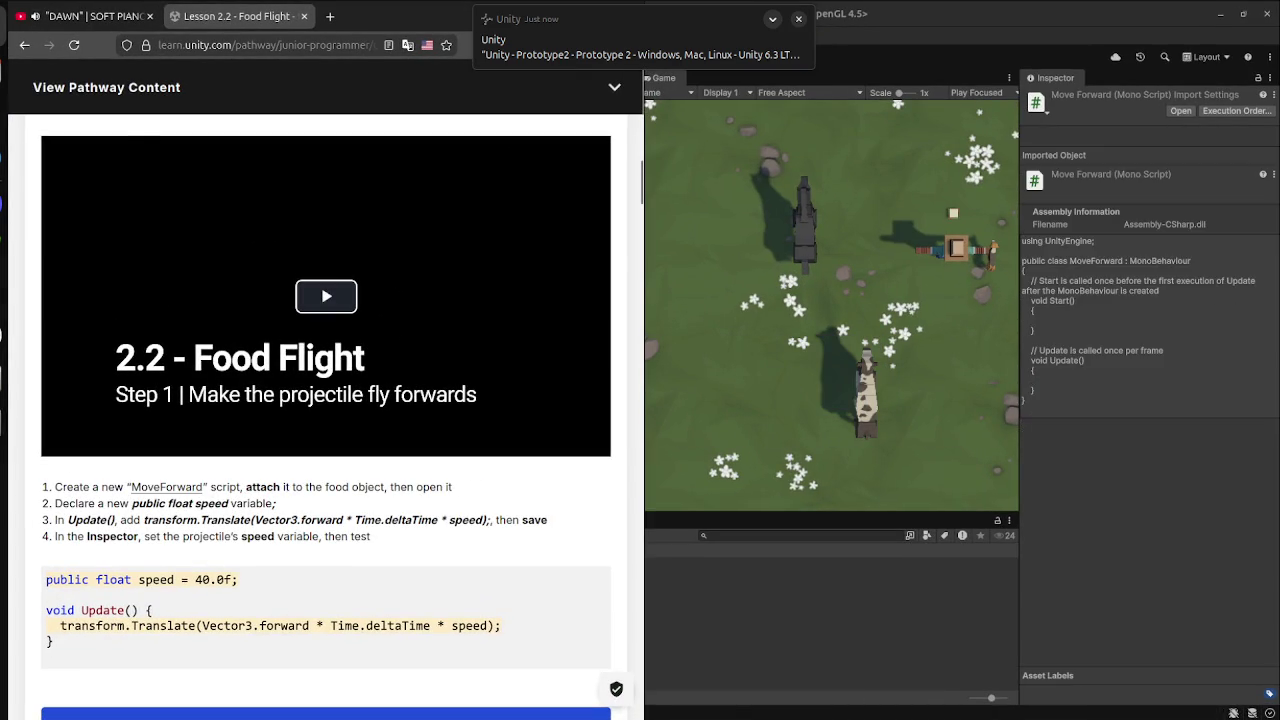
Attach the MoveForward script to the Food_Sandwich_01 object through its Inspector.
key("super")
left_click(515, 520)
left_click(90, 300)
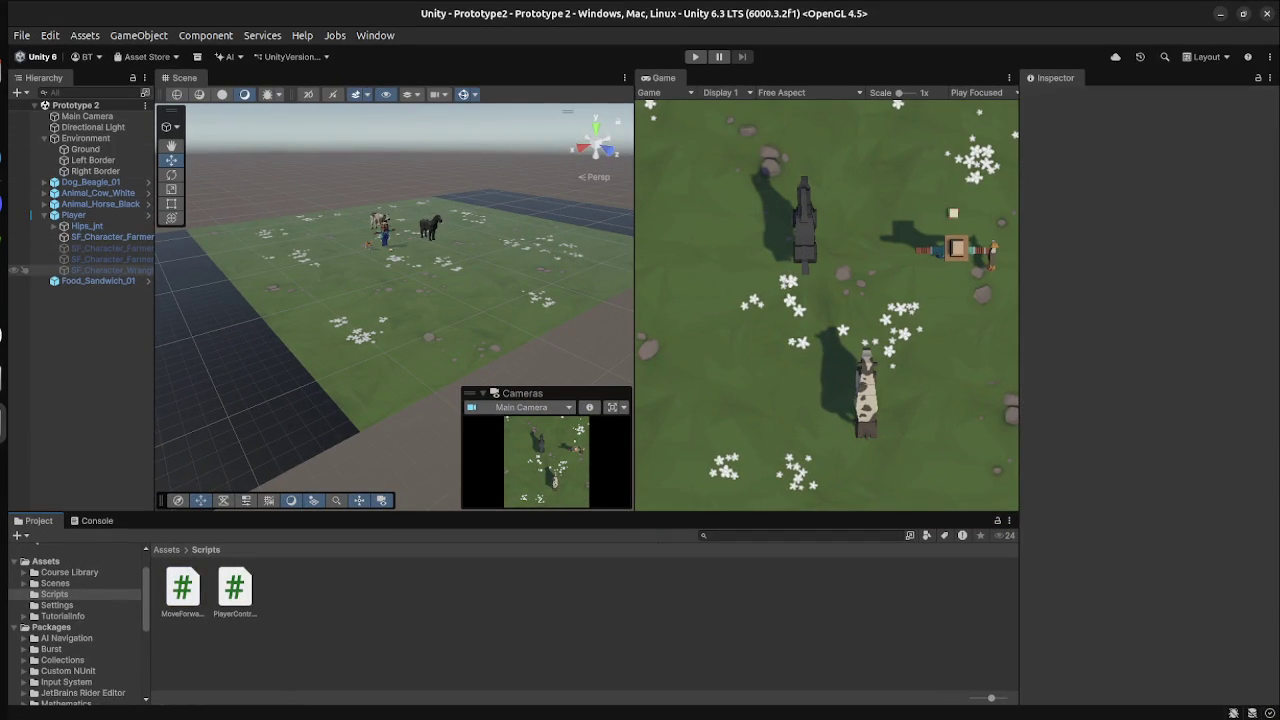
left_click(98, 281)
mouse_move(182, 588)
left_mouse_down()
mouse_move(1094, 531)
mouse_move(1150, 508)
left_mouse_up()
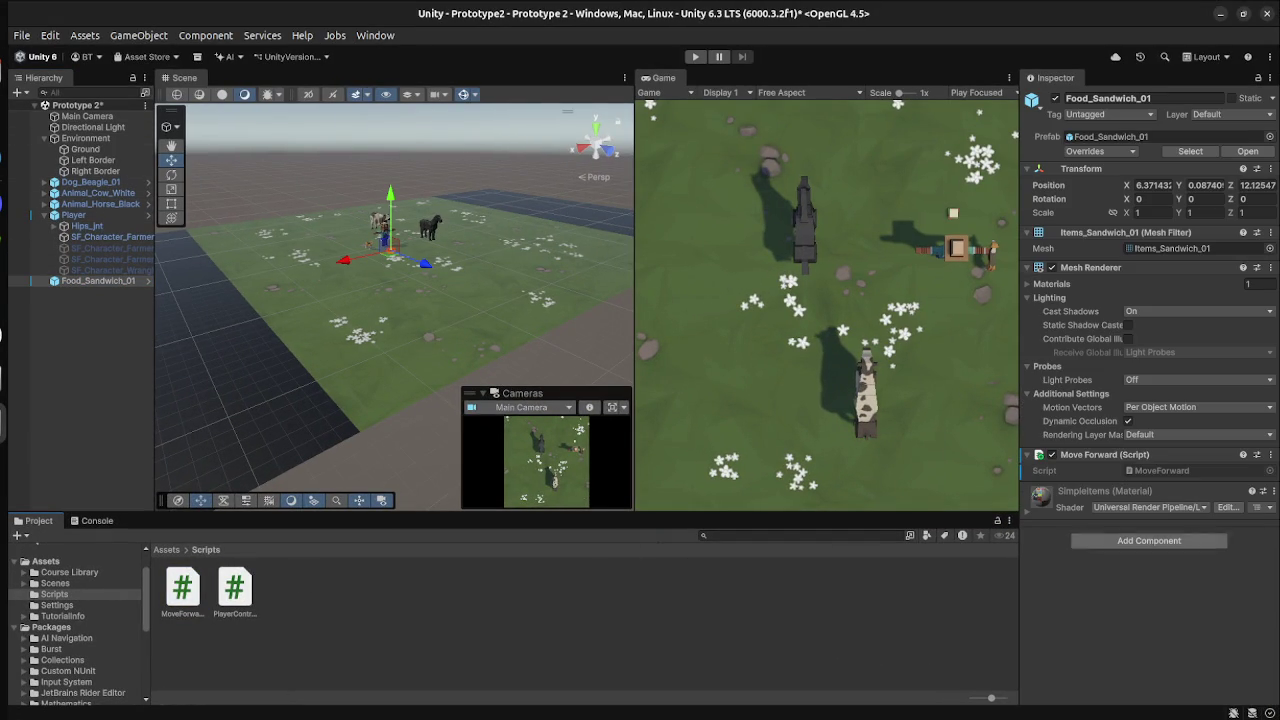
Arrange the Food Flight lesson page and Visual Studio Code side by side.
key("super")
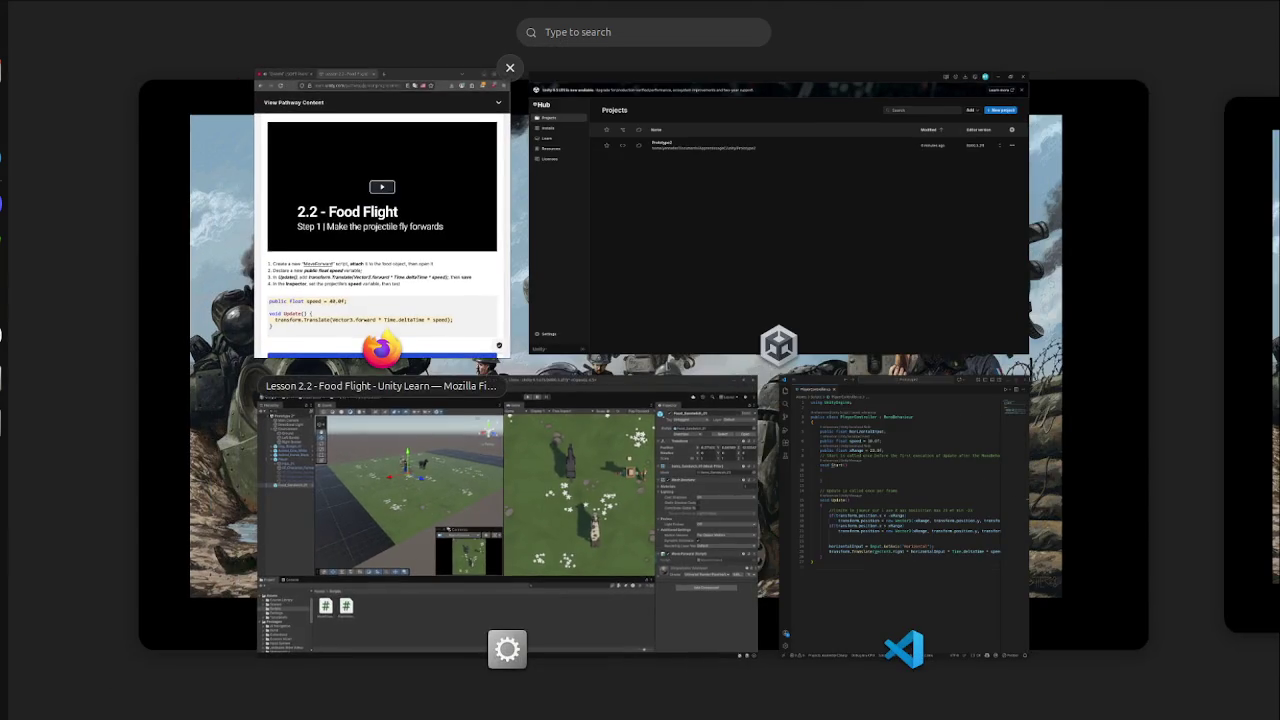
left_click(386, 229)
scroll(325, 400, "down", 2)
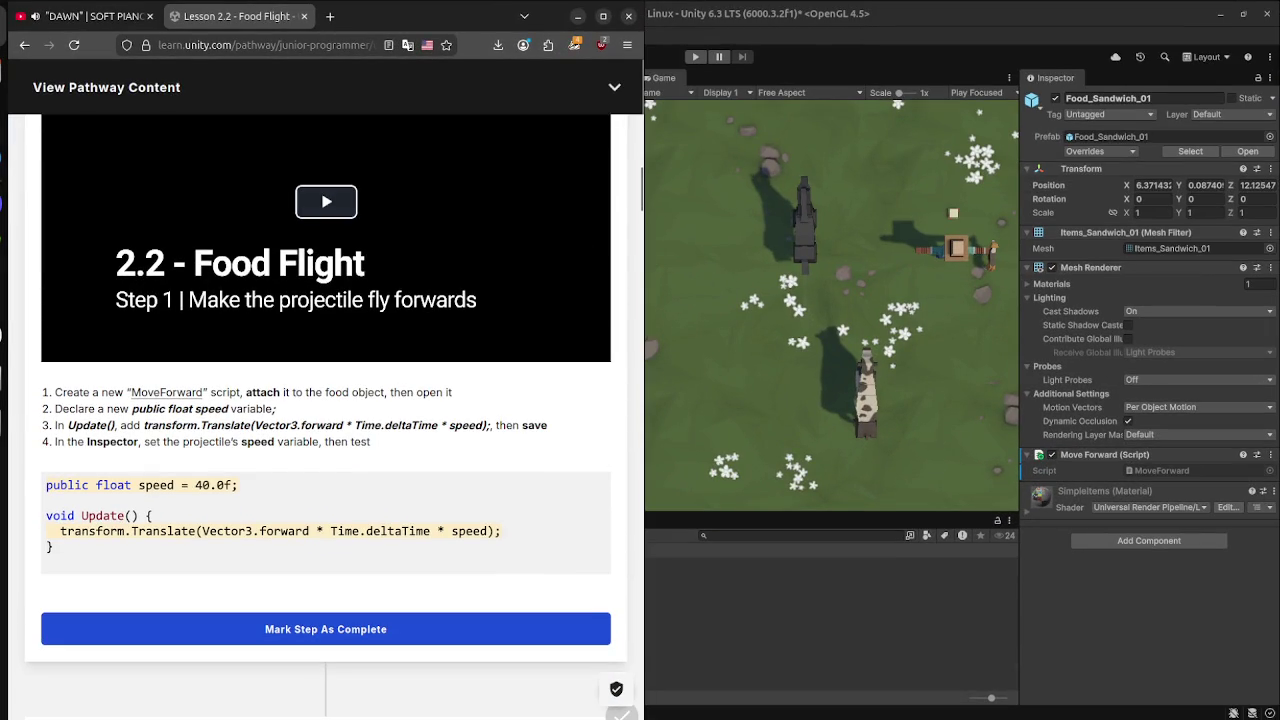
key("super")
left_click(900, 560)
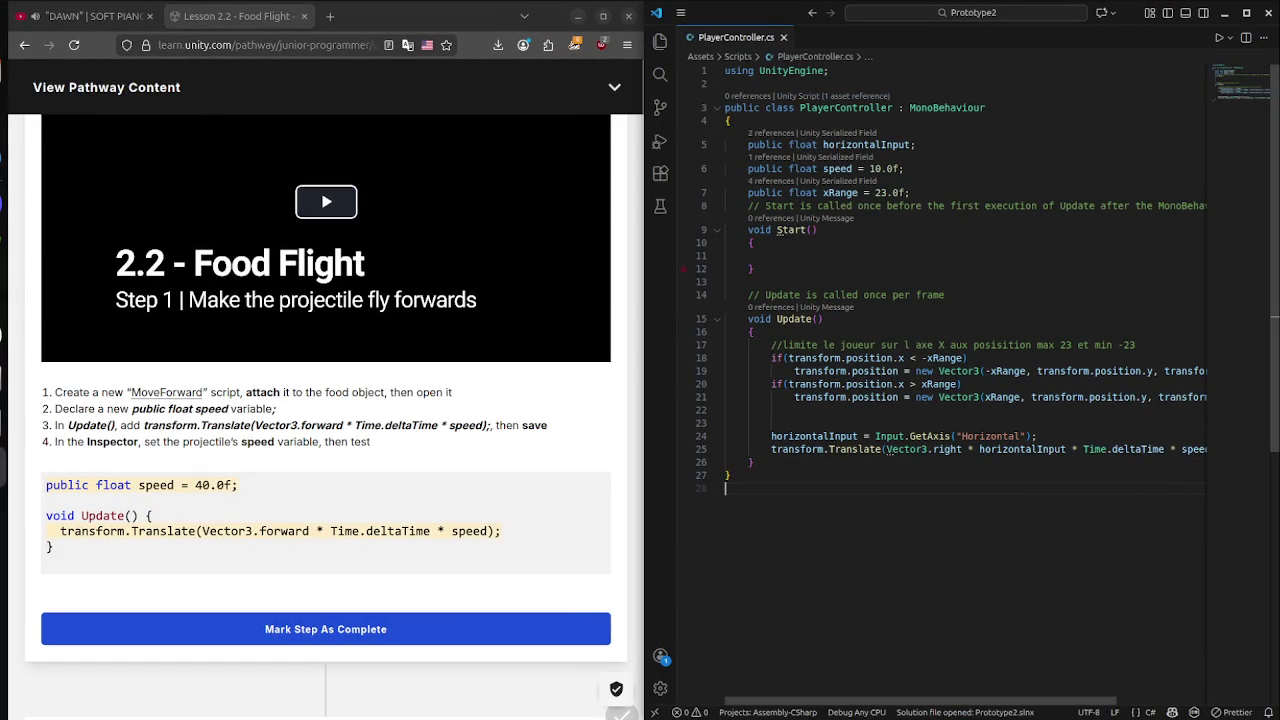
Open MoveForward.cs and declare 'public float speed = 40.0f;' in the class, then save.
key("ctrl+b")
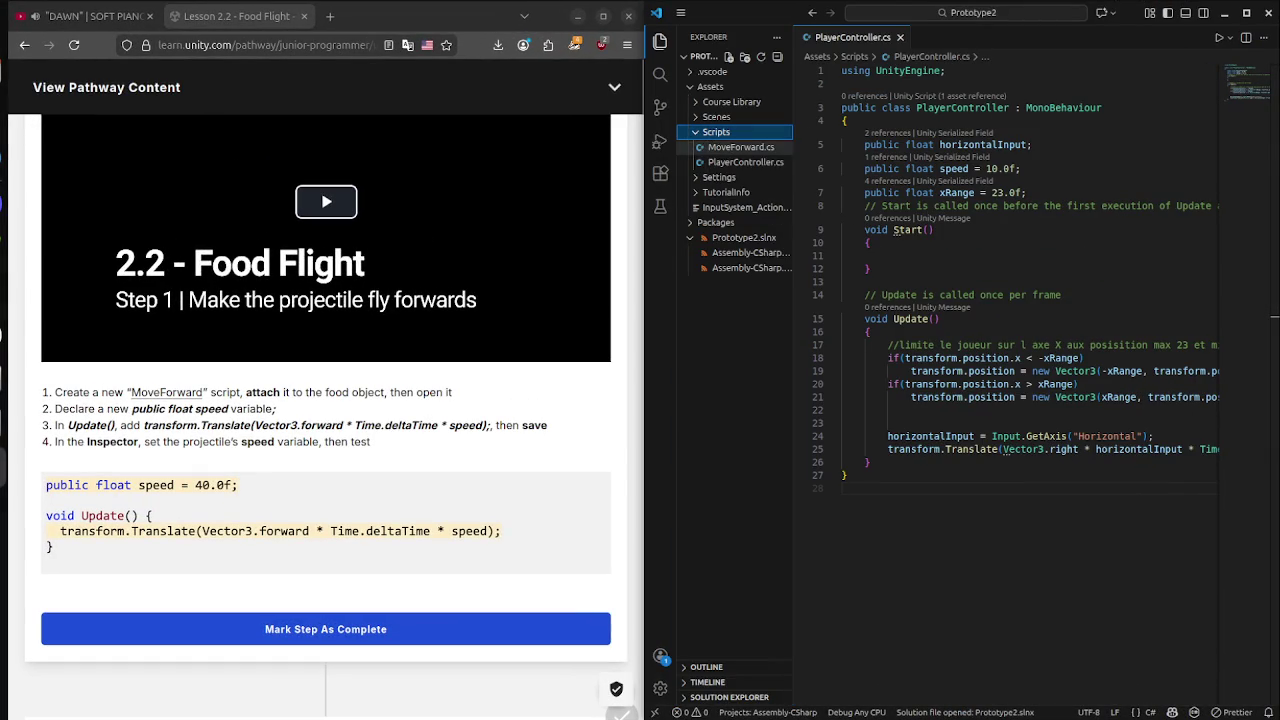
left_click(740, 147)
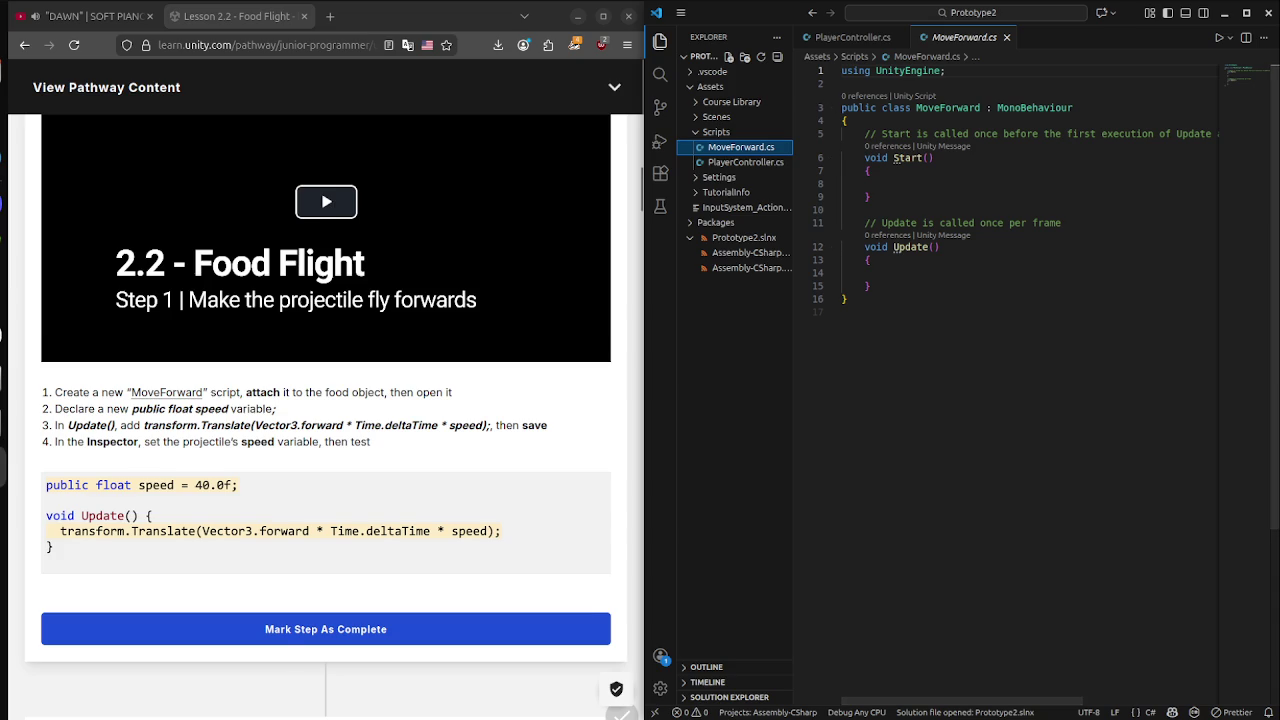
scroll(325, 400, "down", 1)
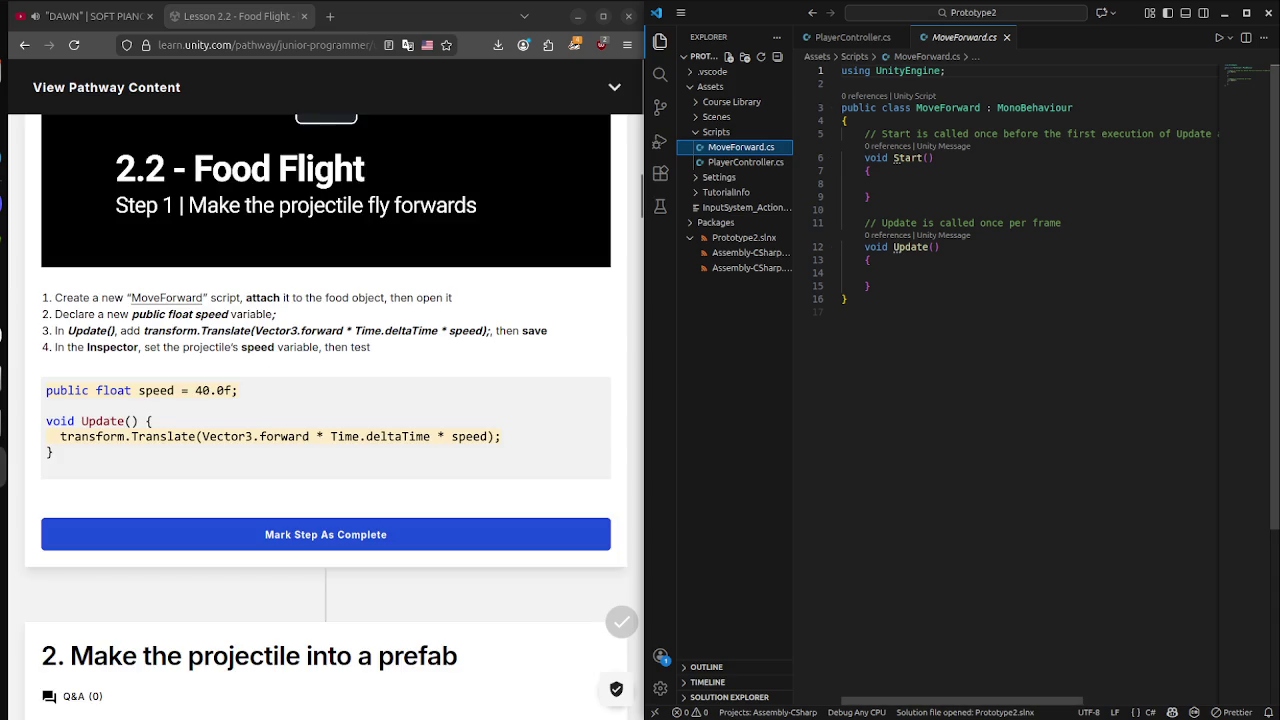
left_click(848, 120)
key("Return")
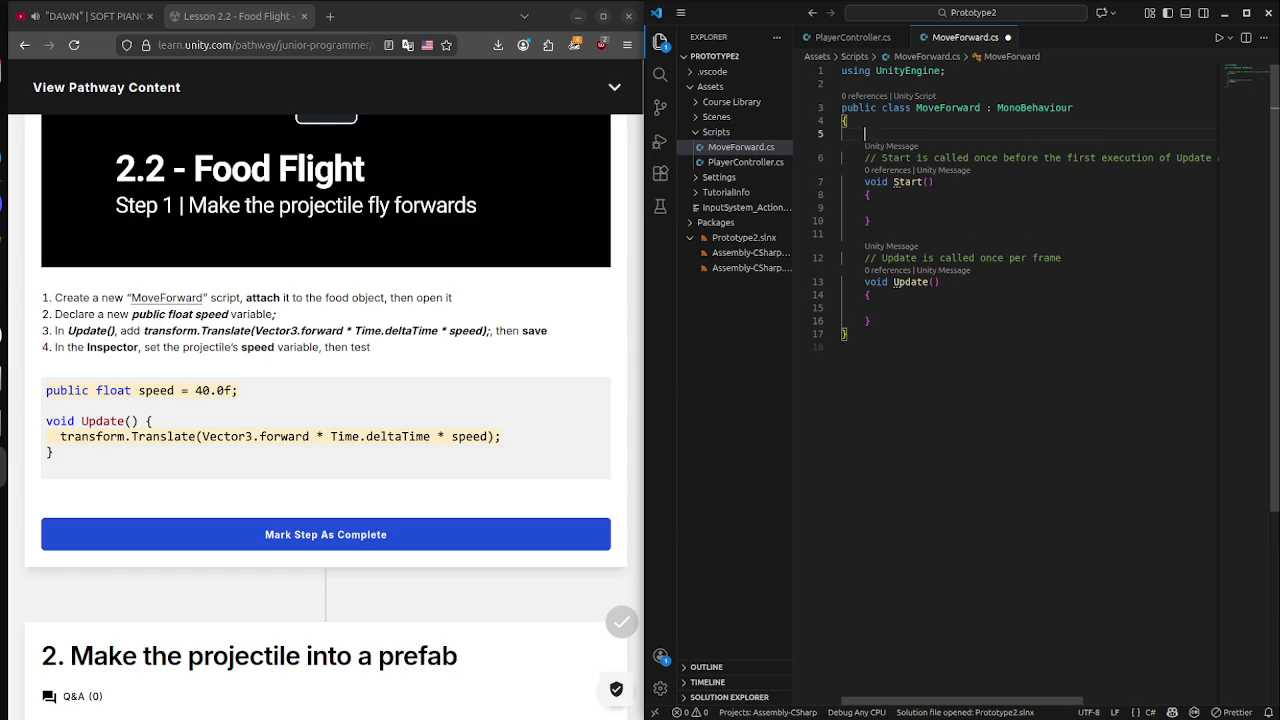
type("publ")
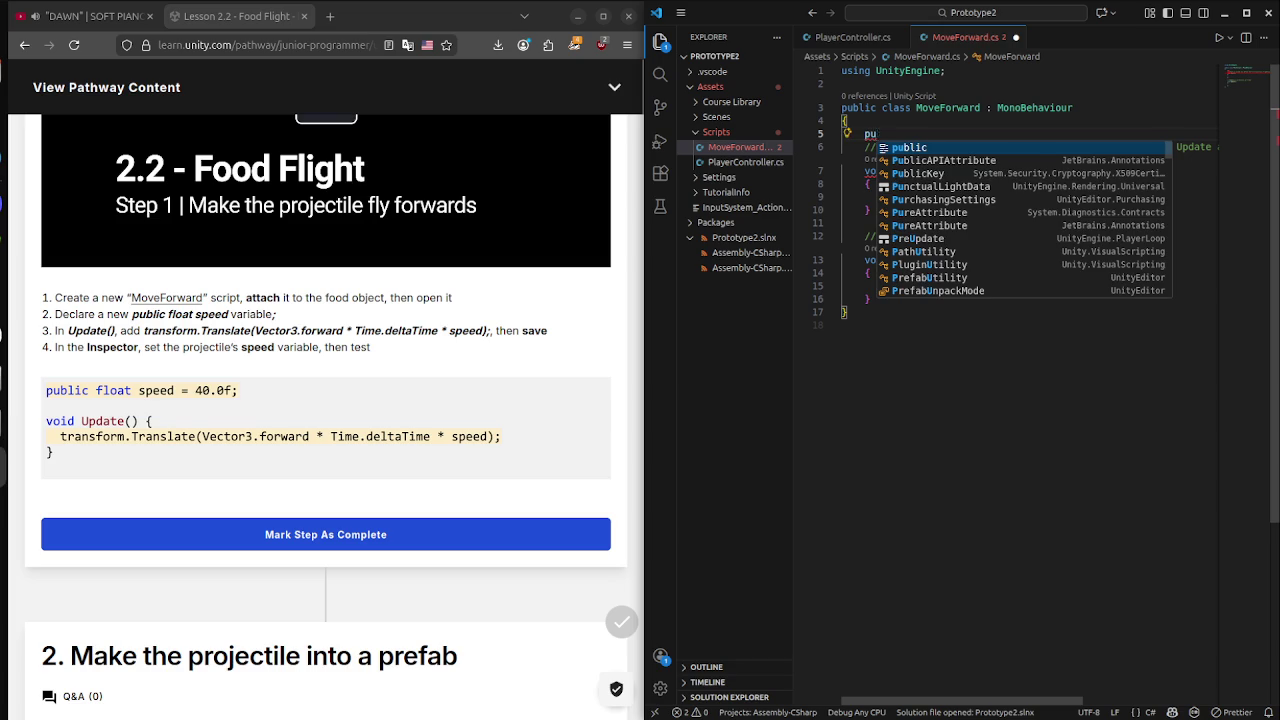
key("Tab")
type("floa")
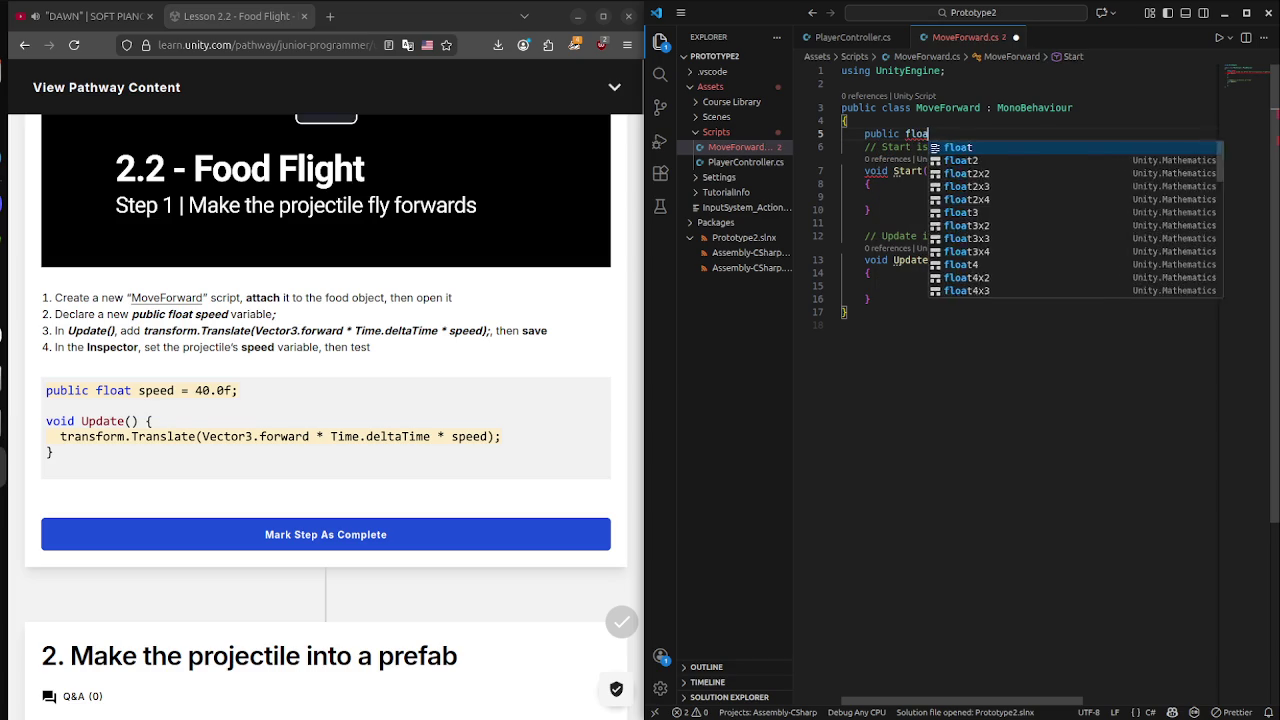
type("t speed")
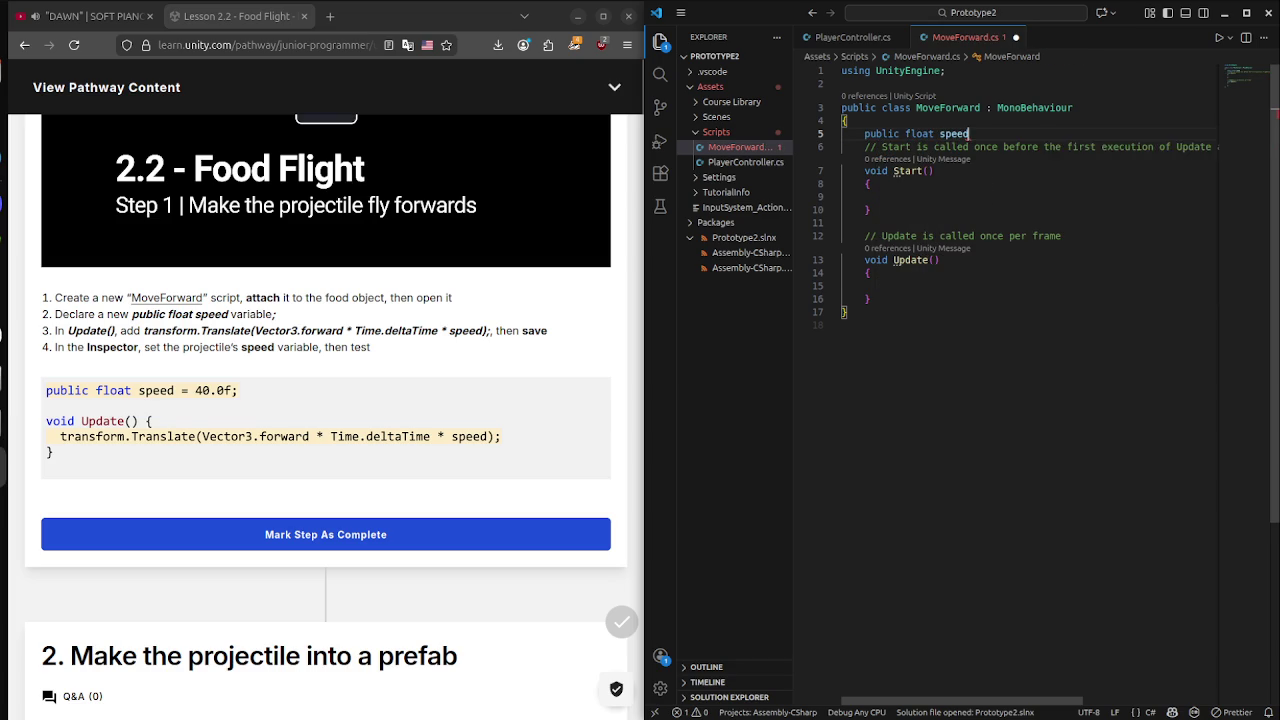
type(" = ")
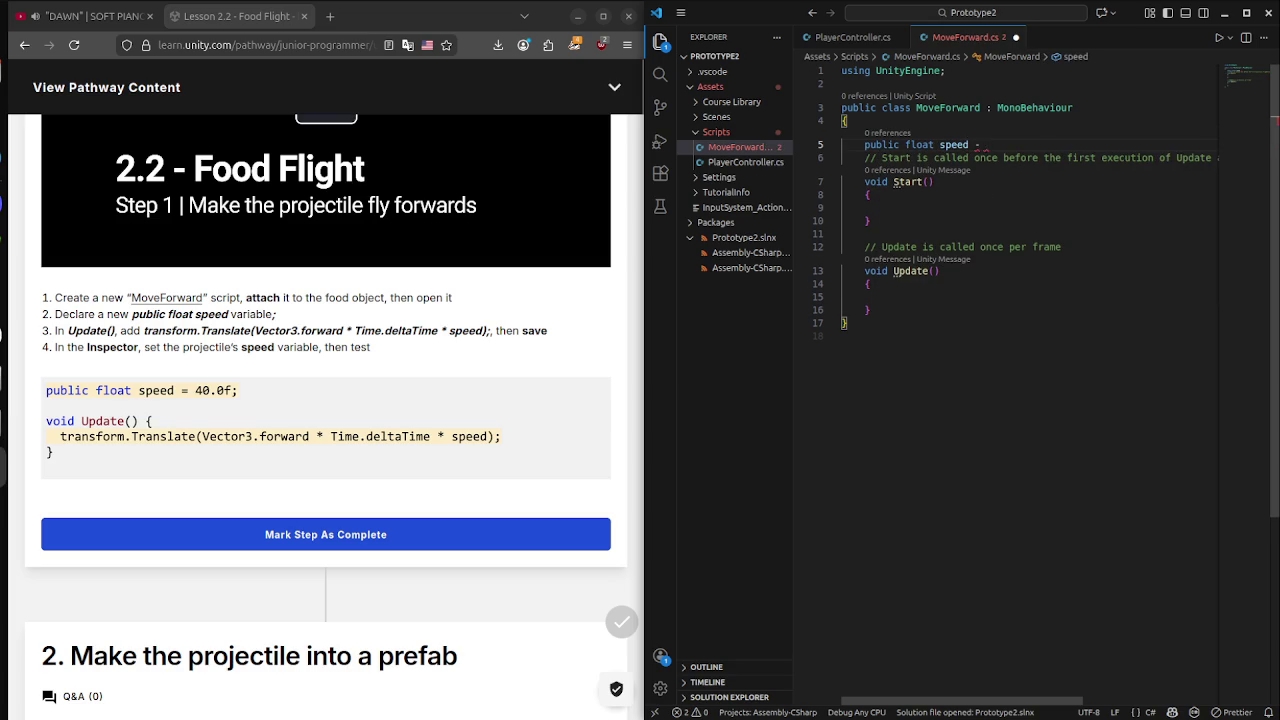
type("40.0")
type("f;")
key("ctrl+s")
Add 'transform.Translate(Vector3.forward * Time.deltaTime * speed);' to Update(), save, and mark lesson Step 1 complete.
left_click(880, 207)
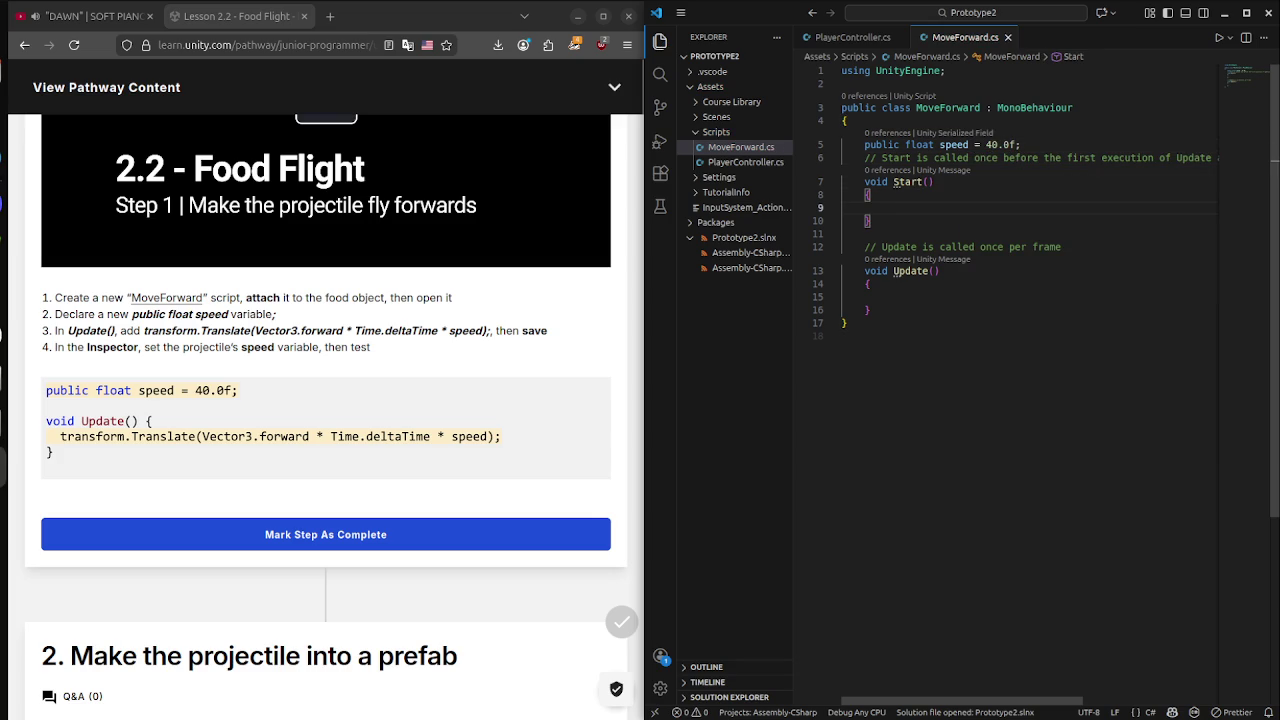
key("Down")
key("Down")
key("Down")
key("Return")
type("t")
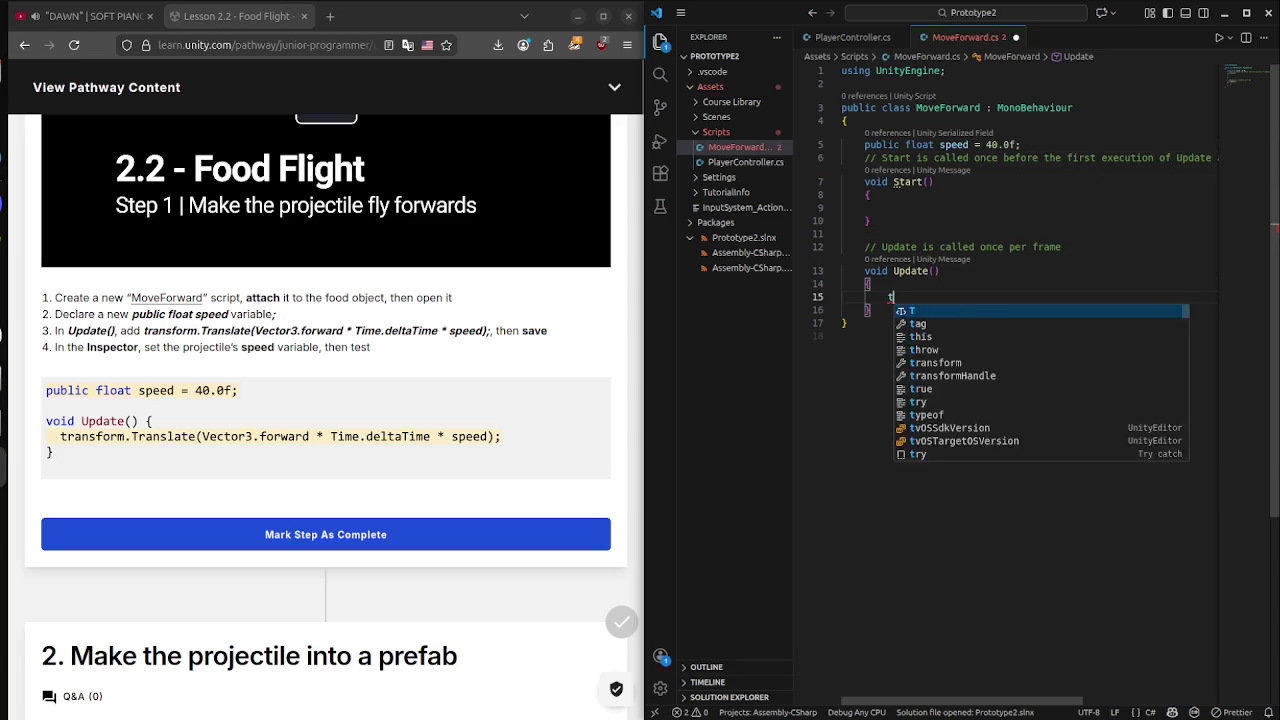
type("ransform.TransformDirection")
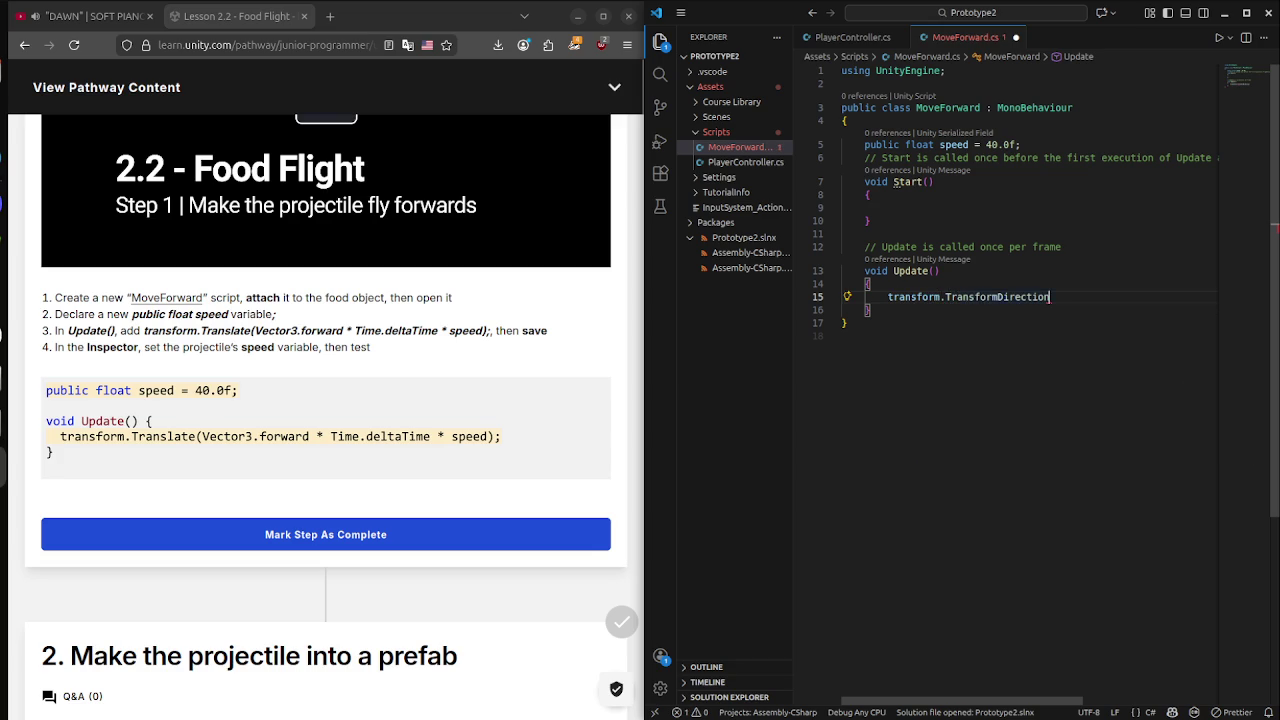
key("BackSpace")
key("BackSpace")
key("BackSpace")
type("la")
key("Tab")
type("(Vec")
key("Tab")
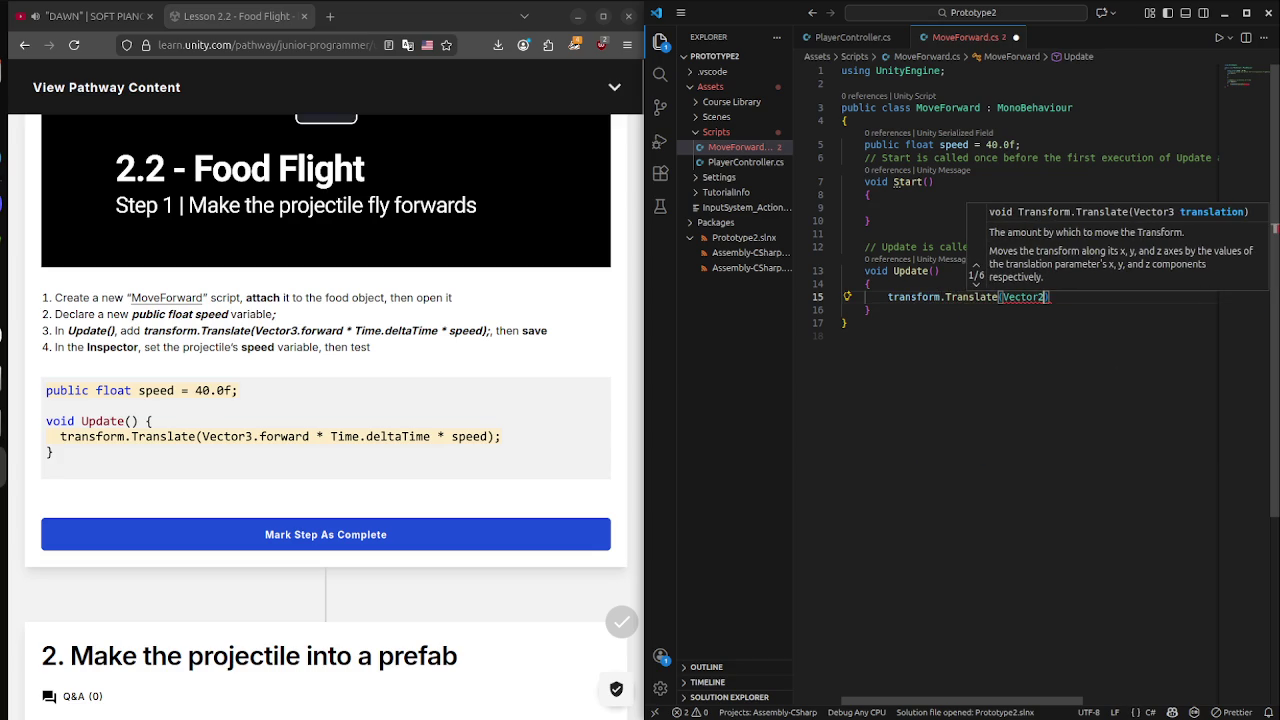
key("BackSpace")
type("3.for")
key("Tab")
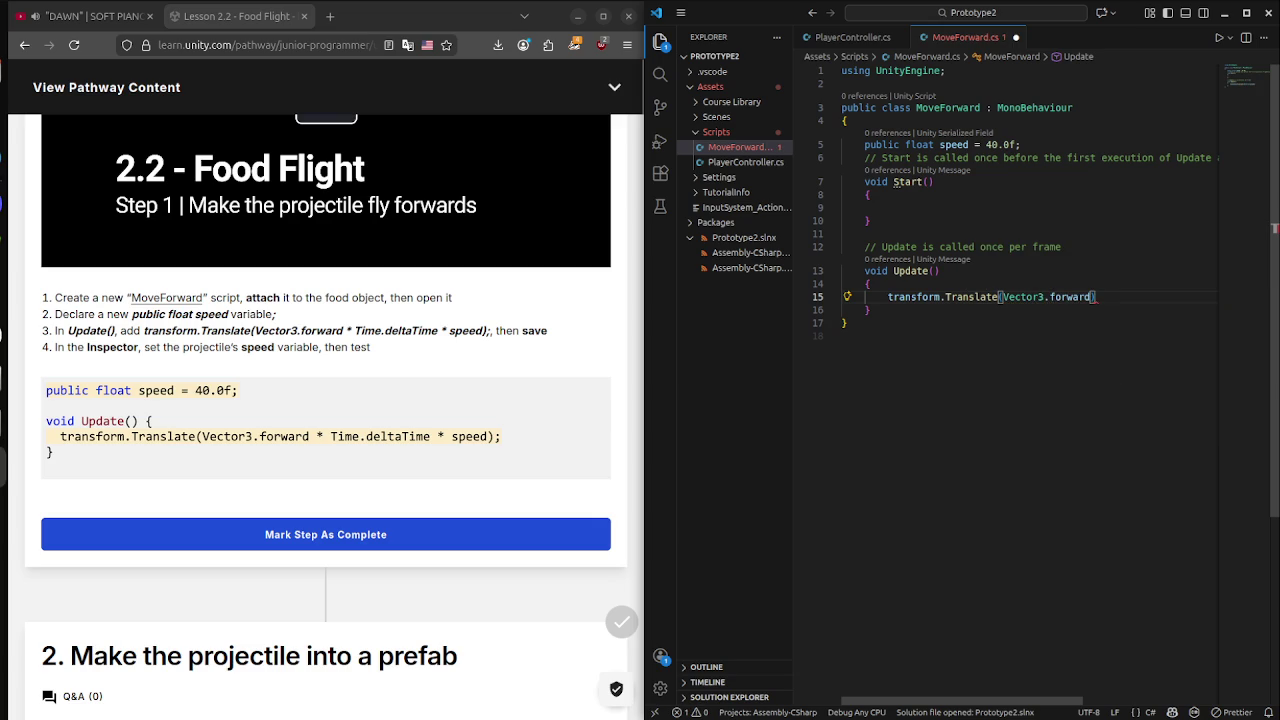
type("* Time")
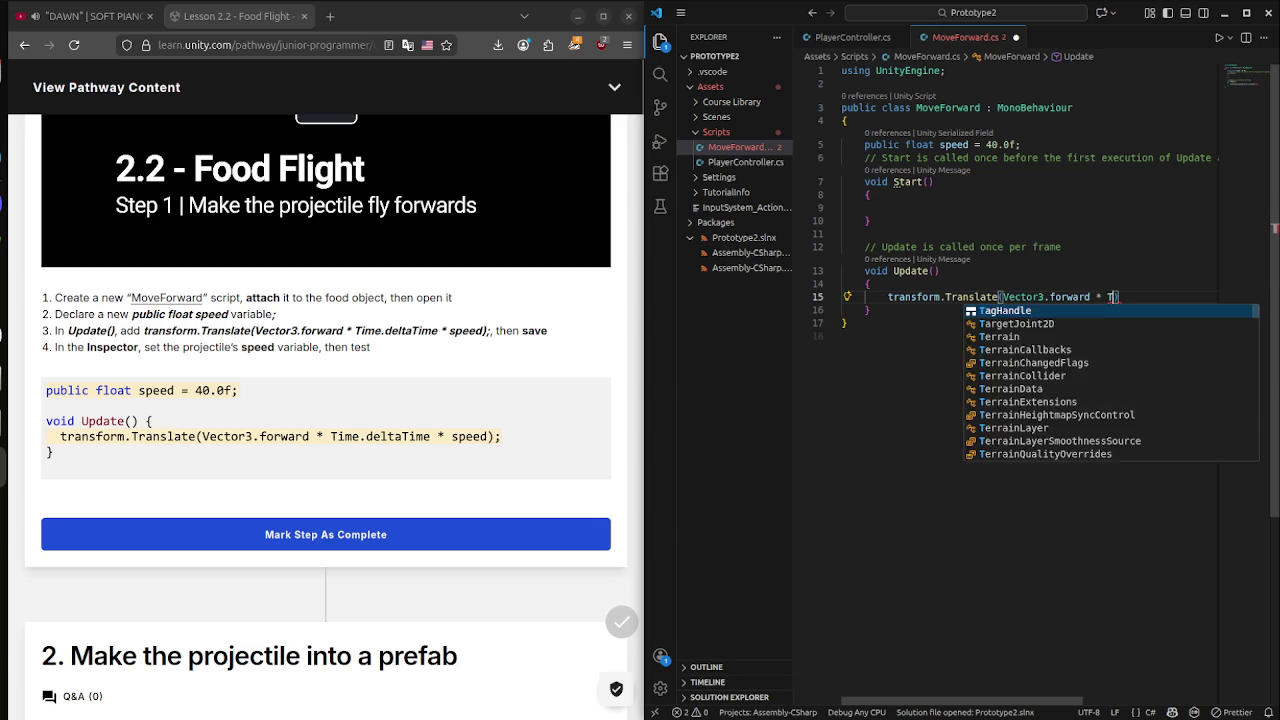
type(".")
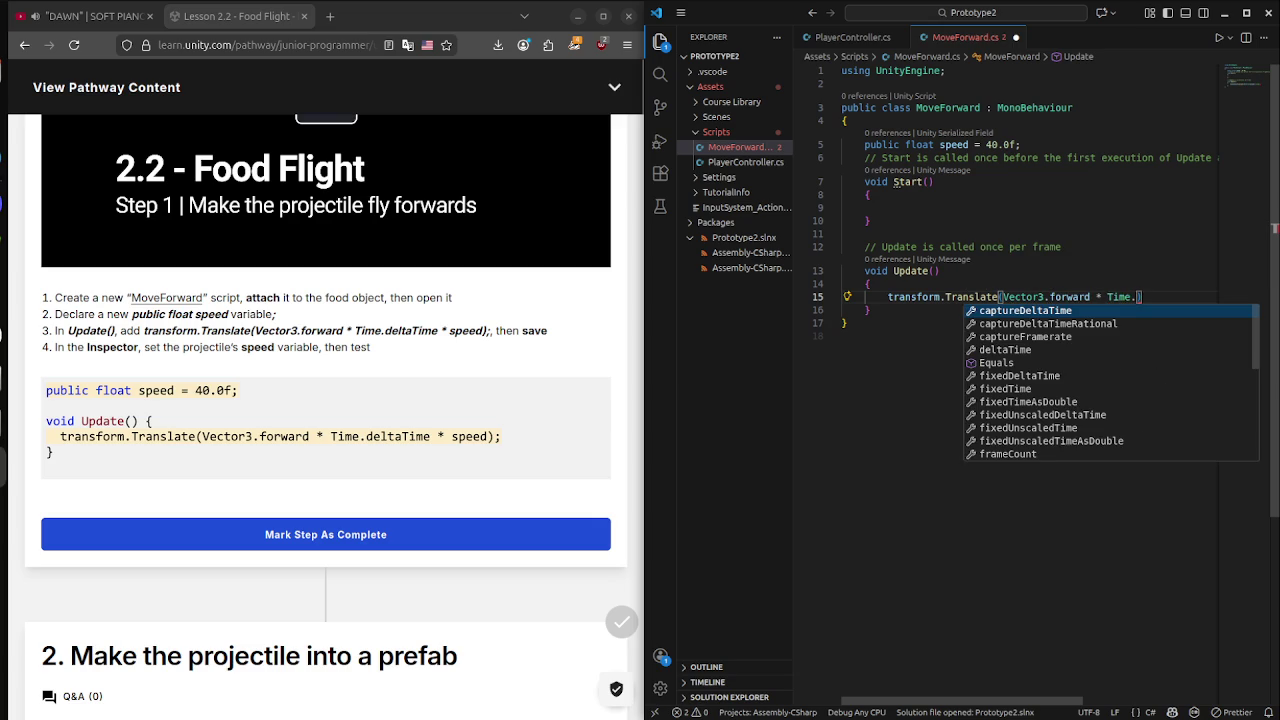
type("d")
key("Tab")
type("* s")
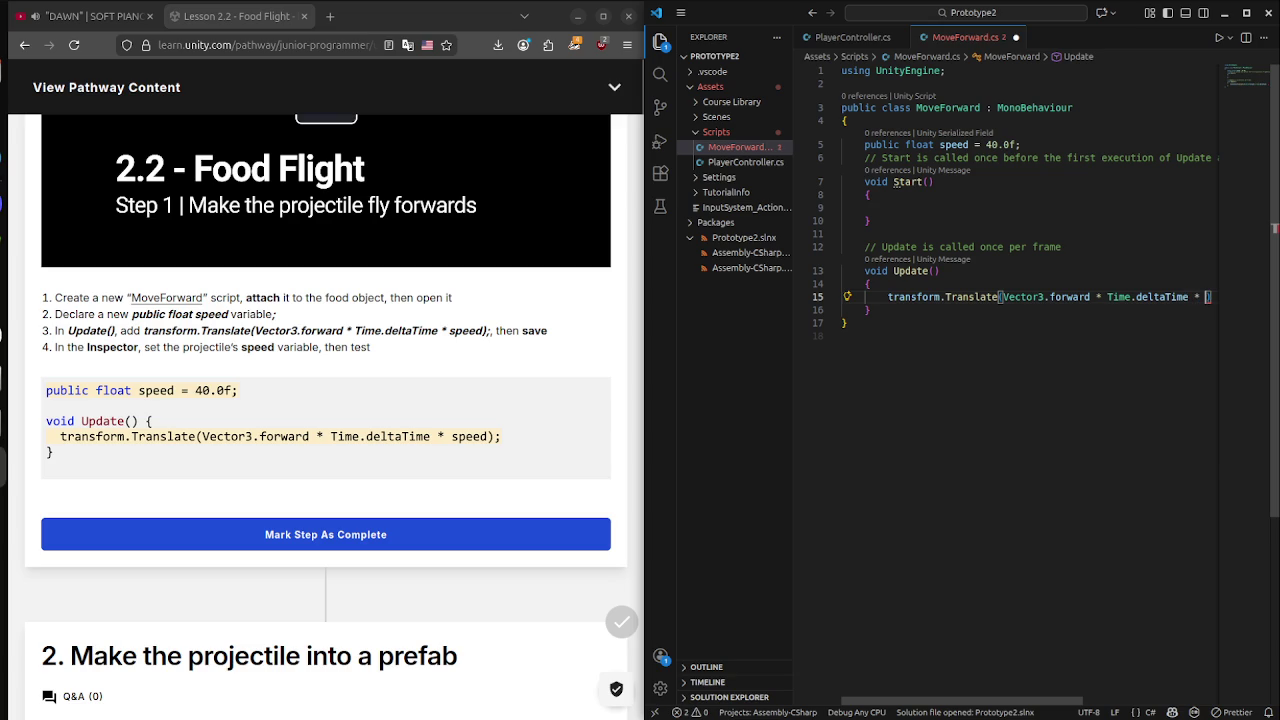
type("p")
key("Tab")
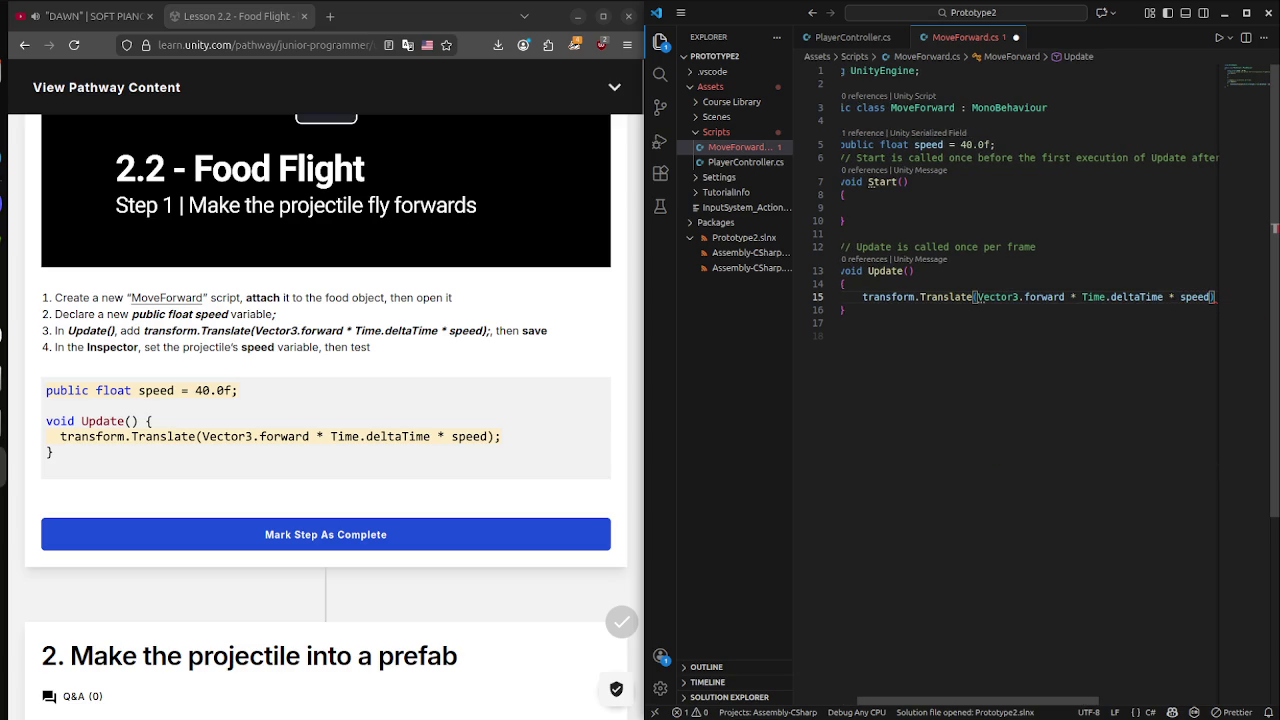
type(";")
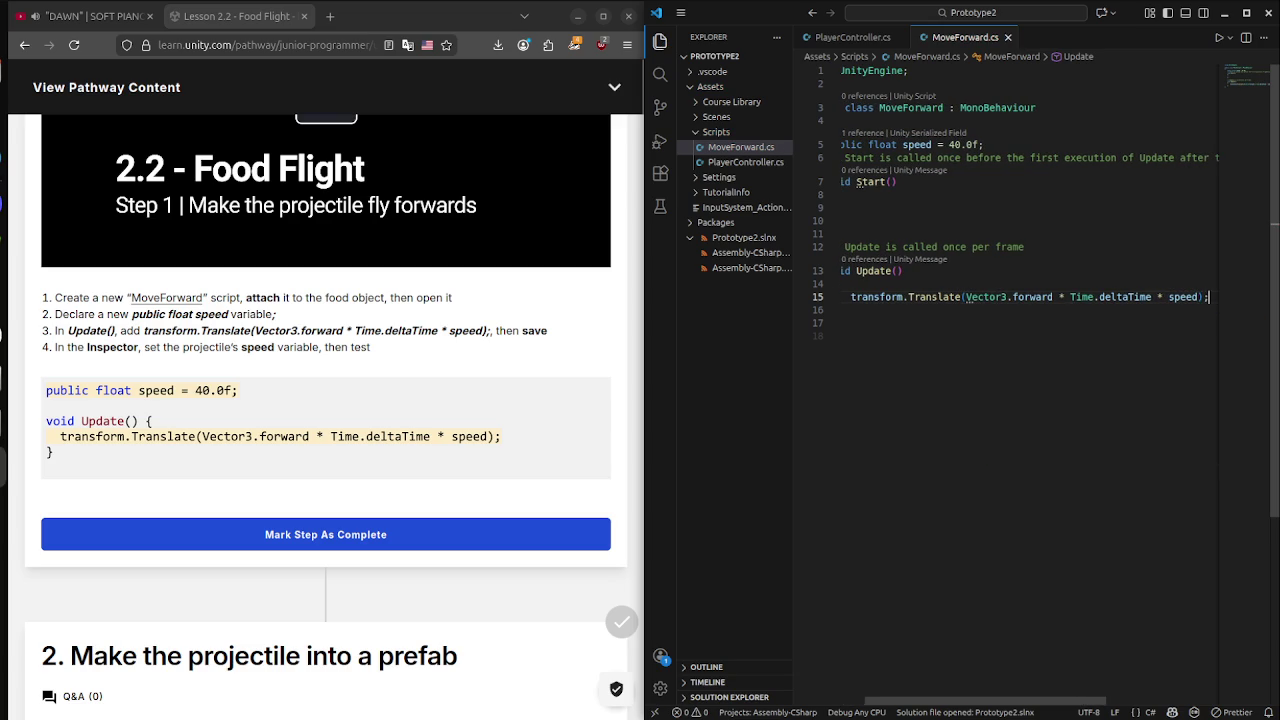
key("ctrl+s")
left_click(325, 534)
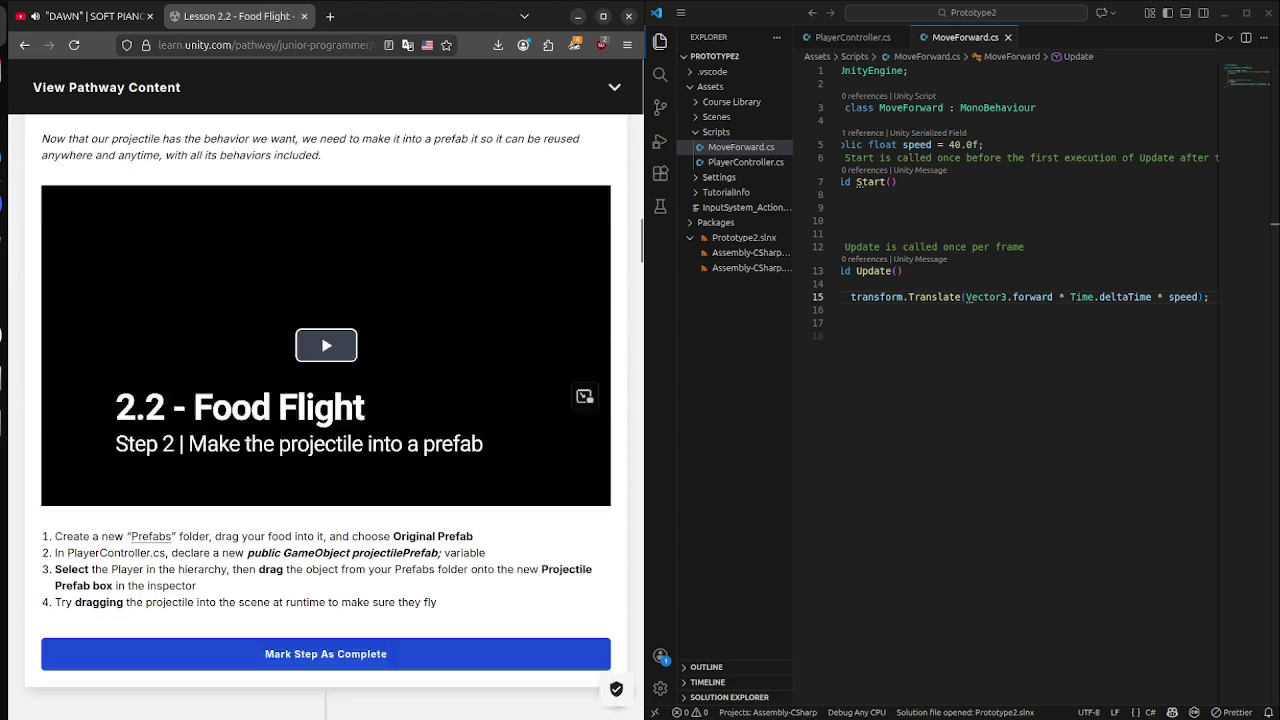
Bring the Unity editor forward and select Food_Sandwich_01 in the Hierarchy.
key("super")
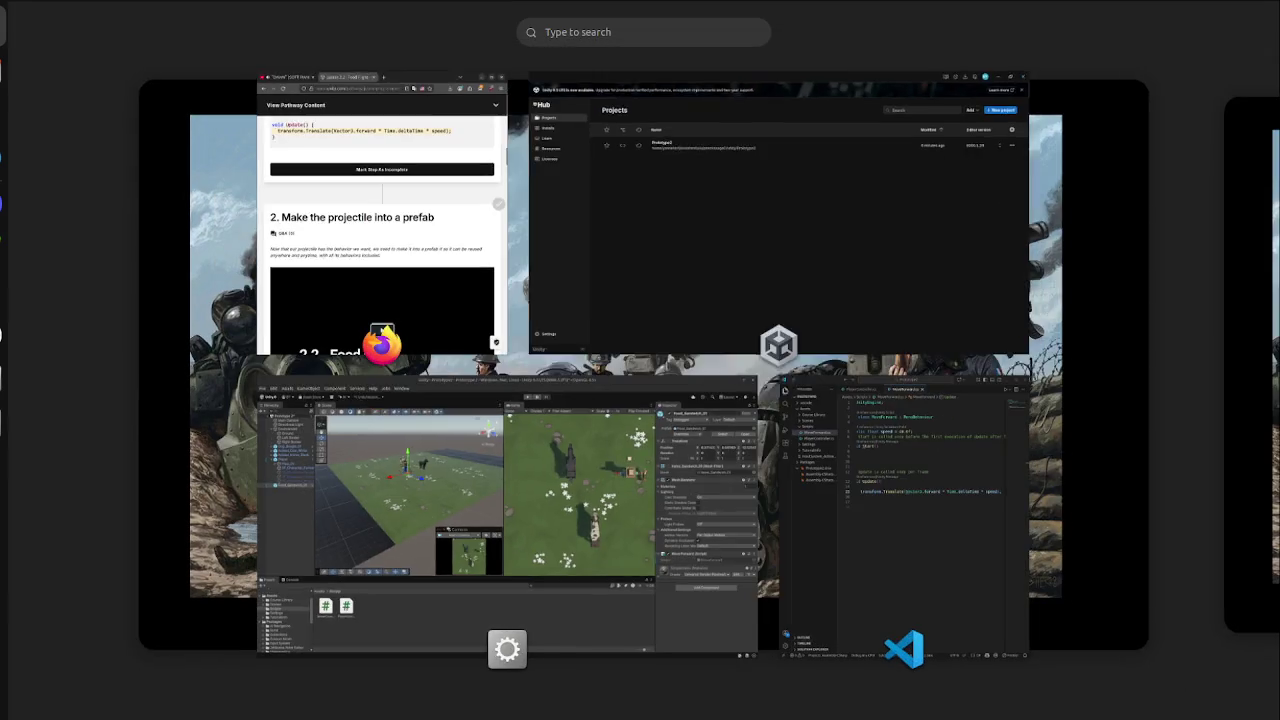
left_click(514, 521)
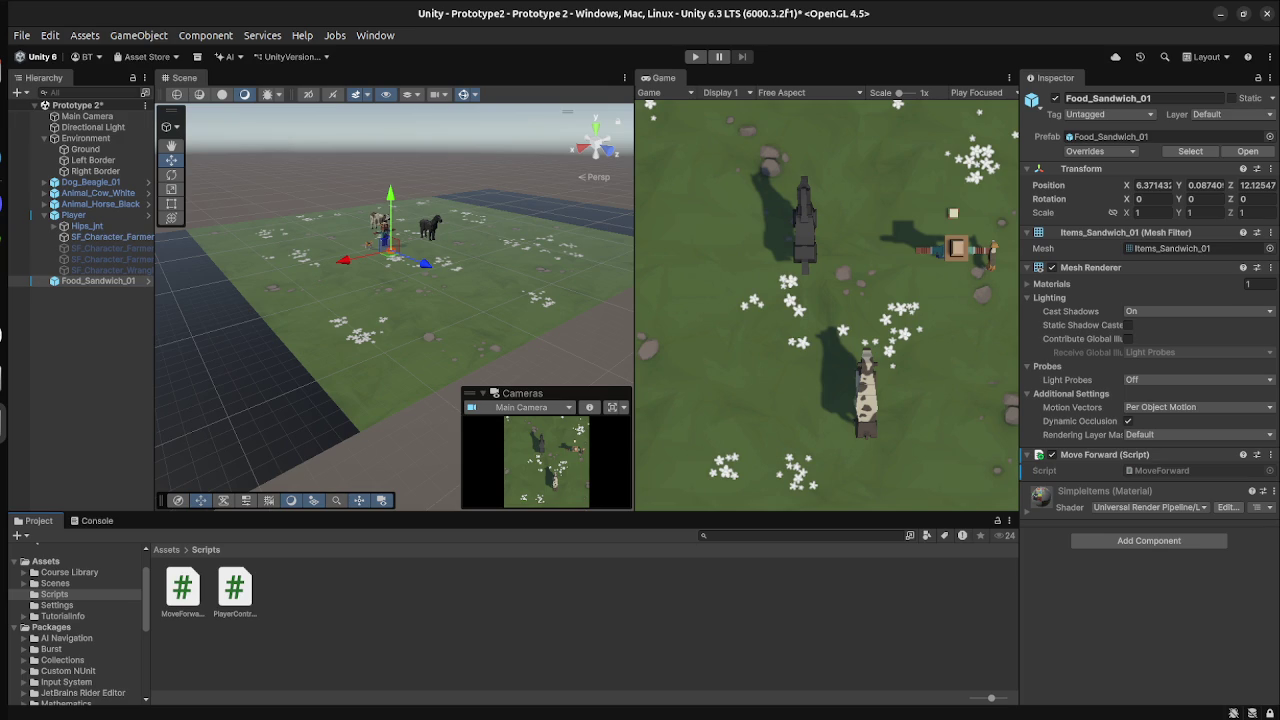
key("Escape")
left_click(98, 281)
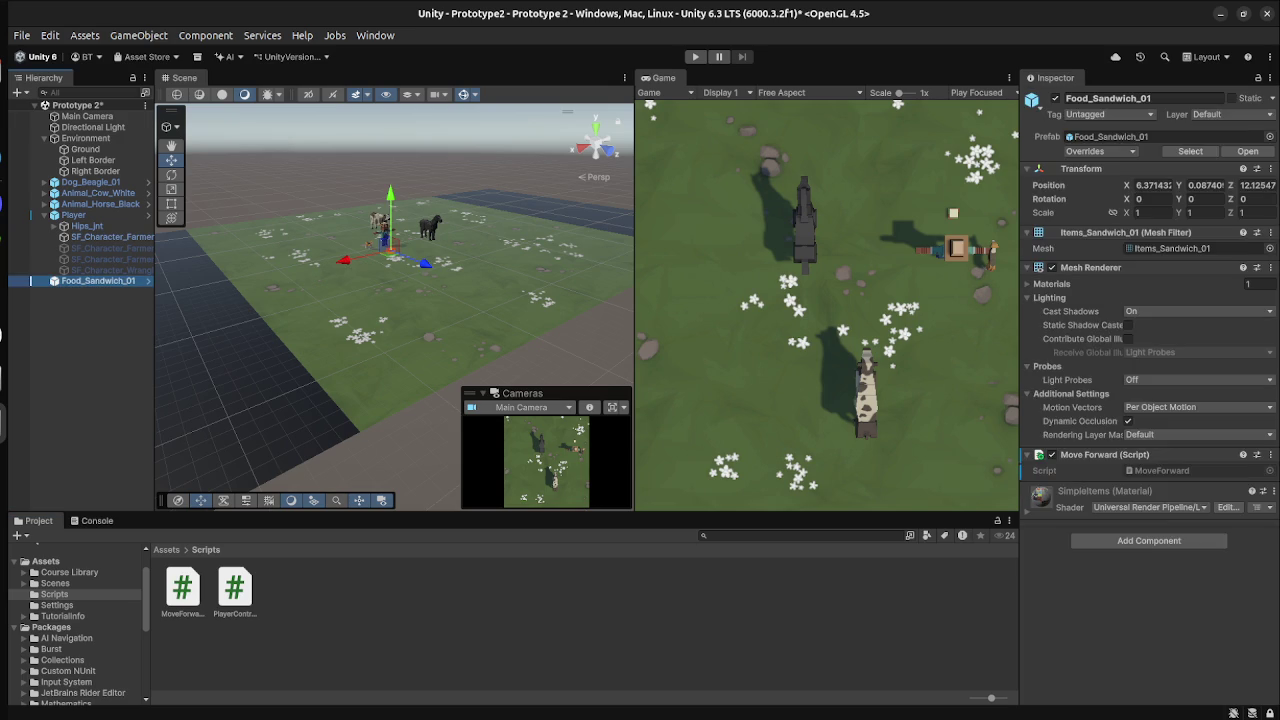
key("Escape")
Play the scene to watch the sandwich fly forward, then stop play.
key("super")
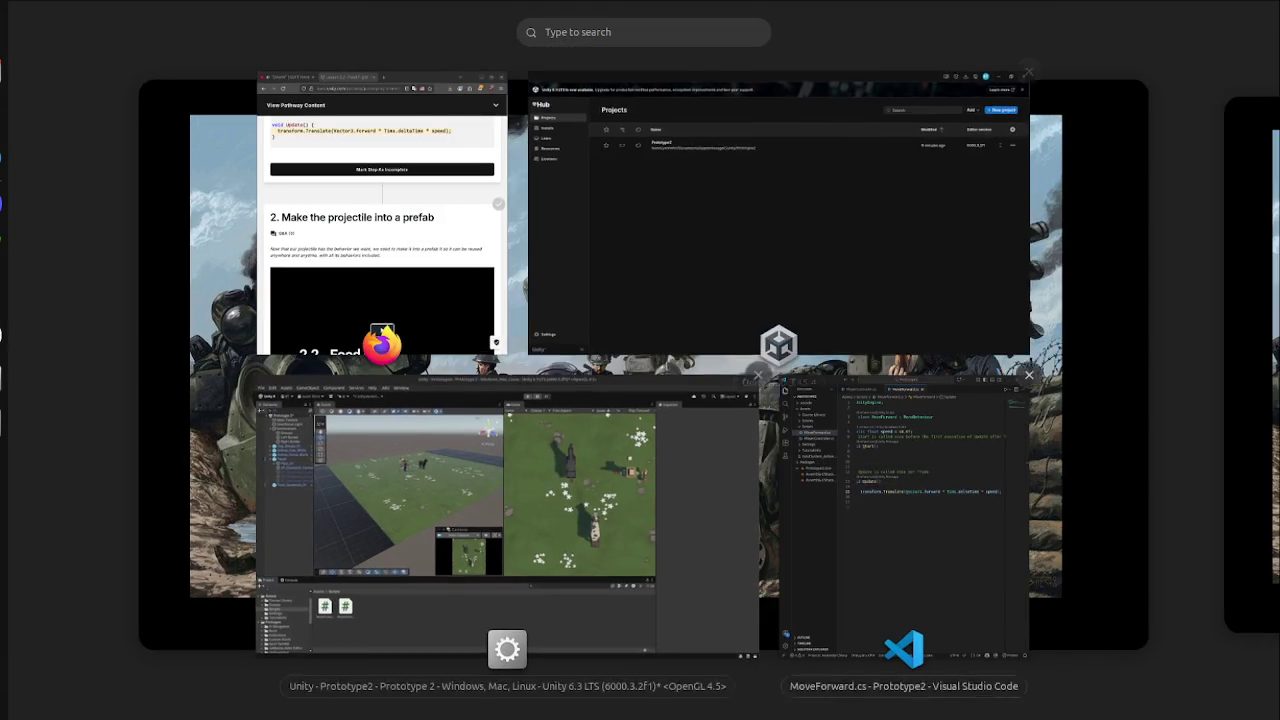
left_click(860, 430)
key("alt+Tab")
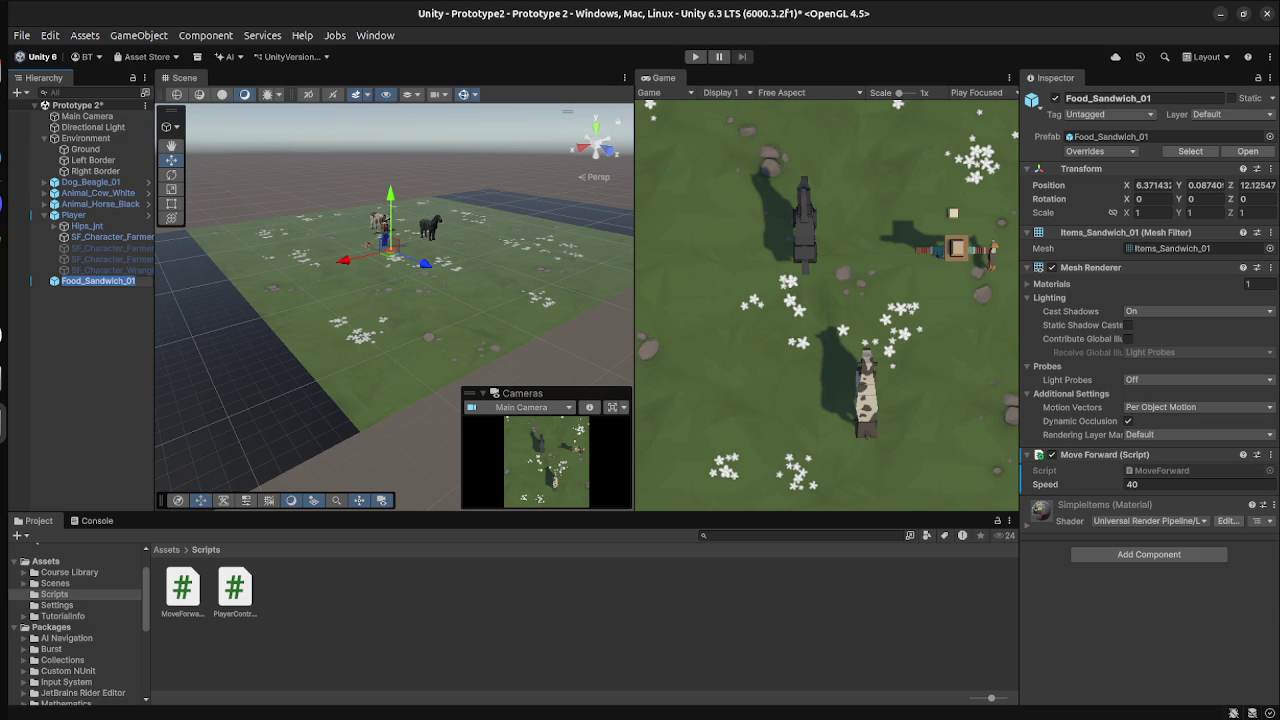
key("ctrl+p")
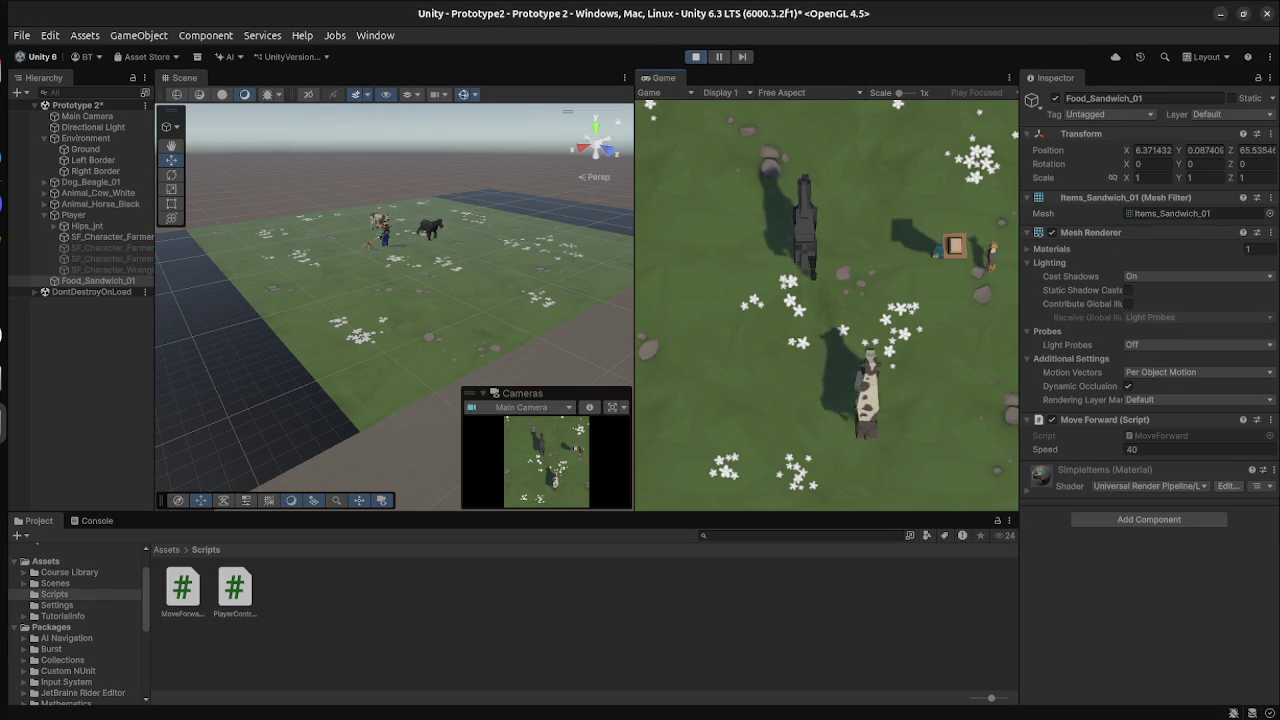
key("ctrl+p")
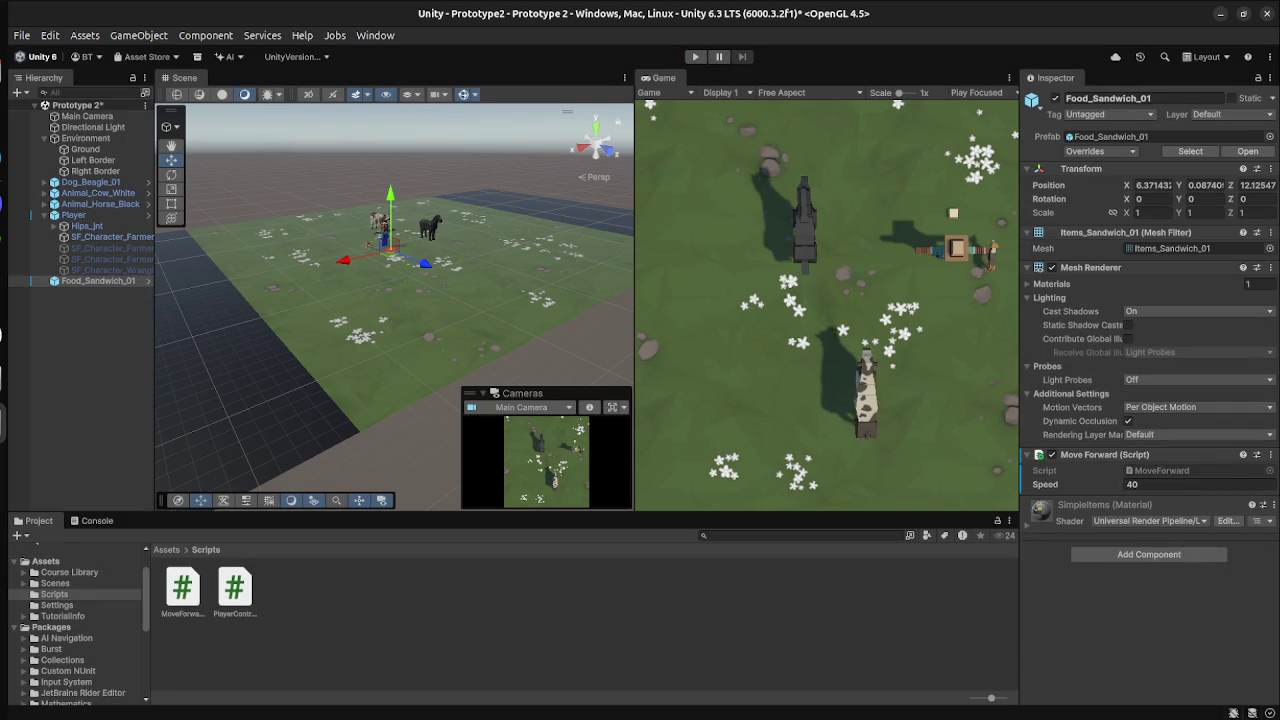
key("super")
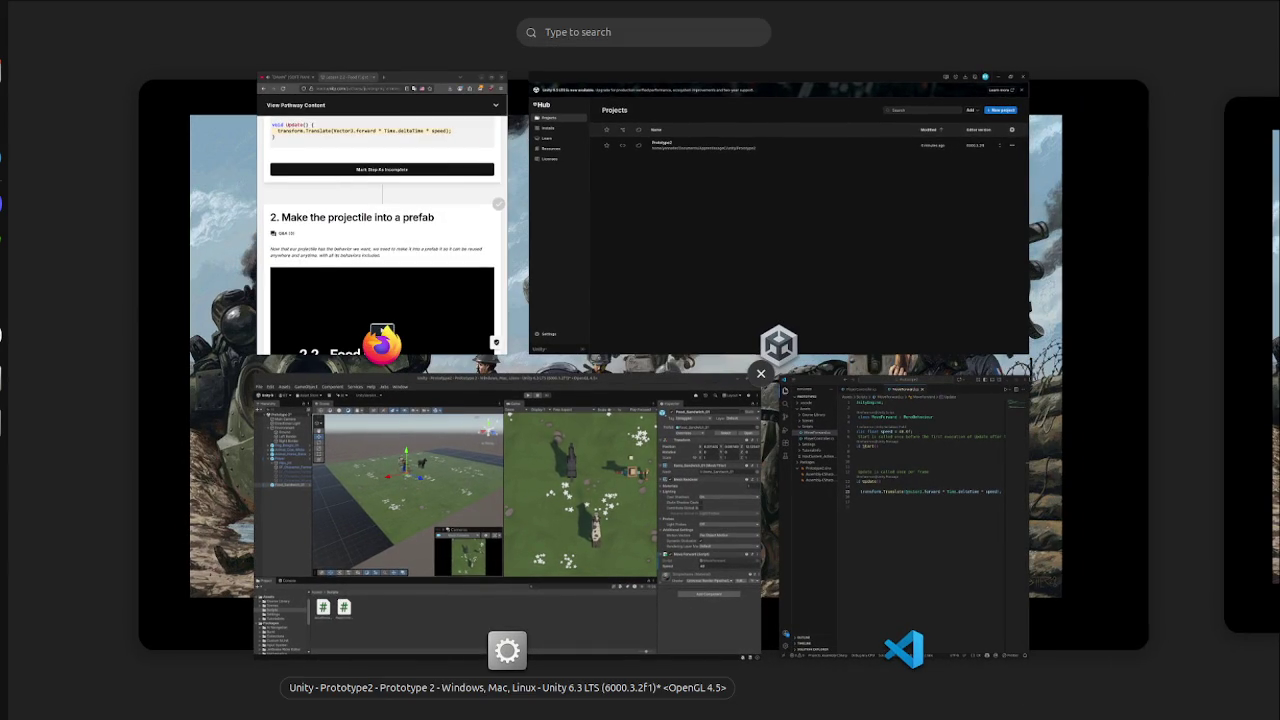
Scroll the lesson to step 2 and highlight its instruction about creating a Prefabs folder.
key("Escape")
scroll(332, 416, "down", 5)
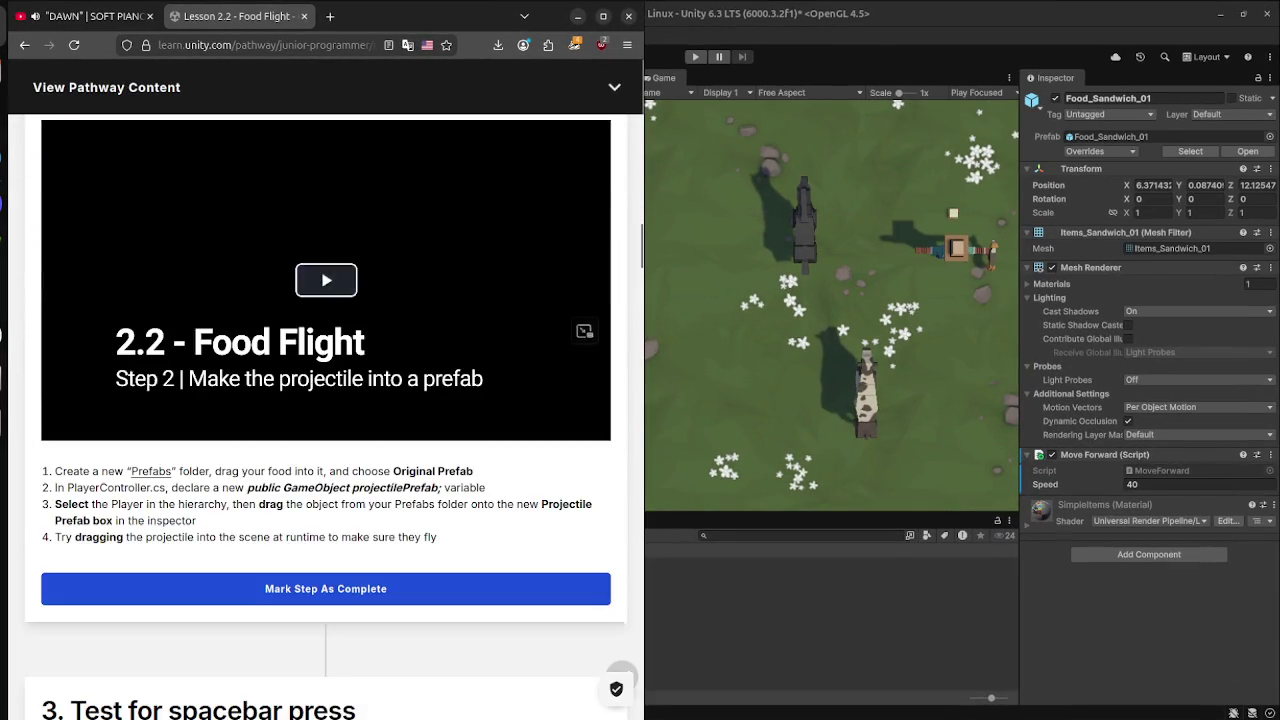
scroll(325, 400, "down", 2)
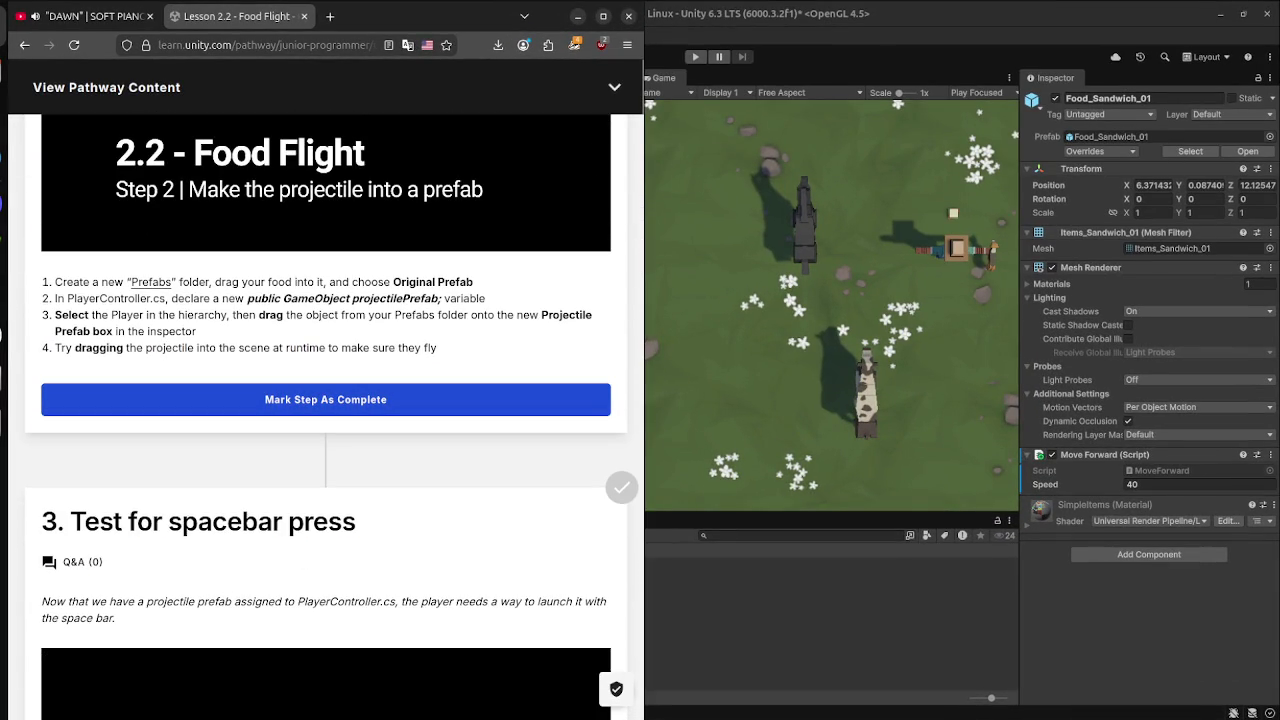
left_click_drag(54, 282, 473, 282)
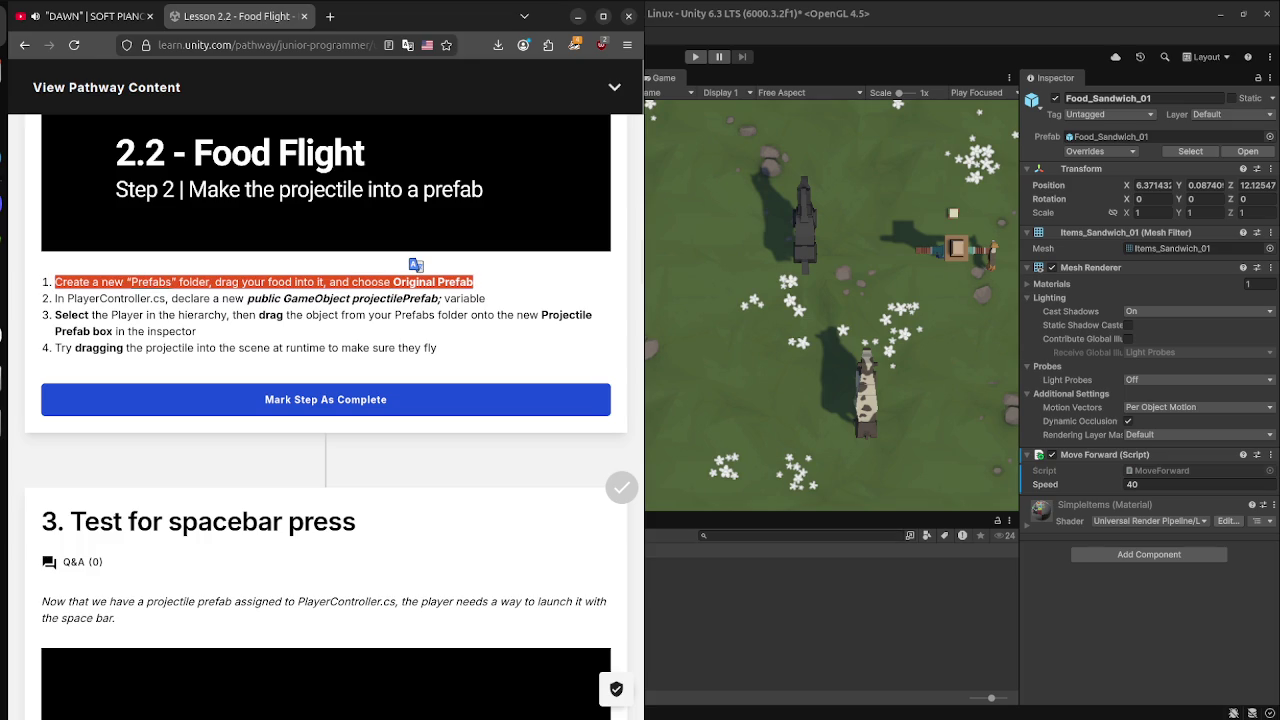
In Unity, open the Hierarchy's add-object menu and dismiss it without choosing anything.
key("alt+Tab")
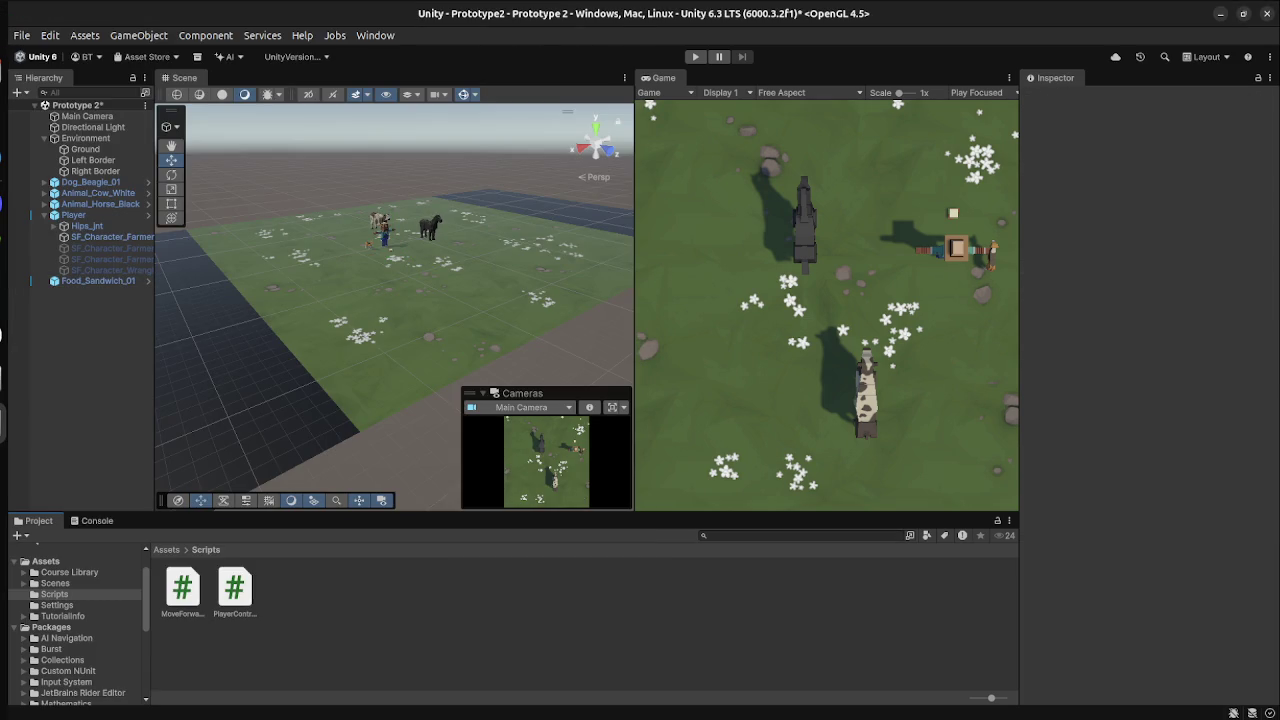
right_click(62, 380)
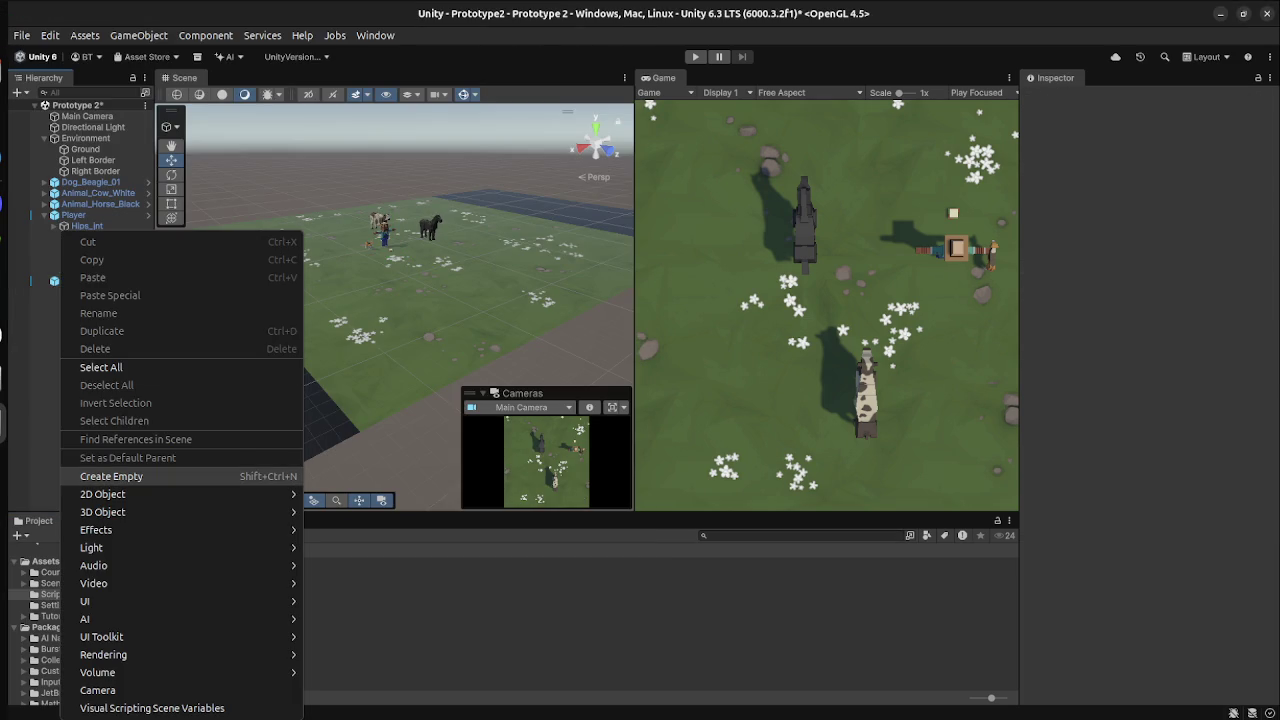
mouse_move(110, 512)
left_click(111, 476)
Play and pause the step 2 lesson video, then drag Unity's Inspector beside the Hierarchy.
key("super")
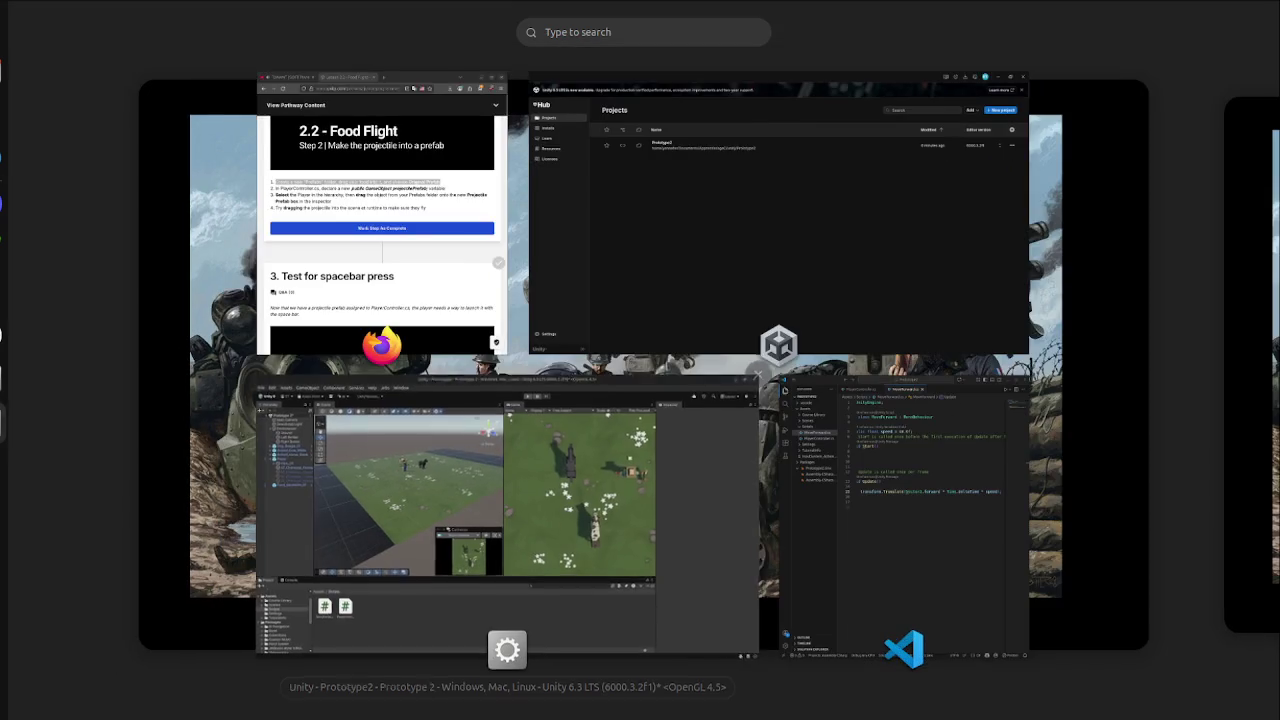
left_click(382, 230)
scroll(325, 400, "up", 5)
left_click(323, 555)
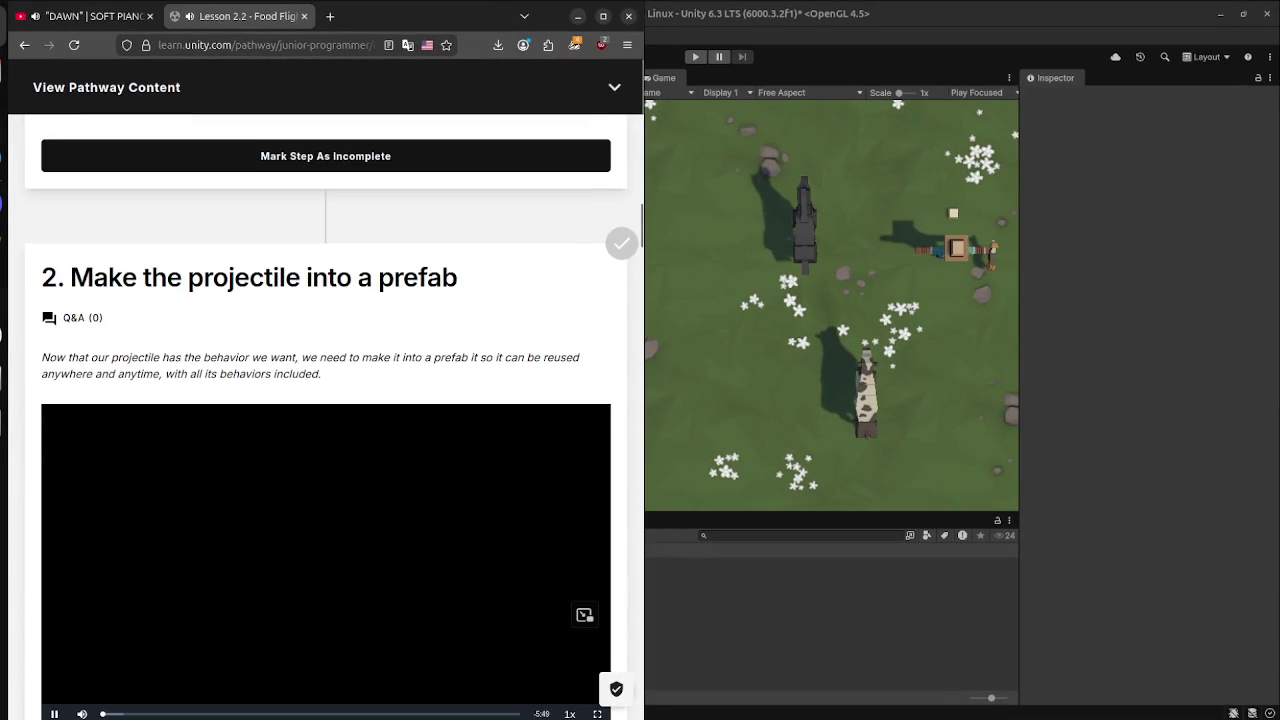
scroll(325, 450, "down", 1)
scroll(325, 420, "down", 2)
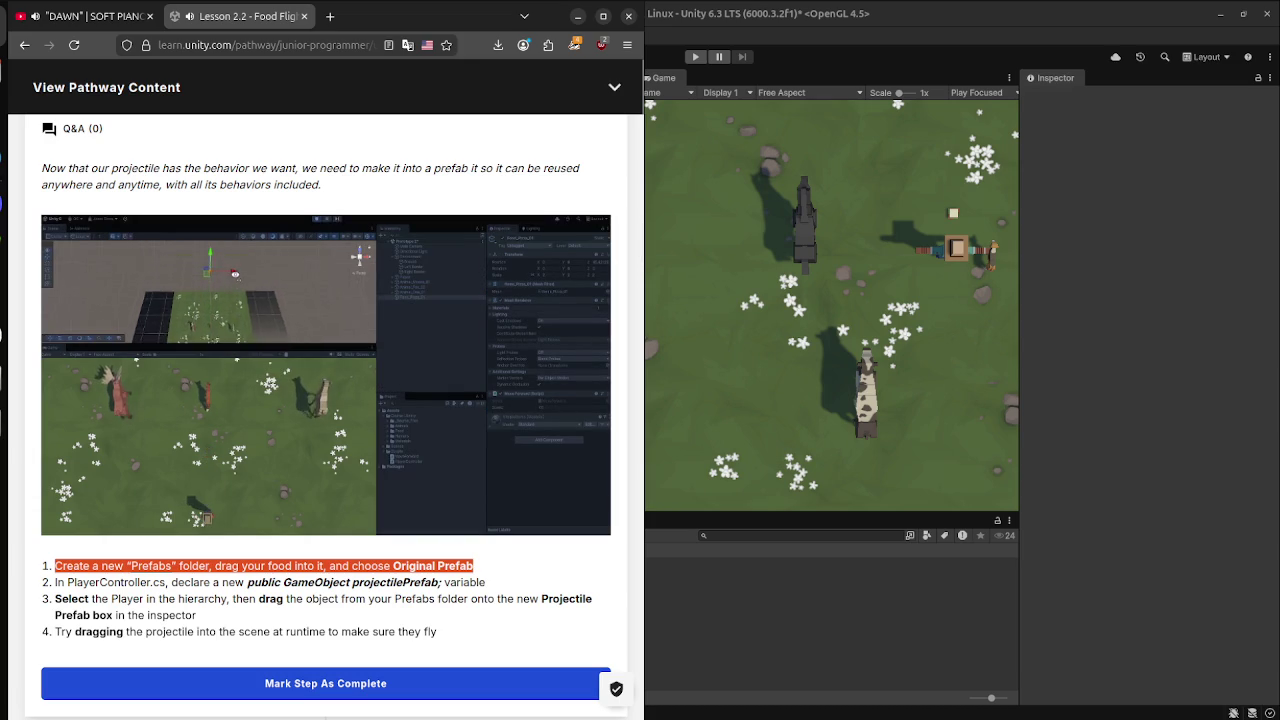
left_click(236, 223)
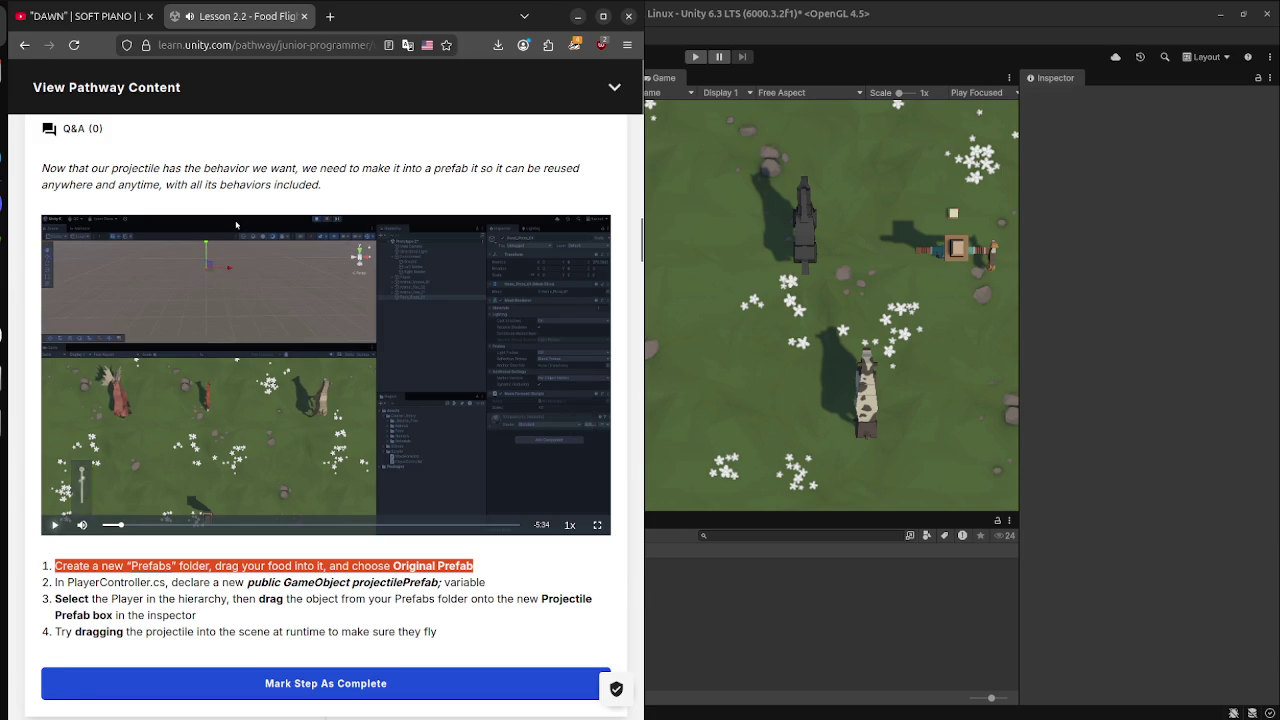
key("alt+Tab")
mouse_move(1055, 77)
left_mouse_down()
mouse_move(900, 150)
mouse_move(400, 260)
mouse_move(390, 200)
left_mouse_up()
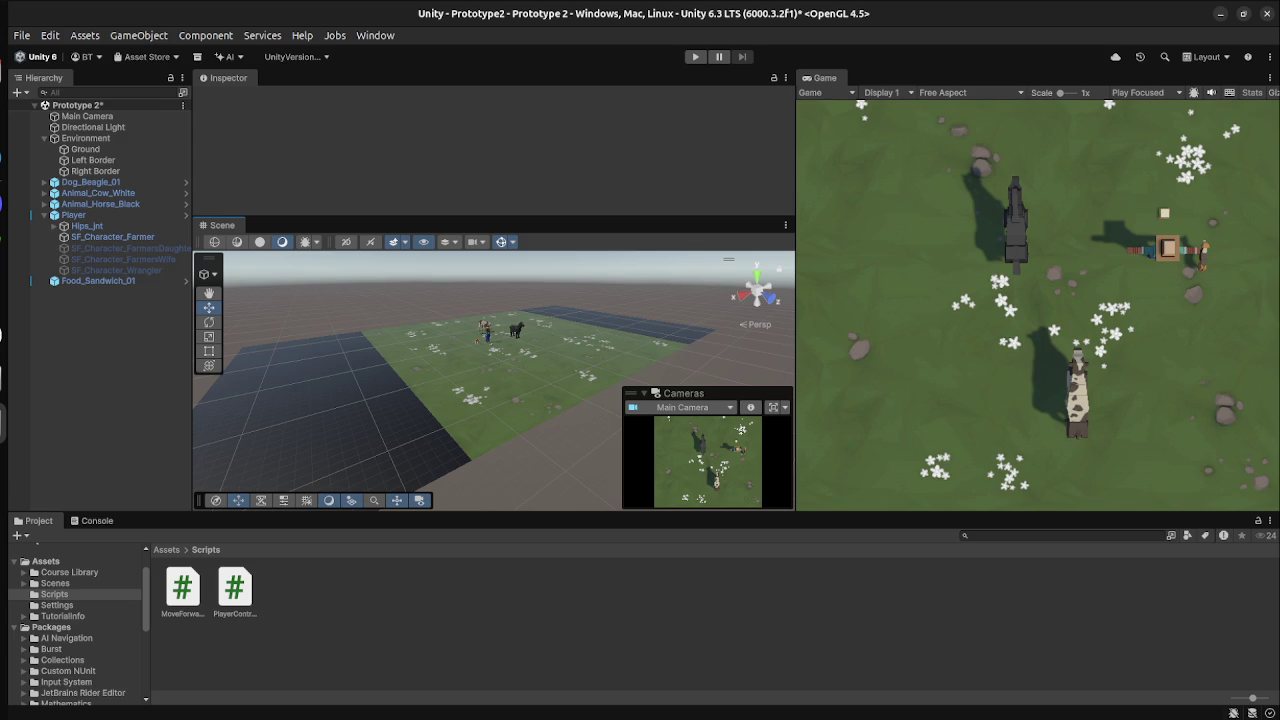
Dock the Scene view below Game, Project under Hierarchy, and Console along the bottom.
mouse_move(222, 225)
left_mouse_down()
mouse_move(897, 243)
mouse_move(900, 420)
left_mouse_up()
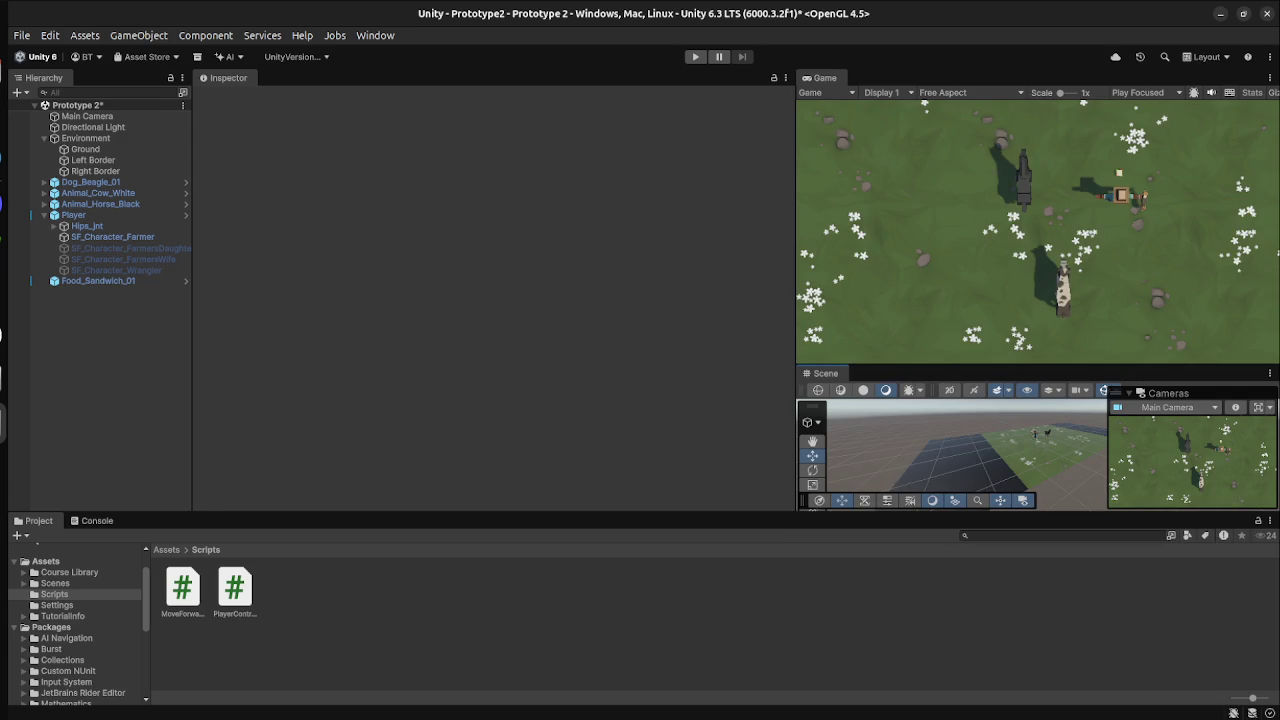
mouse_move(38, 520)
left_mouse_down()
mouse_move(215, 300)
mouse_move(70, 300)
left_mouse_up()
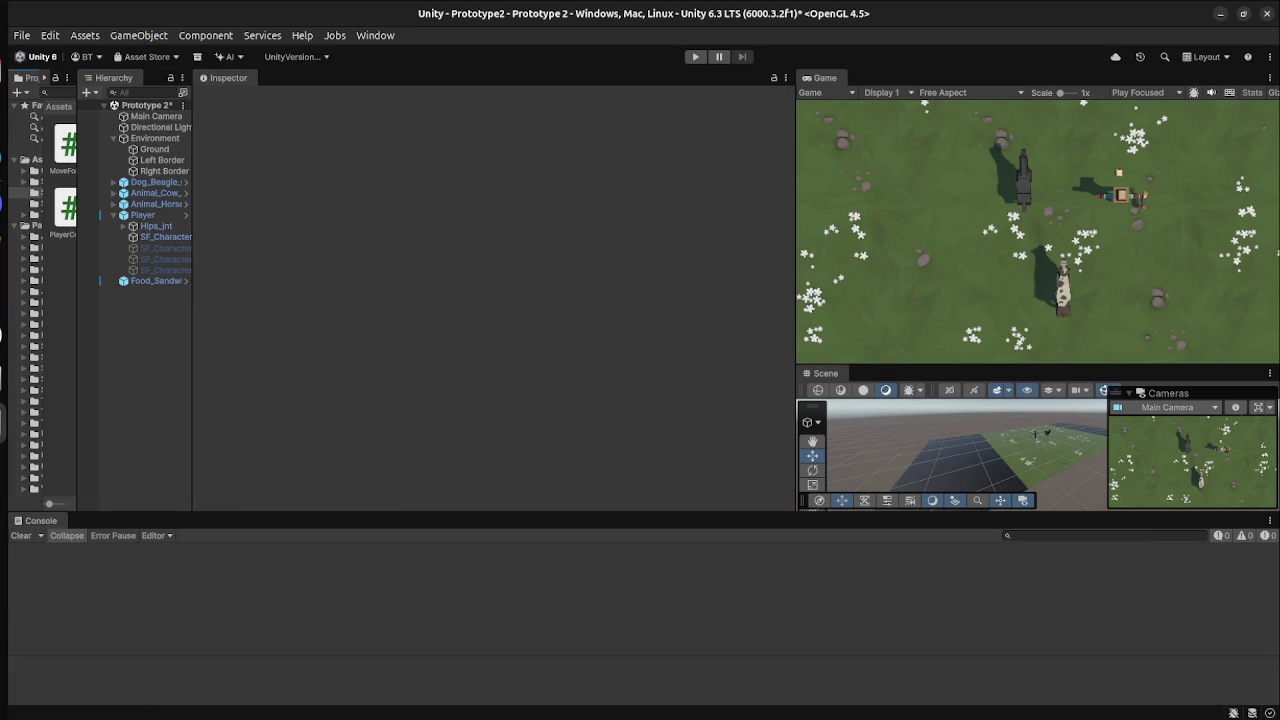
left_click_drag(30, 77, 90, 420)
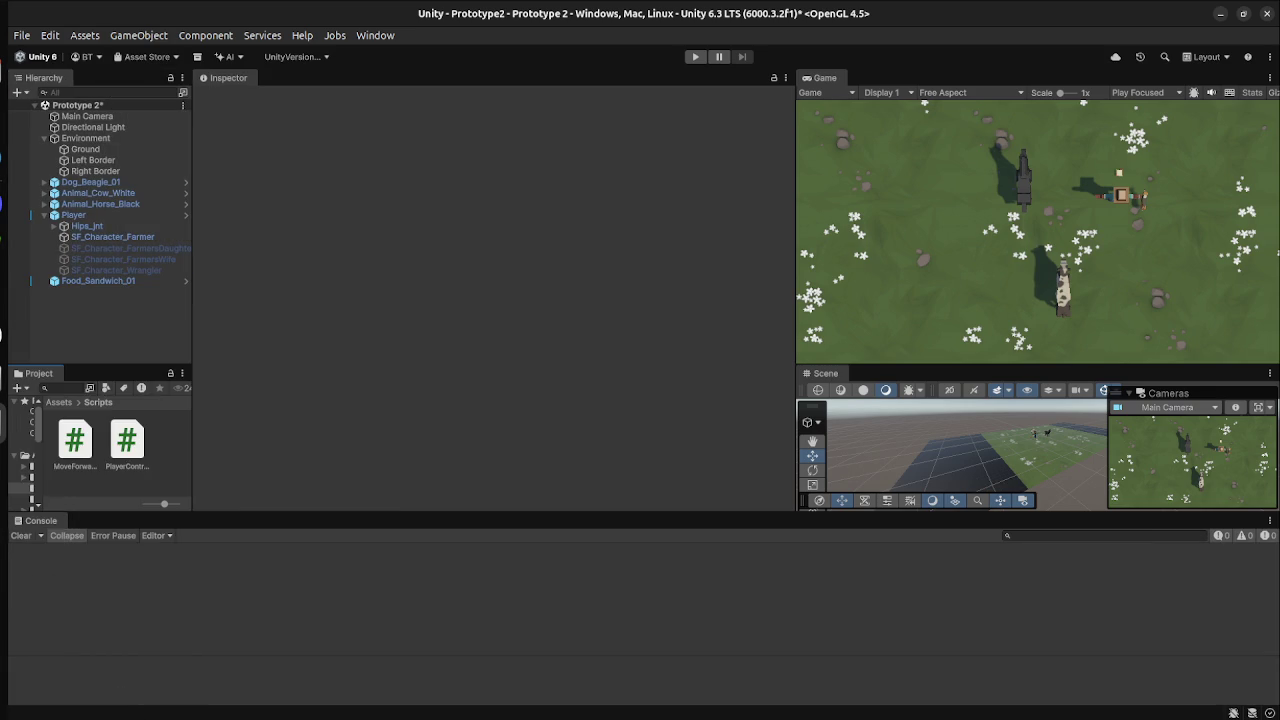
mouse_move(40, 520)
left_mouse_down()
mouse_move(60, 400)
mouse_move(100, 380)
mouse_move(70, 560)
mouse_move(128, 525)
mouse_move(40, 540)
mouse_move(60, 540)
left_mouse_up()
left_click_drag(40, 478, 60, 620)
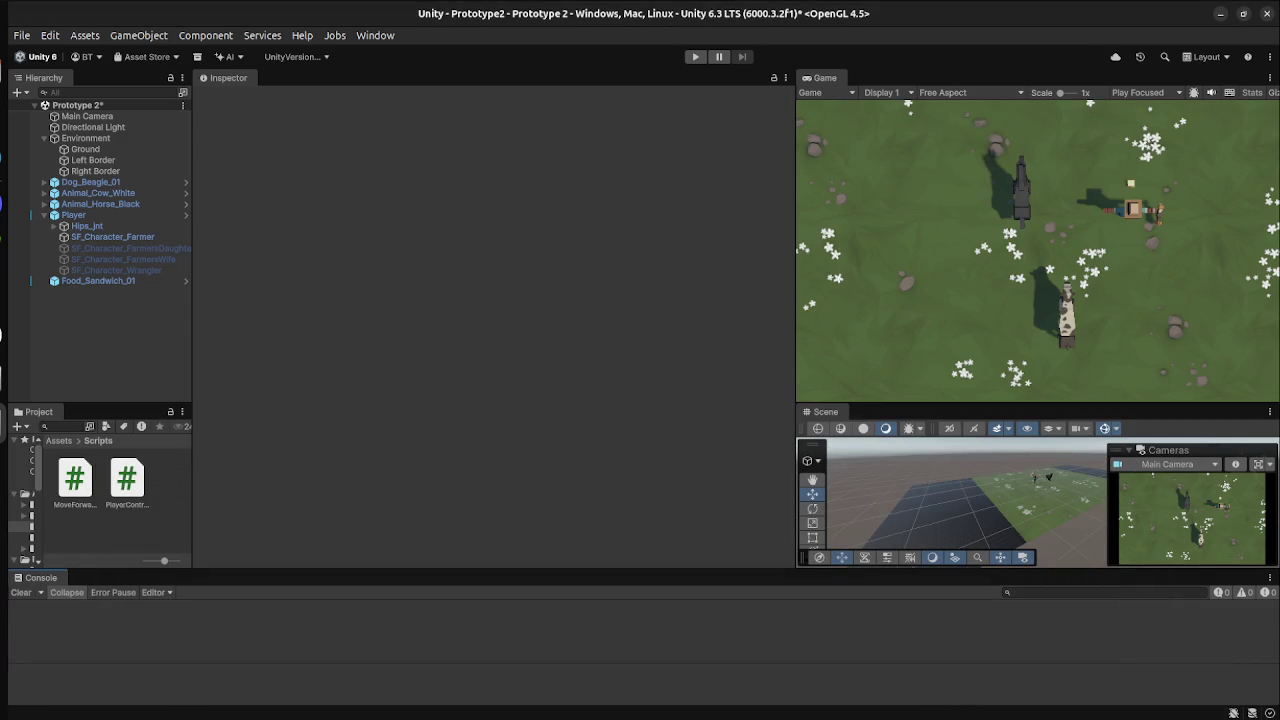
Resize the panels: adjust Hierarchy/Project width, shrink asset icons, widen and enlarge the Scene view.
left_click_drag(193, 300, 344, 300)
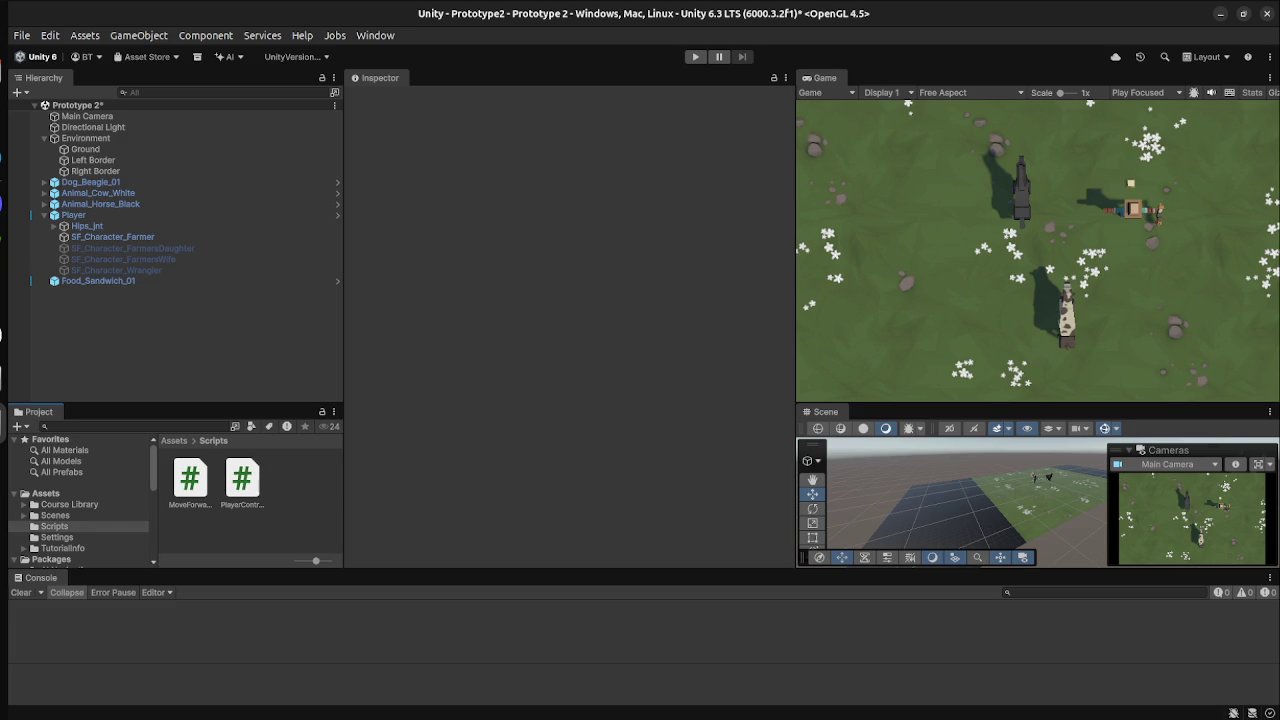
left_click_drag(316, 560, 313, 560)
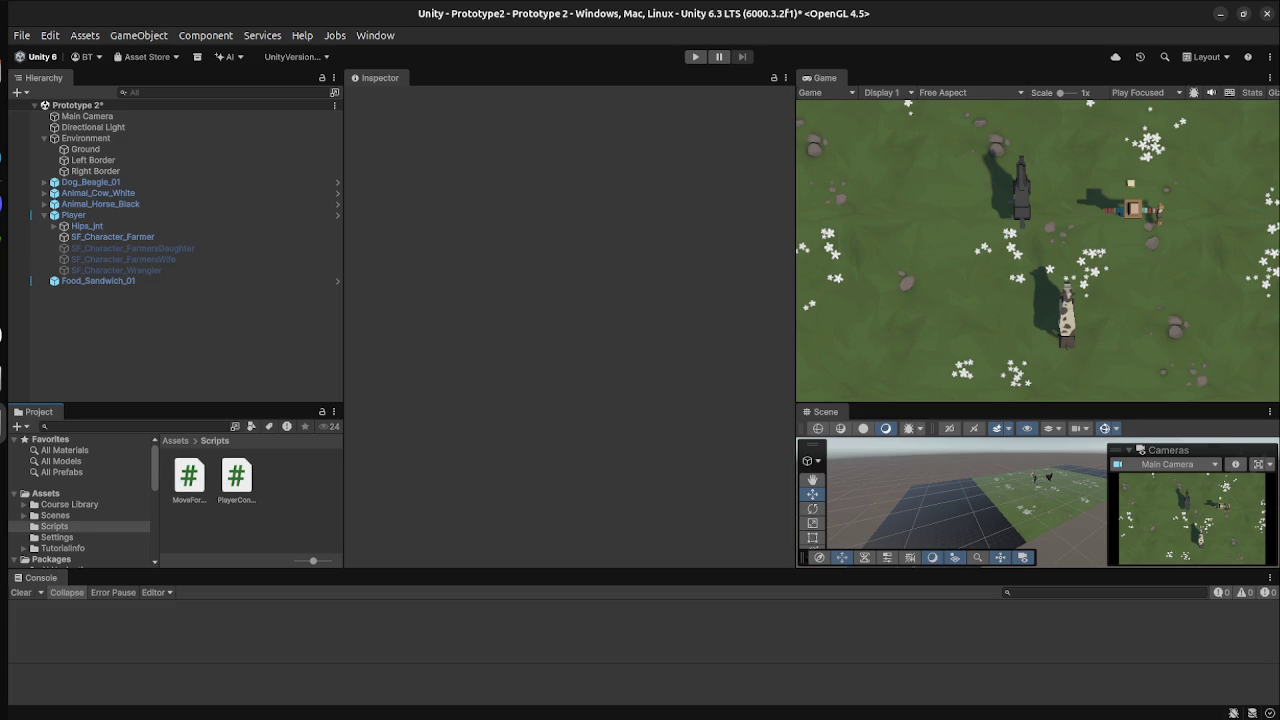
scroll(80, 500, "down", 3)
scroll(80, 500, "up", 3)
left_click_drag(175, 404, 175, 322)
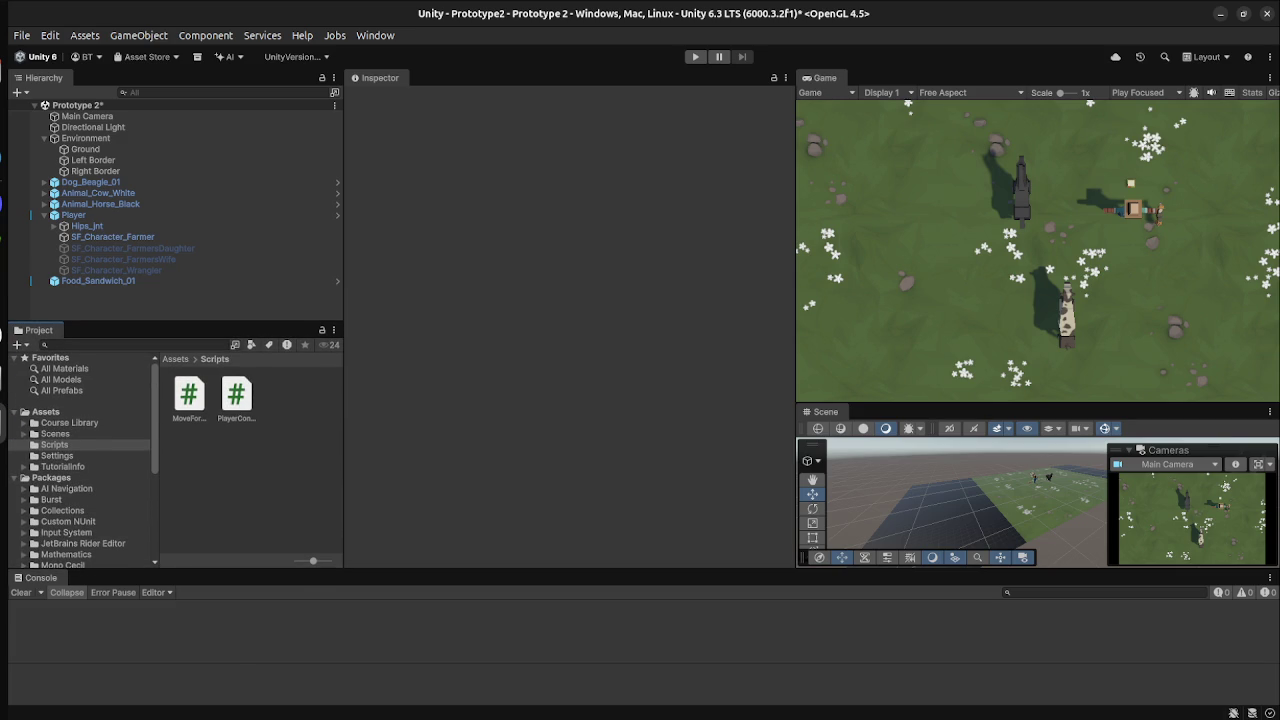
left_click_drag(344, 300, 269, 300)
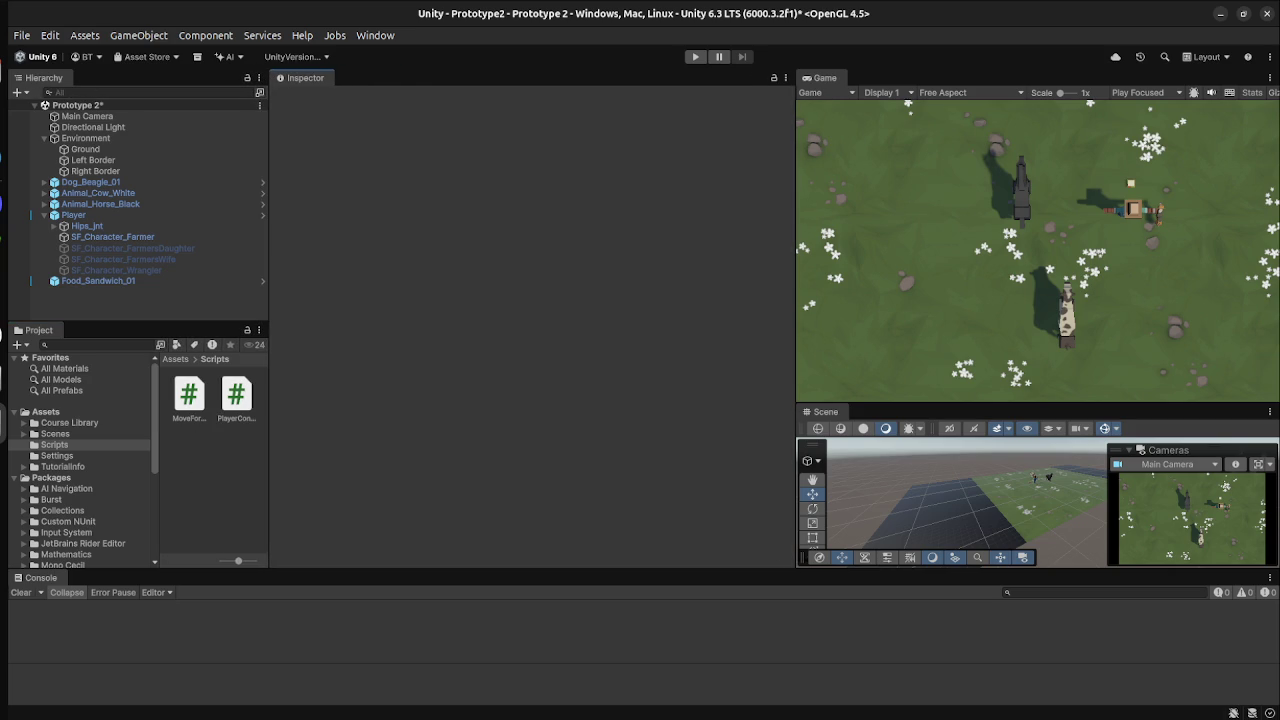
mouse_move(796, 300)
left_mouse_down()
mouse_move(443, 300)
mouse_move(472, 300)
left_mouse_up()
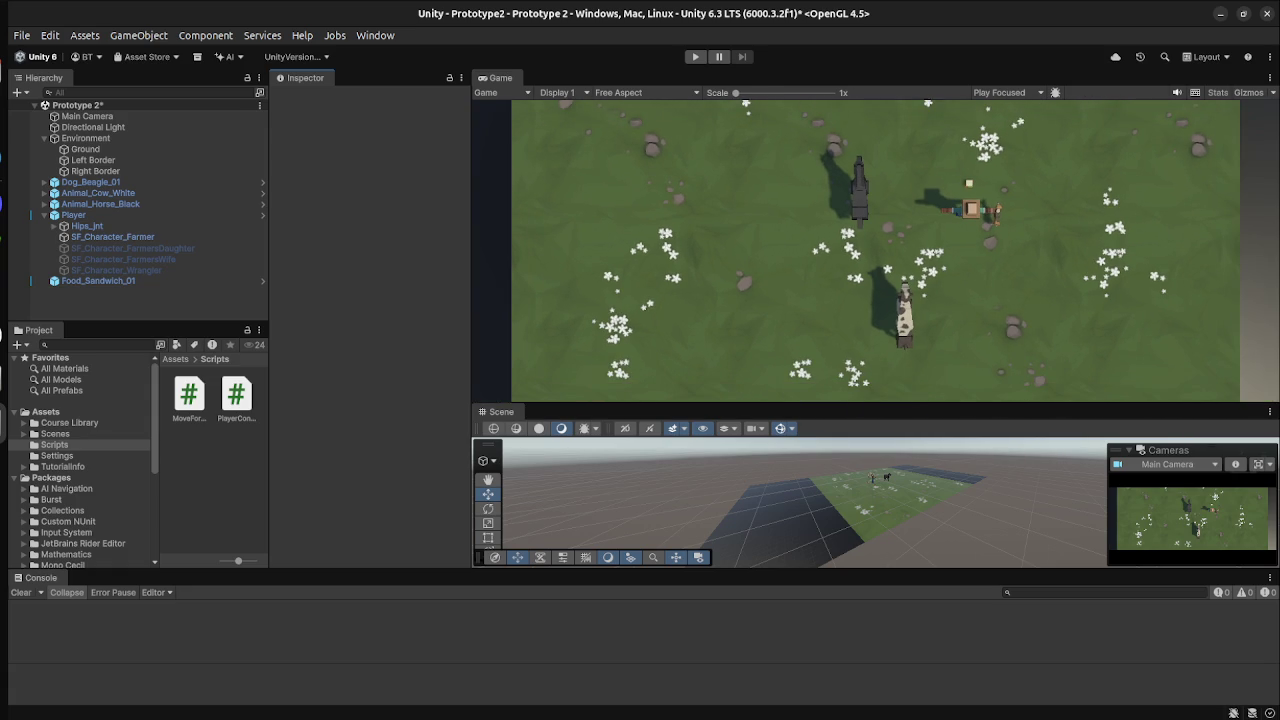
mouse_move(875, 405)
left_mouse_down()
mouse_move(875, 193)
mouse_move(875, 286)
left_mouse_up()
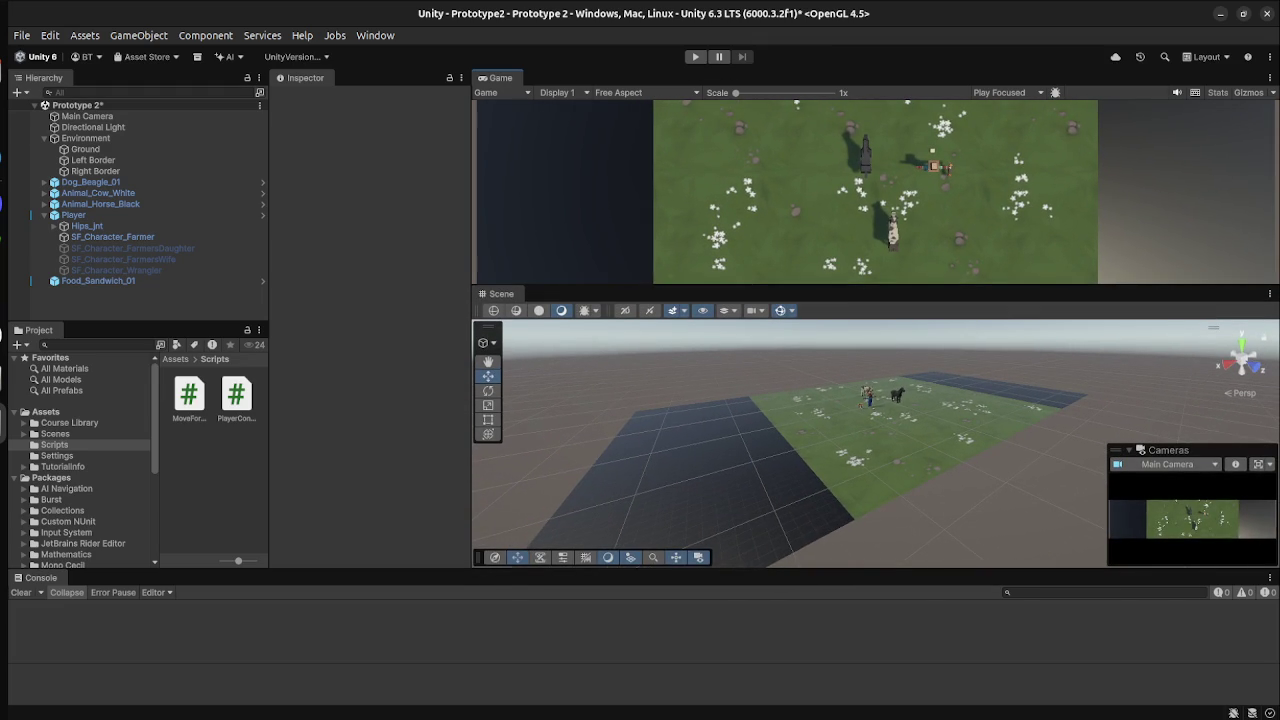
key("super")
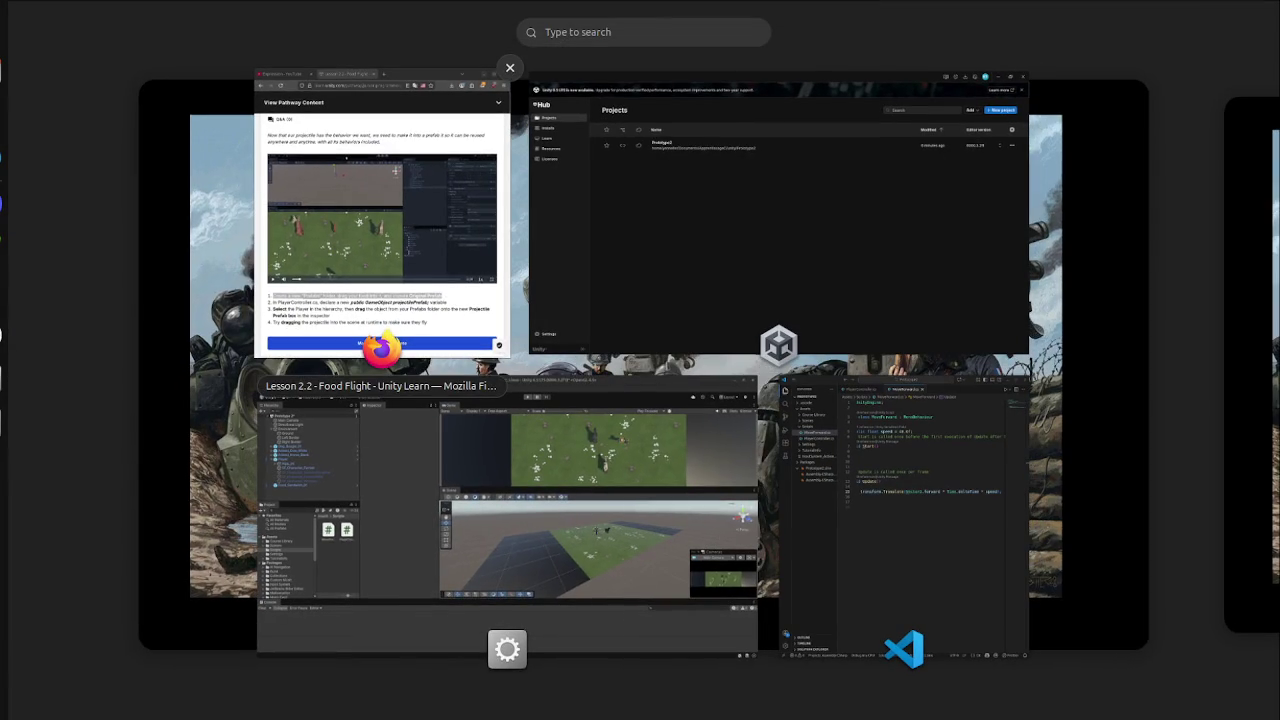
Watch the lesson video full screen, then exit full screen.
key("super")
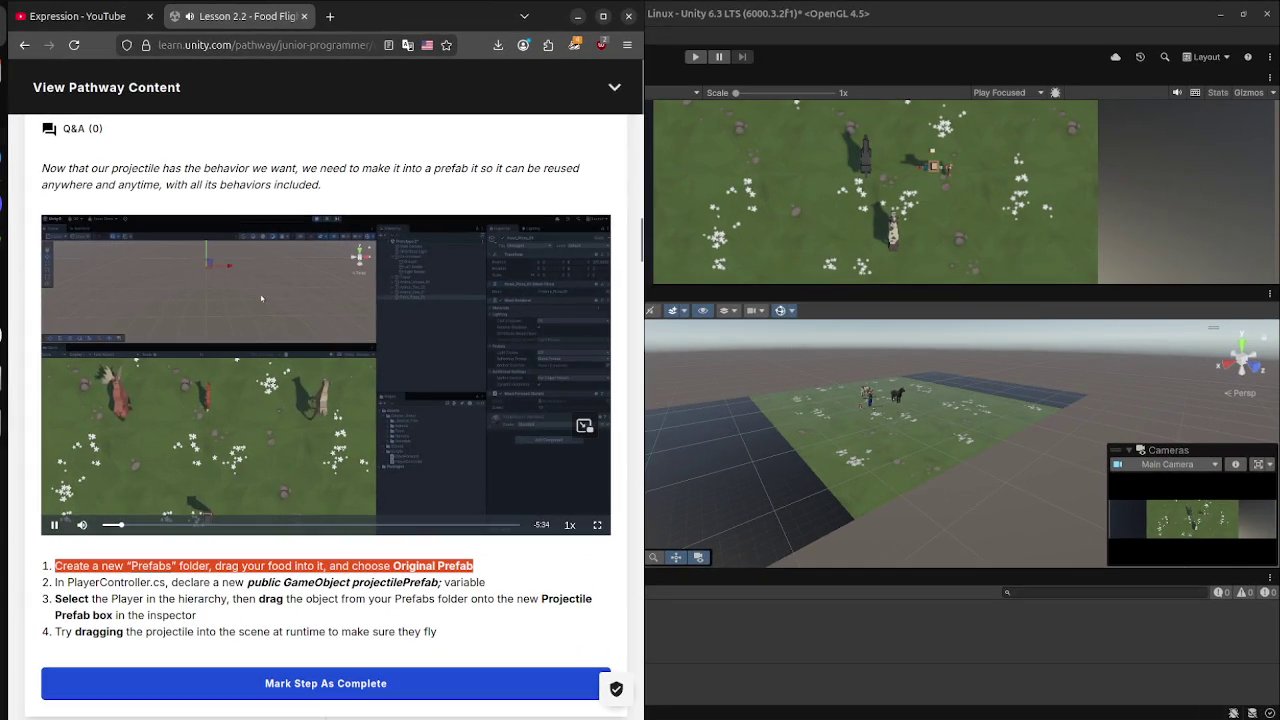
key("f")
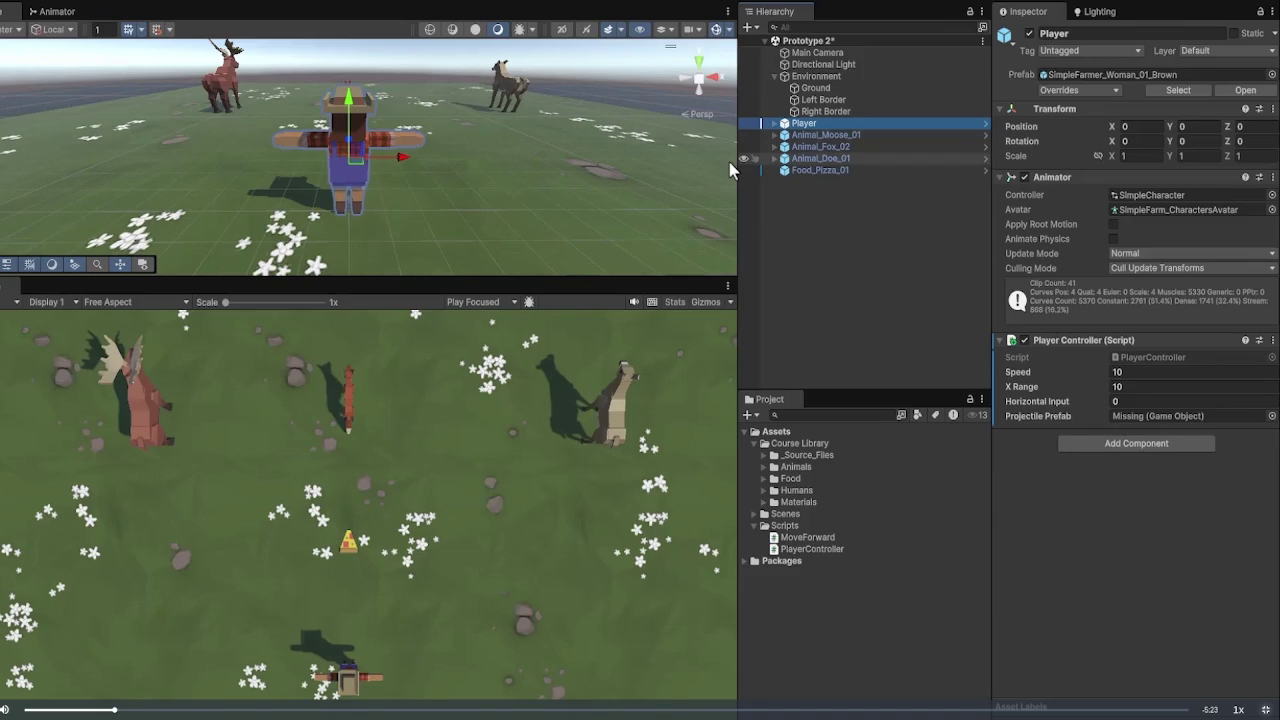
key("Escape")
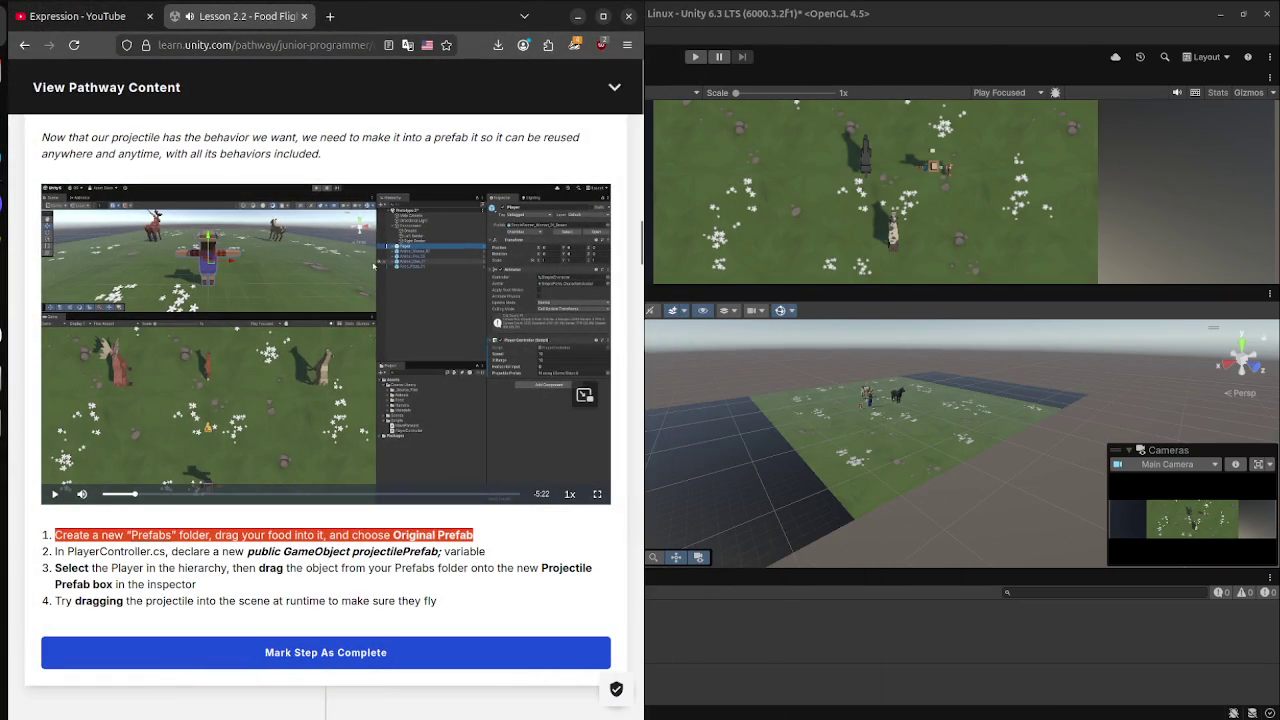
scroll(326, 400, "down", 2)
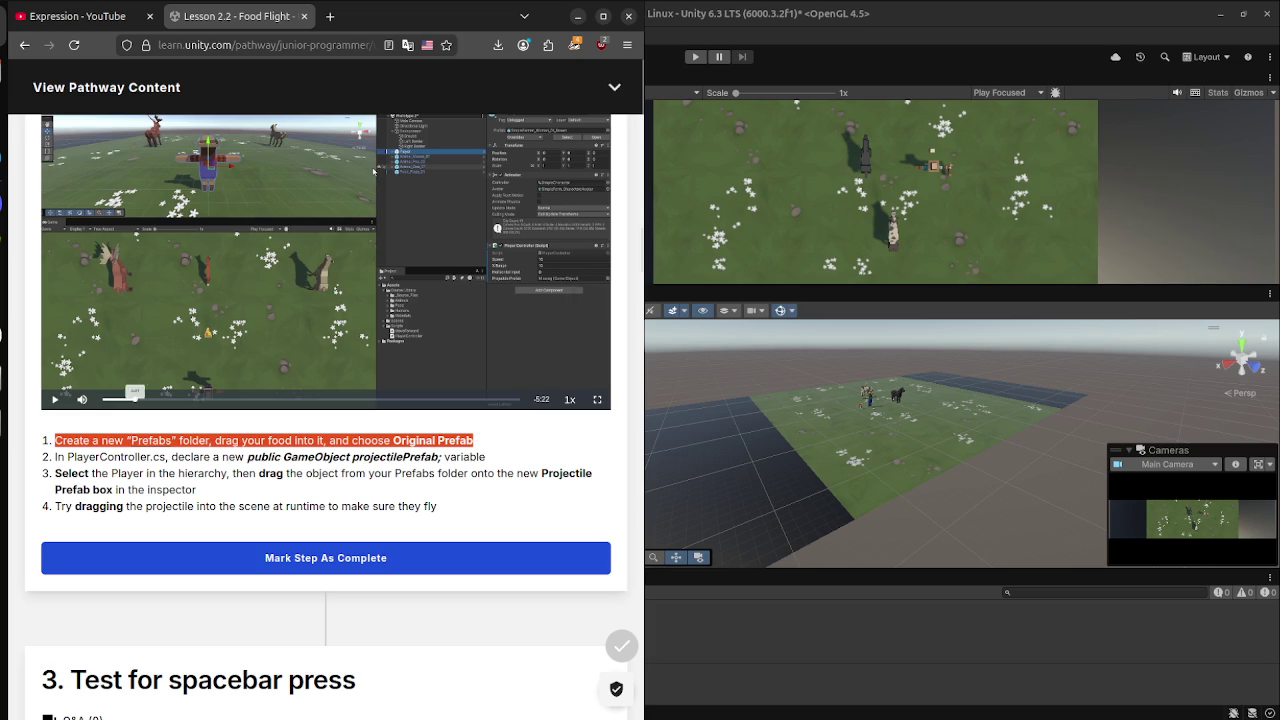
Switch to the YouTube tab, resume the paused music and activate the search box.
key("super")
key("super")
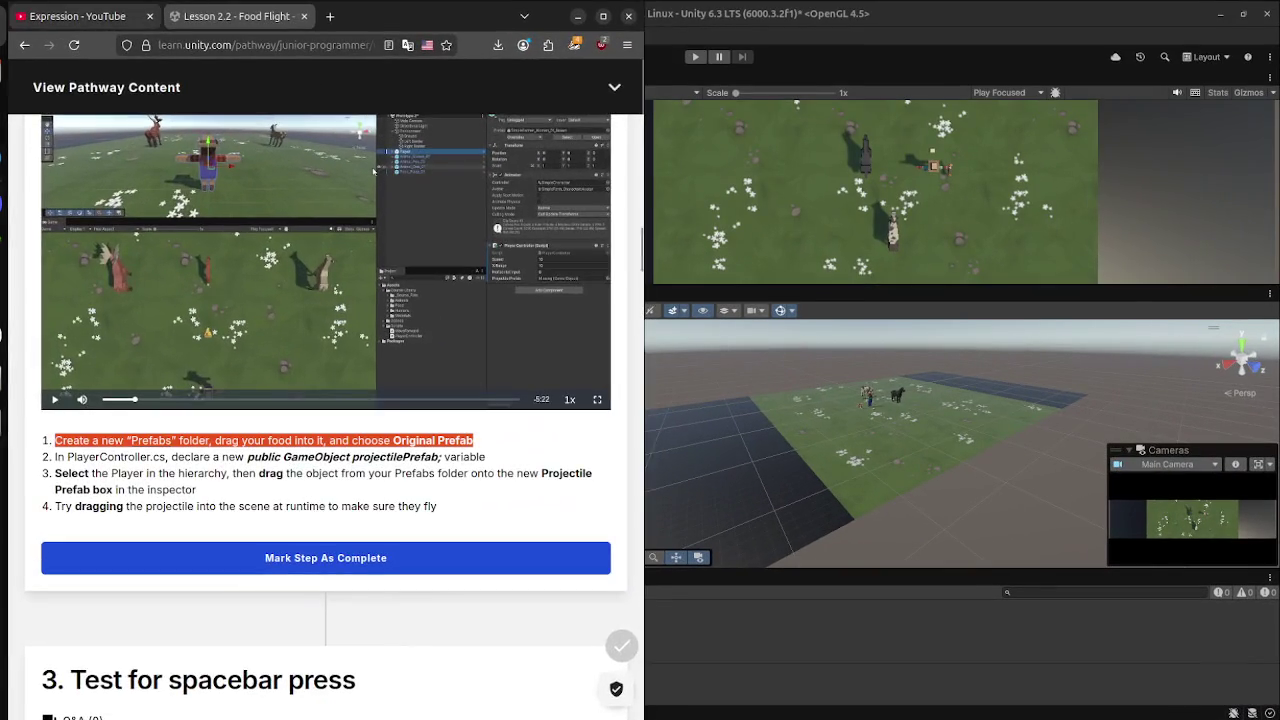
key("ctrl+Page_Up")
left_click(394, 417)
left_click(300, 79)
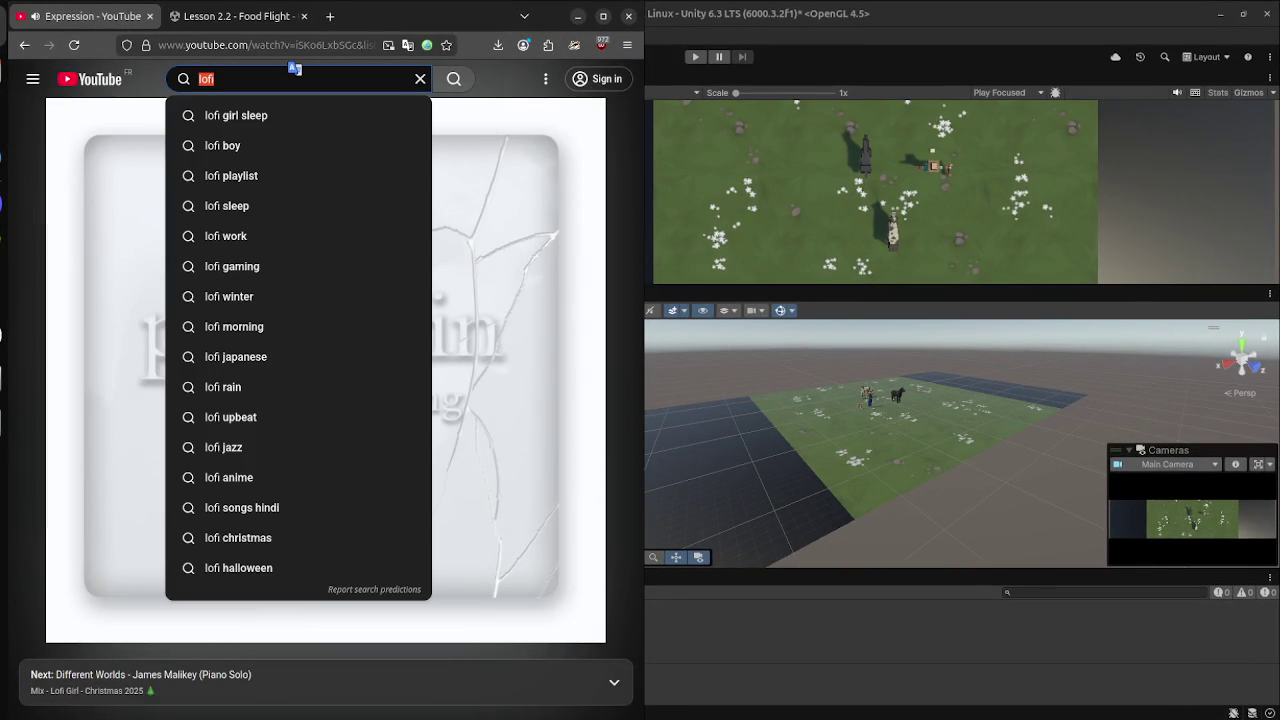
Search YouTube for 'brazilian phonk', fixing the typo, and open the Brazilian Phonk 2026 playlist.
type("brazilain")
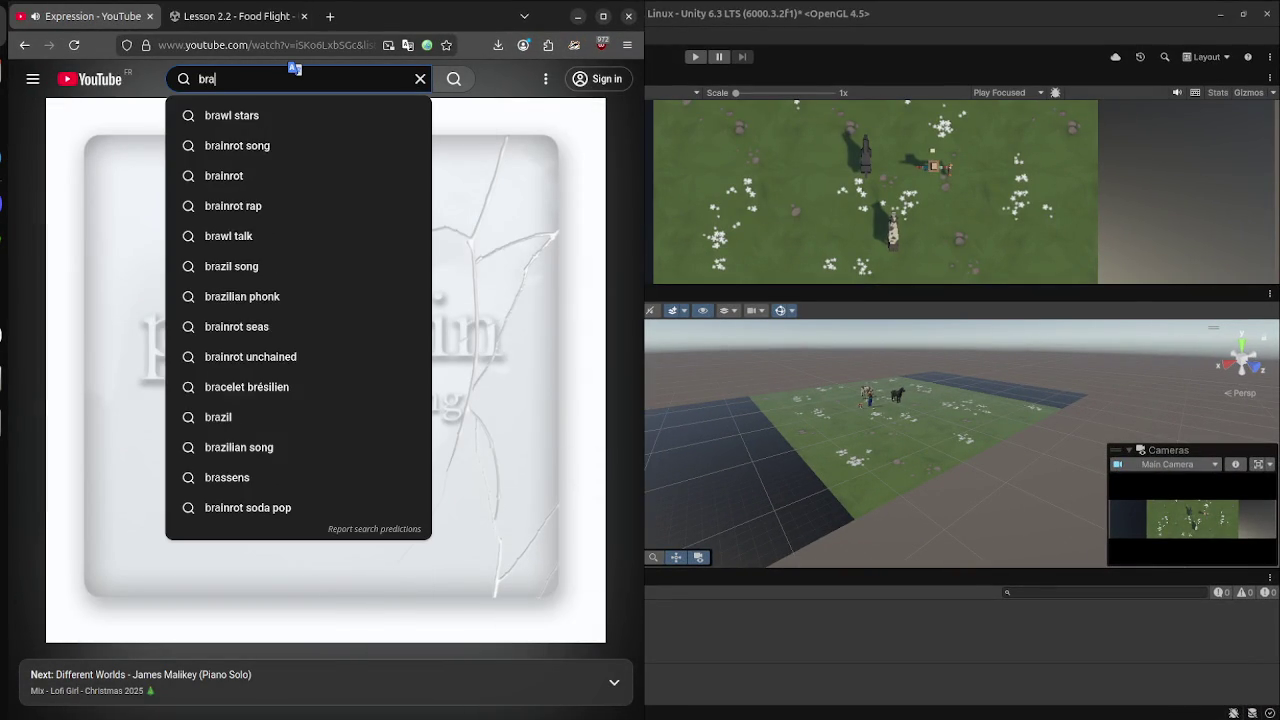
key("BackSpace")
key("BackSpace")
key("BackSpace")
type("ian")
key("Down")
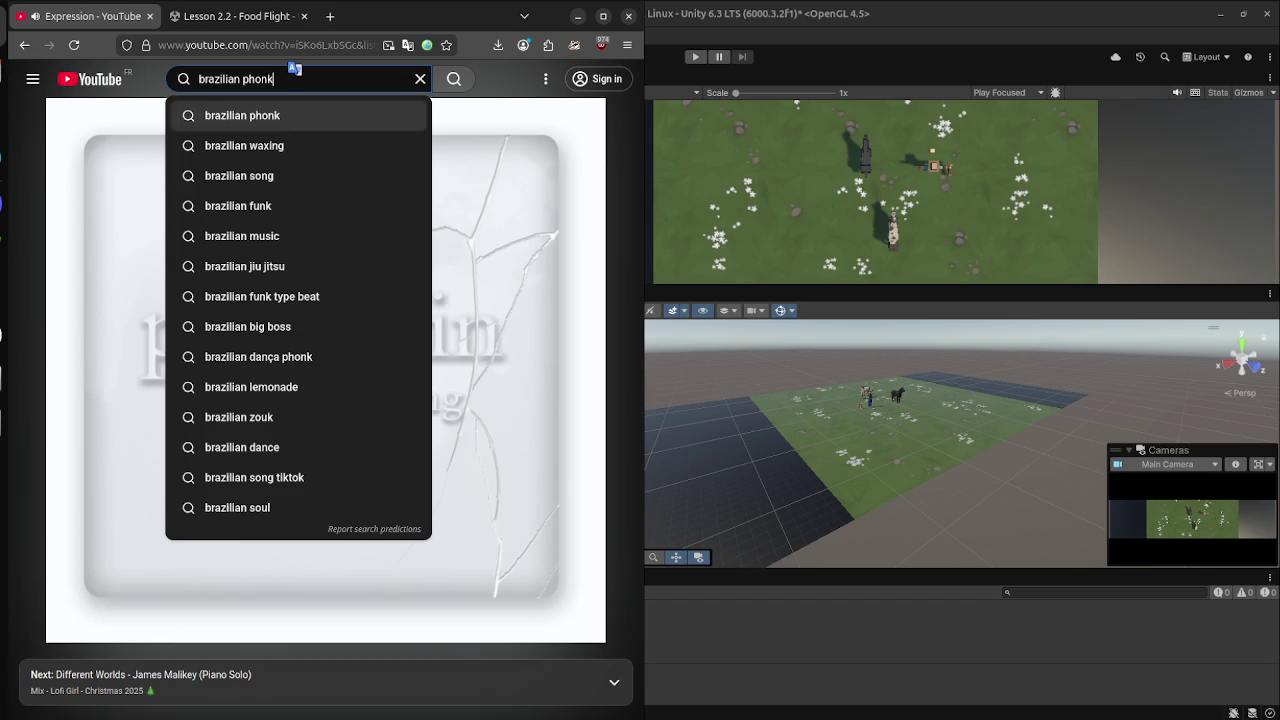
key("Return")
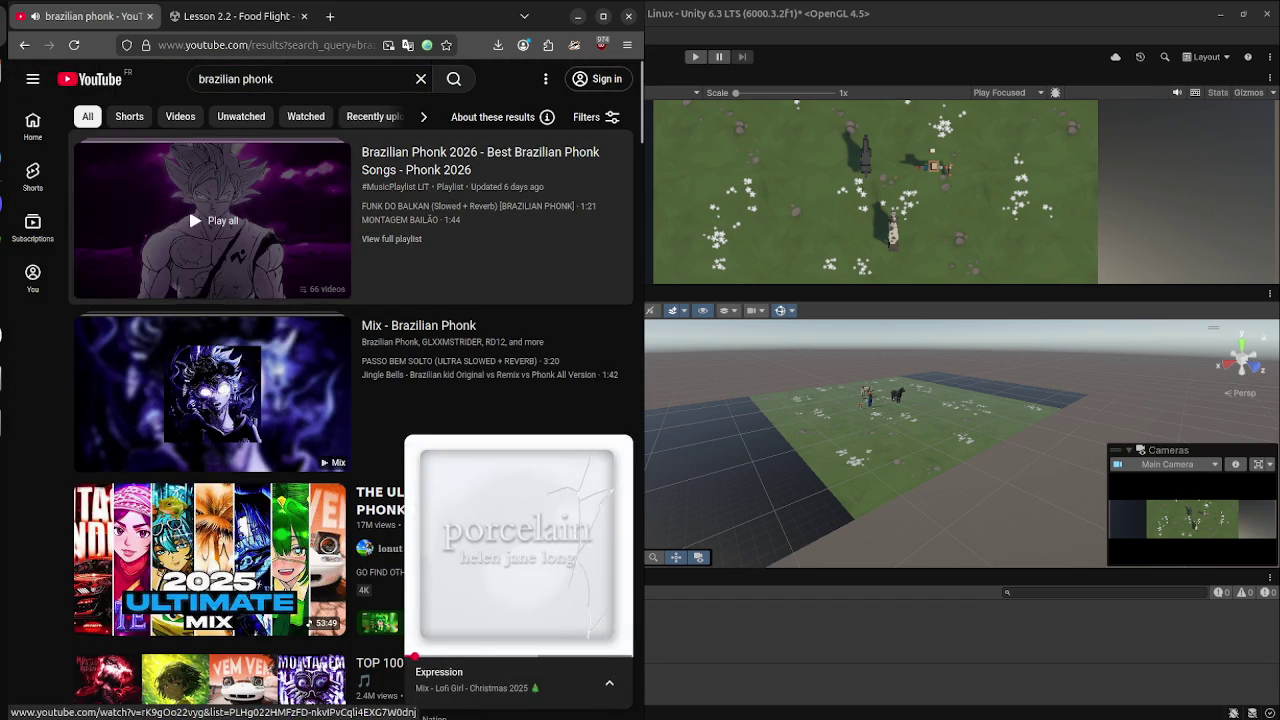
left_click(188, 206)
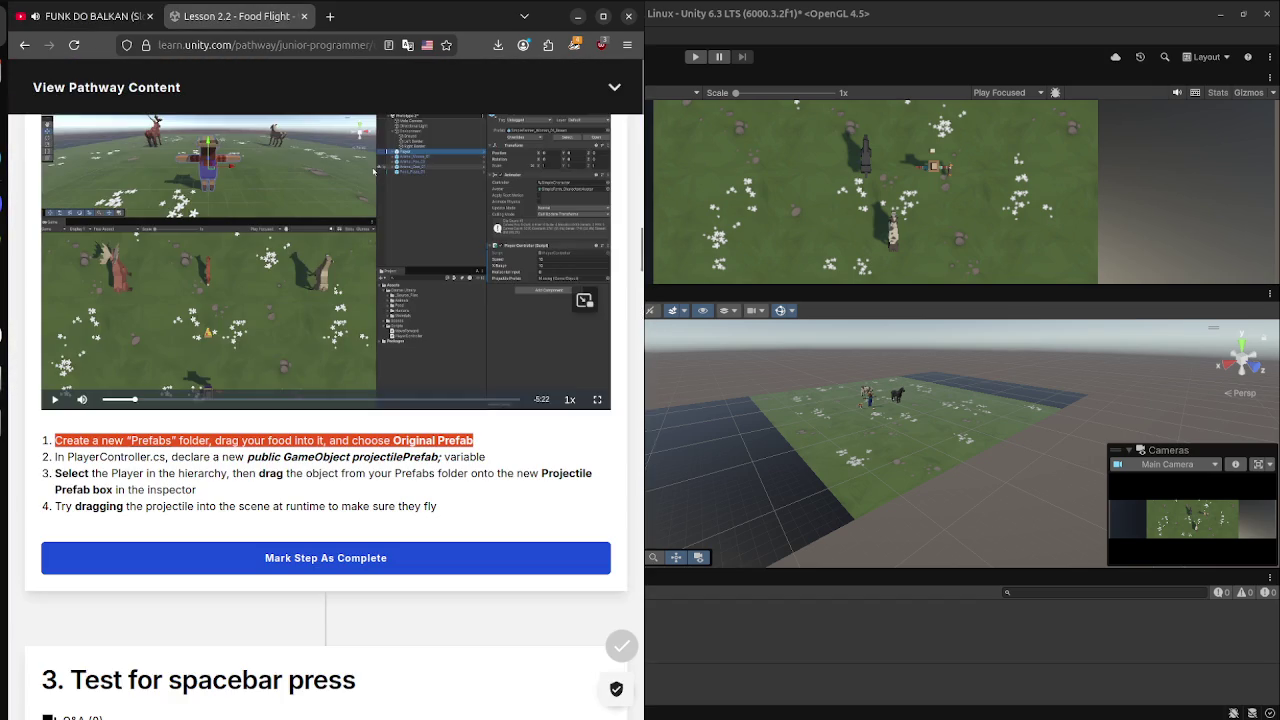
Return to the Food Flight lesson tab and play then pause its demo video.
left_click(235, 16)
scroll(374, 170, "down", 3)
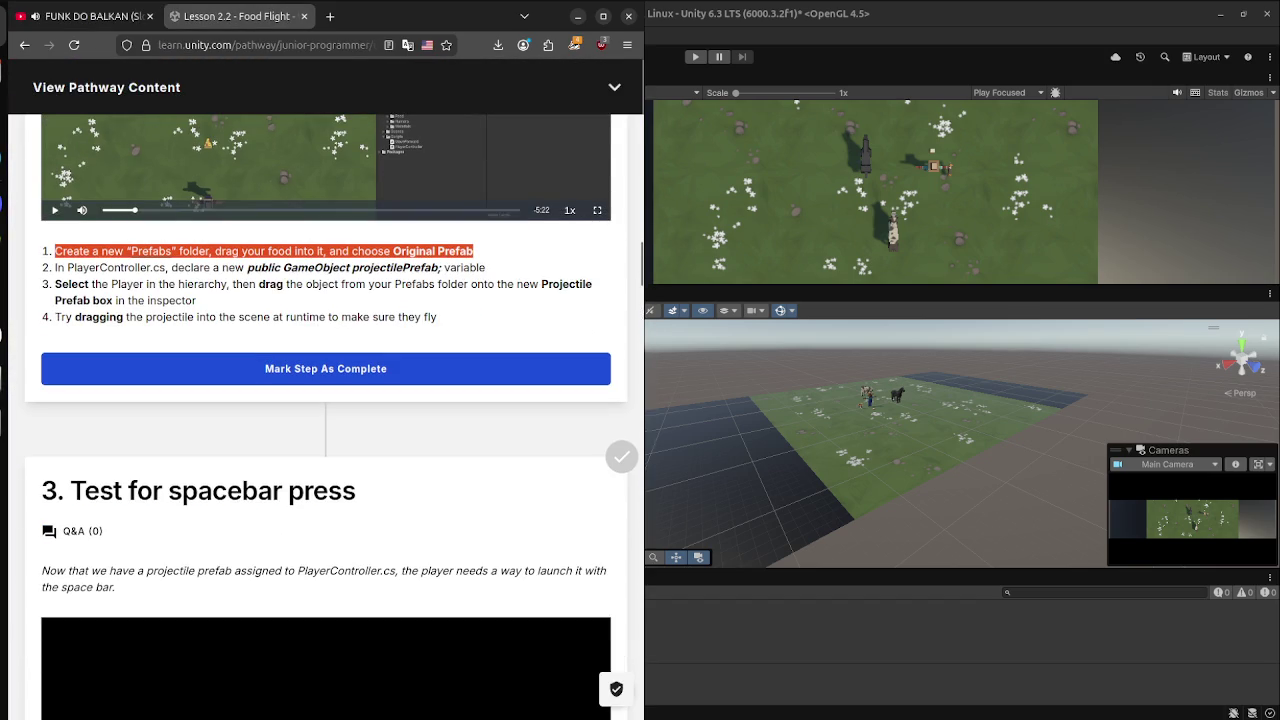
scroll(374, 170, "up", 3)
left_click(374, 170)
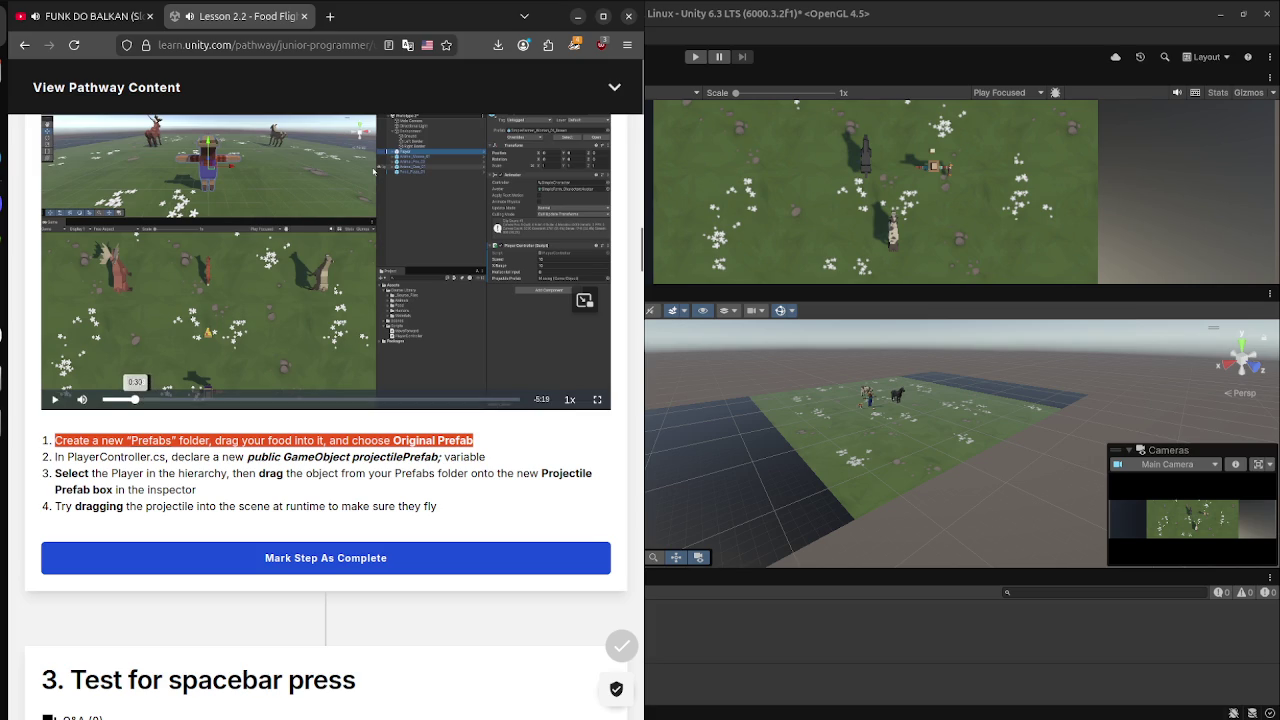
left_click(374, 170)
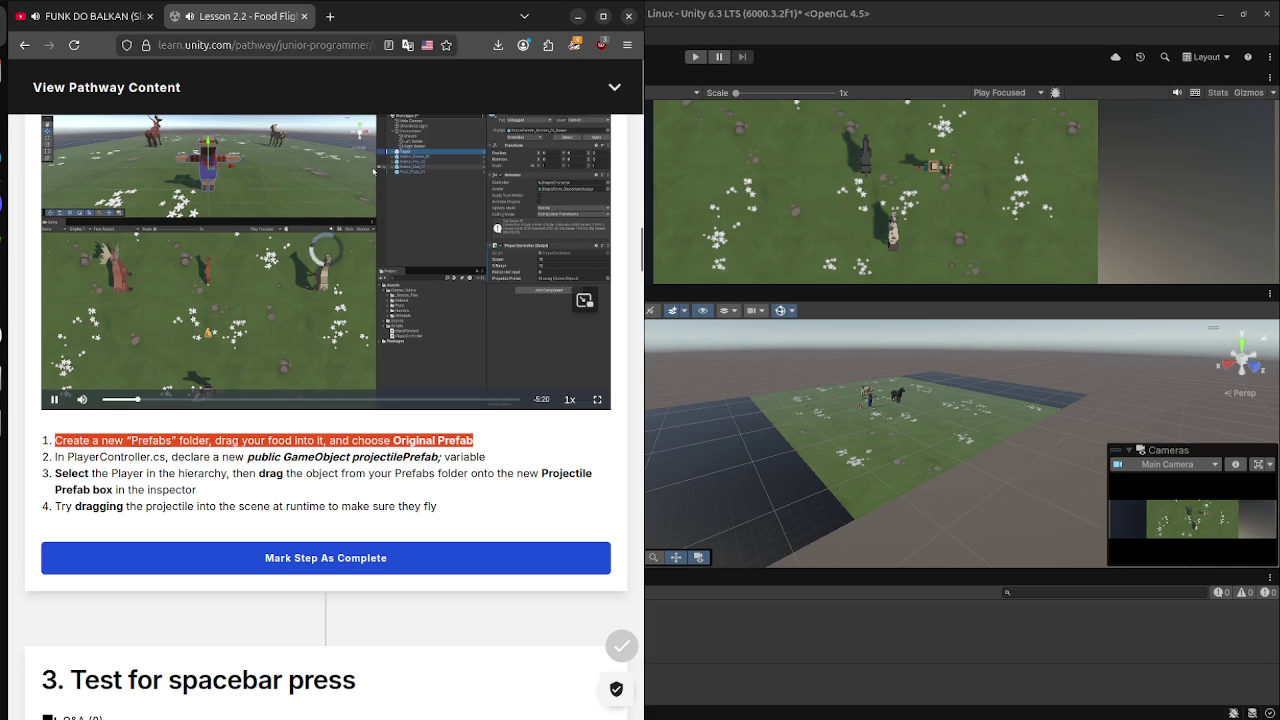
scroll(331, 415, "up", 3)
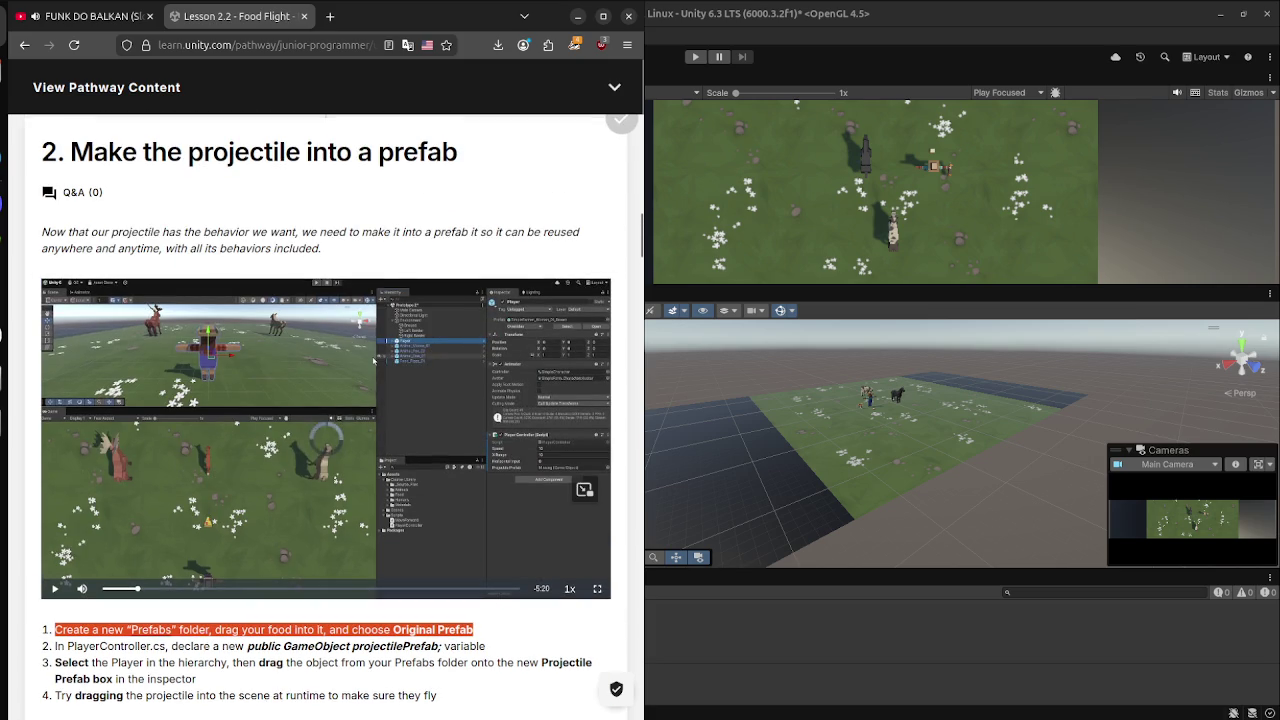
scroll(331, 415, "down", 2)
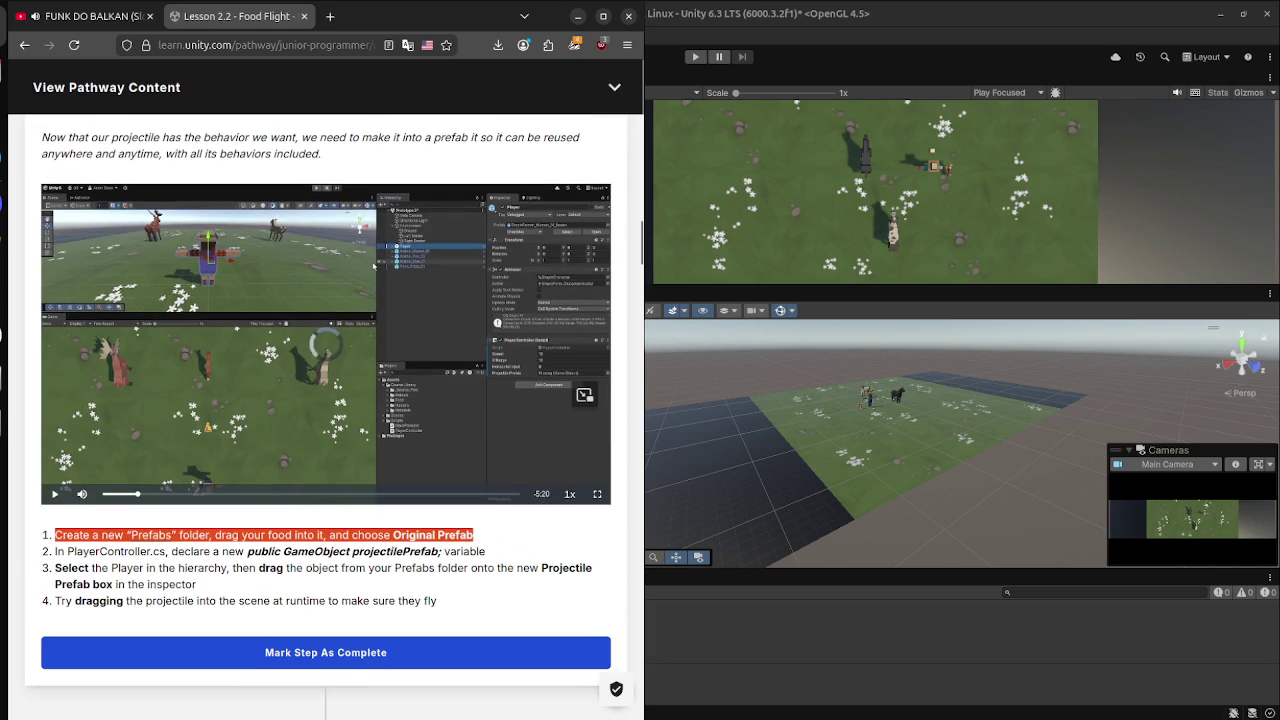
Toggle the lesson video full screen and back, then open Unity's Hierarchy add-object menu.
key("f")
key("Escape")
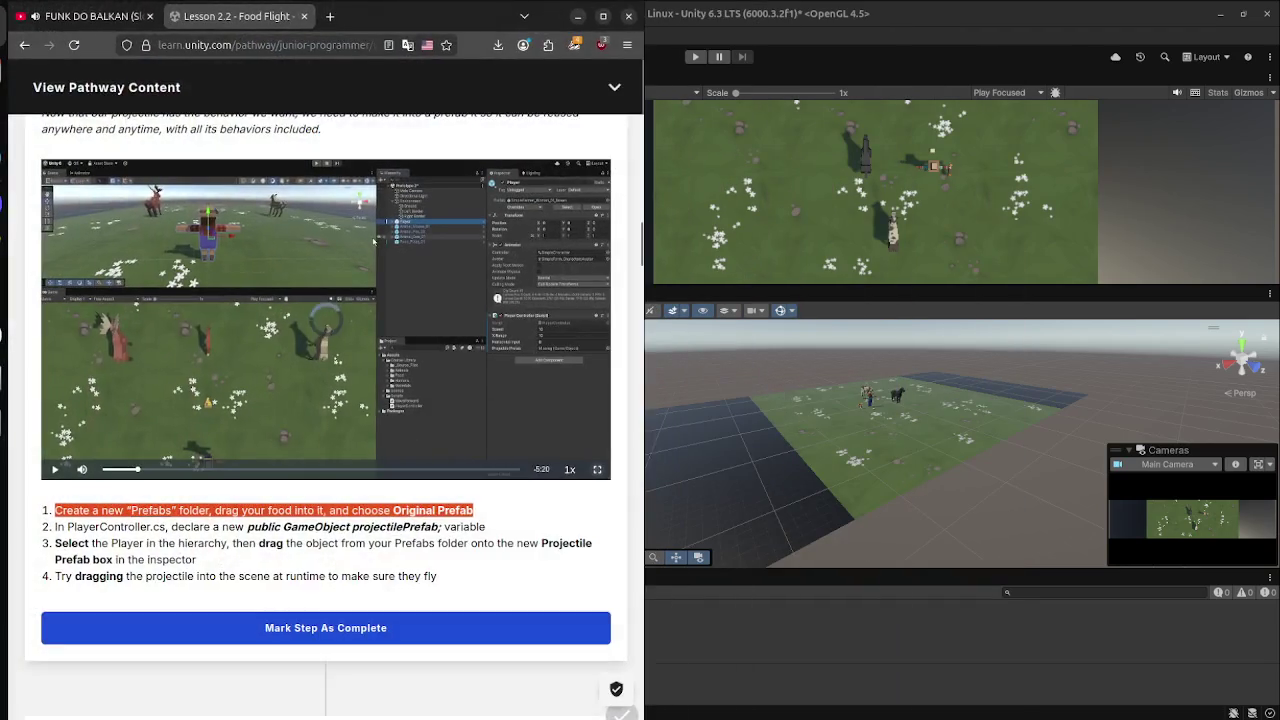
key("alt+Tab")
right_click(162, 232)
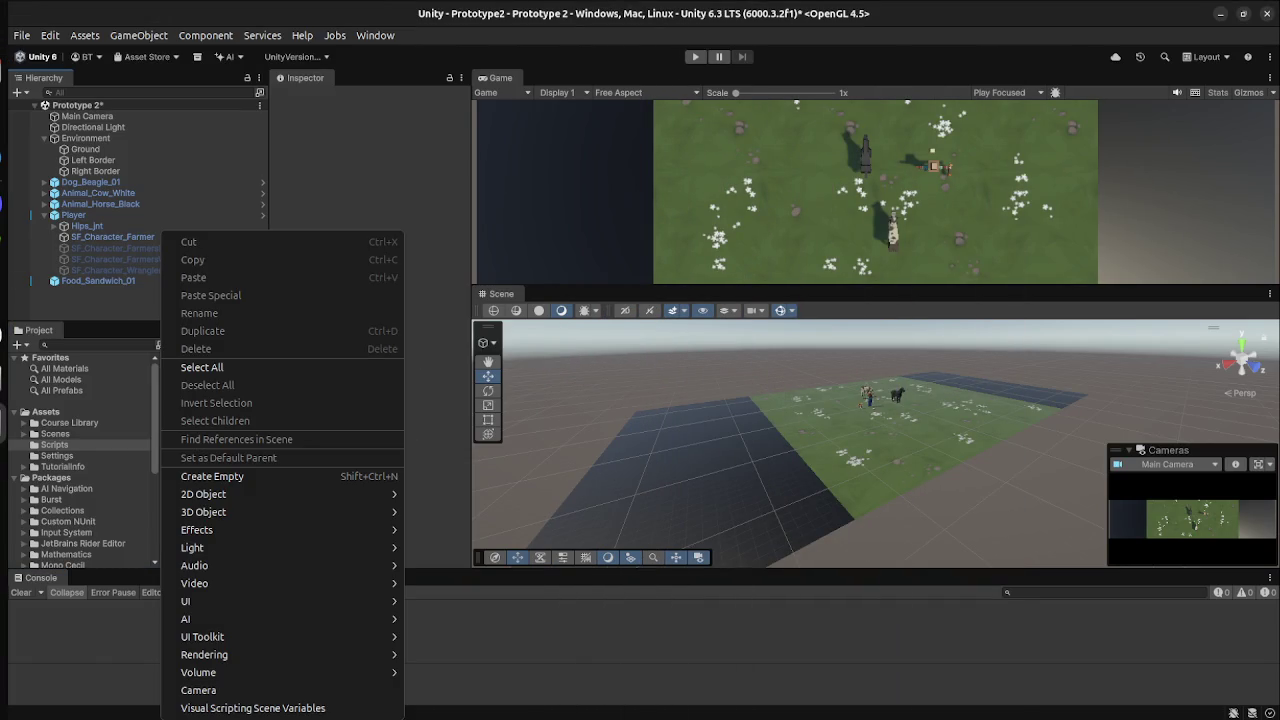
Create an empty GameObject in the Hierarchy and name it Prefab.
left_click(212, 476)
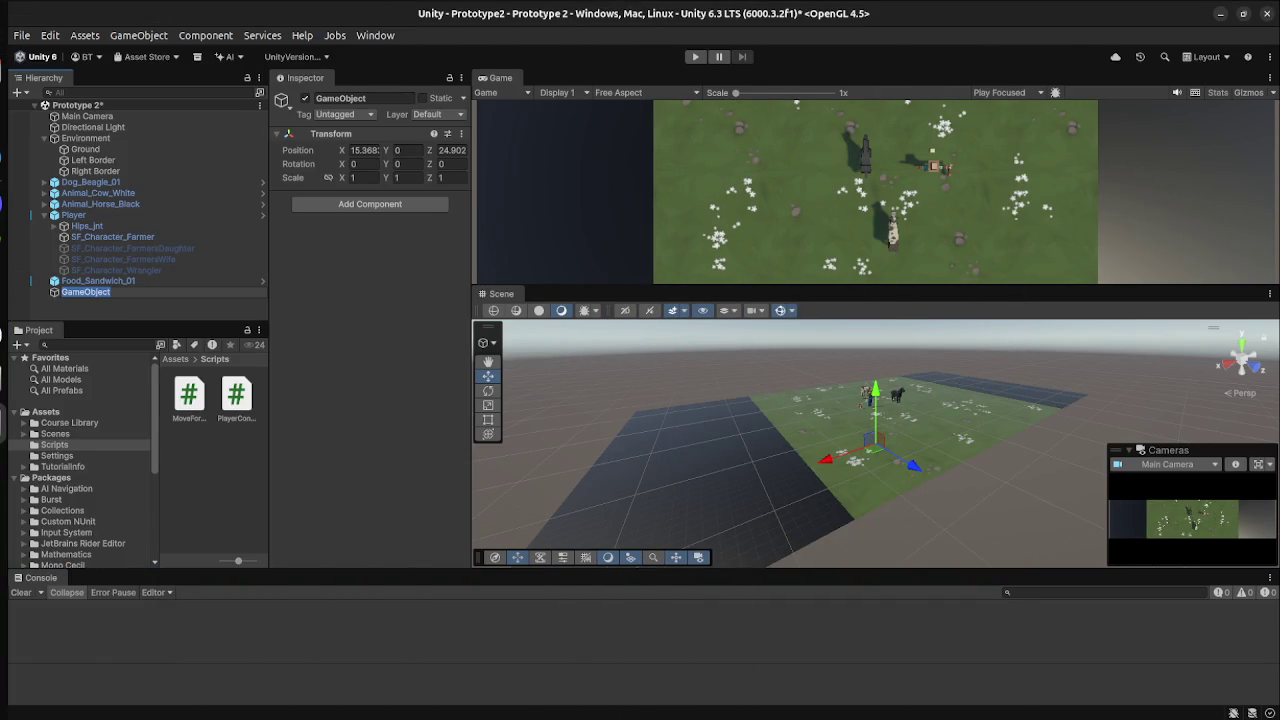
type("p")
key("Return")
Reselect Player and inspect its context menu without choosing, then bring the Unity Learn lesson forward.
mouse_move(74, 215)
left_mouse_down()
mouse_move(120, 246)
mouse_move(130, 292)
mouse_move(106, 294)
left_mouse_up()
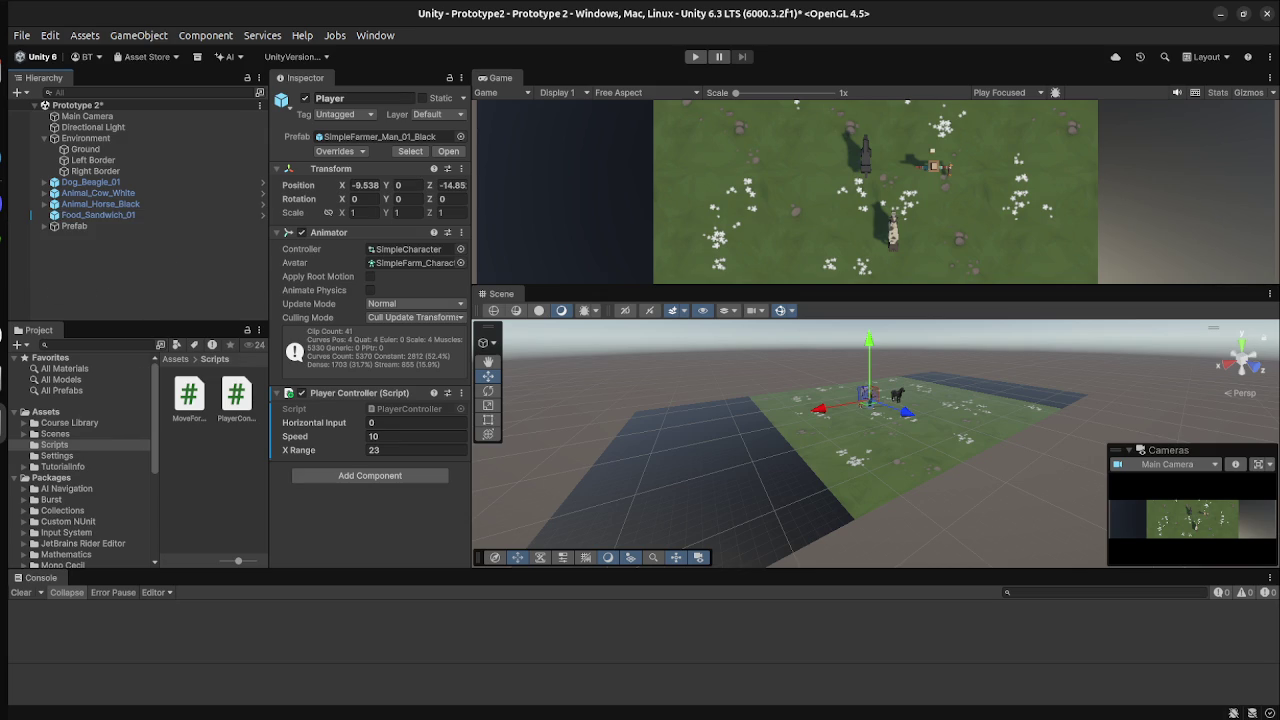
mouse_move(110, 237)
left_mouse_down()
mouse_move(165, 215)
mouse_move(166, 190)
mouse_move(170, 221)
left_mouse_up()
left_click(150, 292)
left_click(150, 226)
right_click(72, 302)
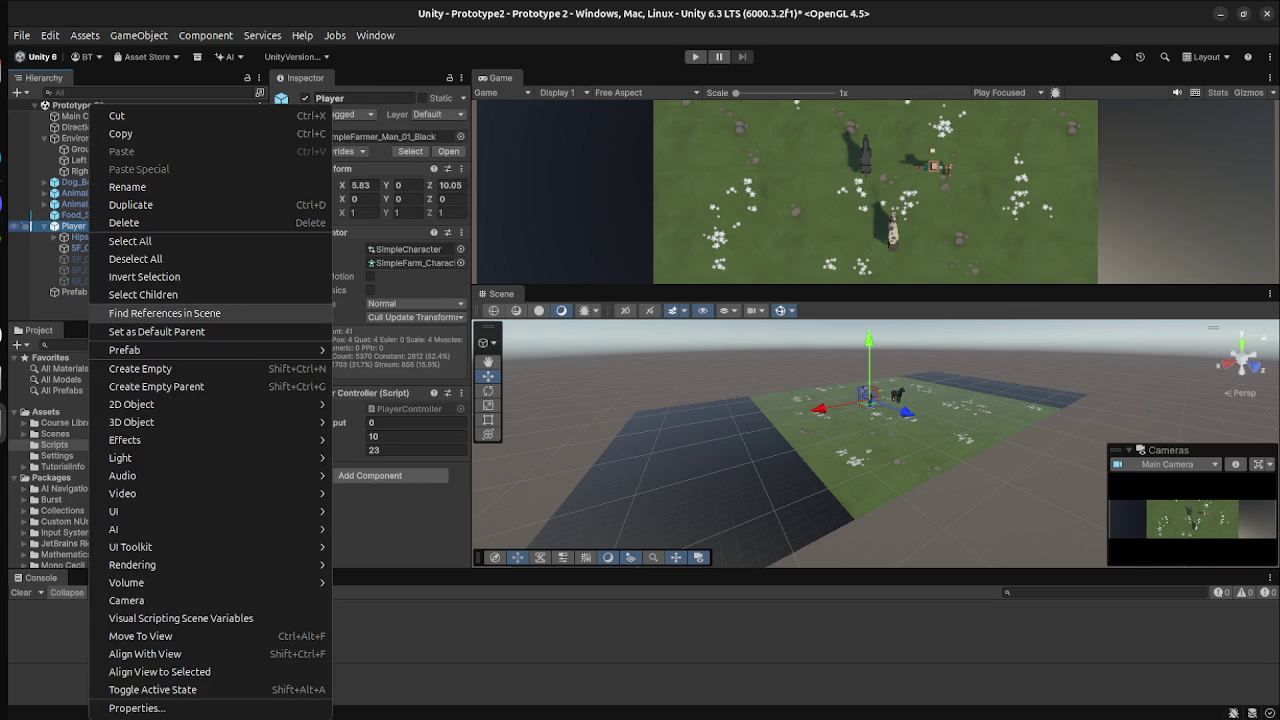
mouse_move(150, 350)
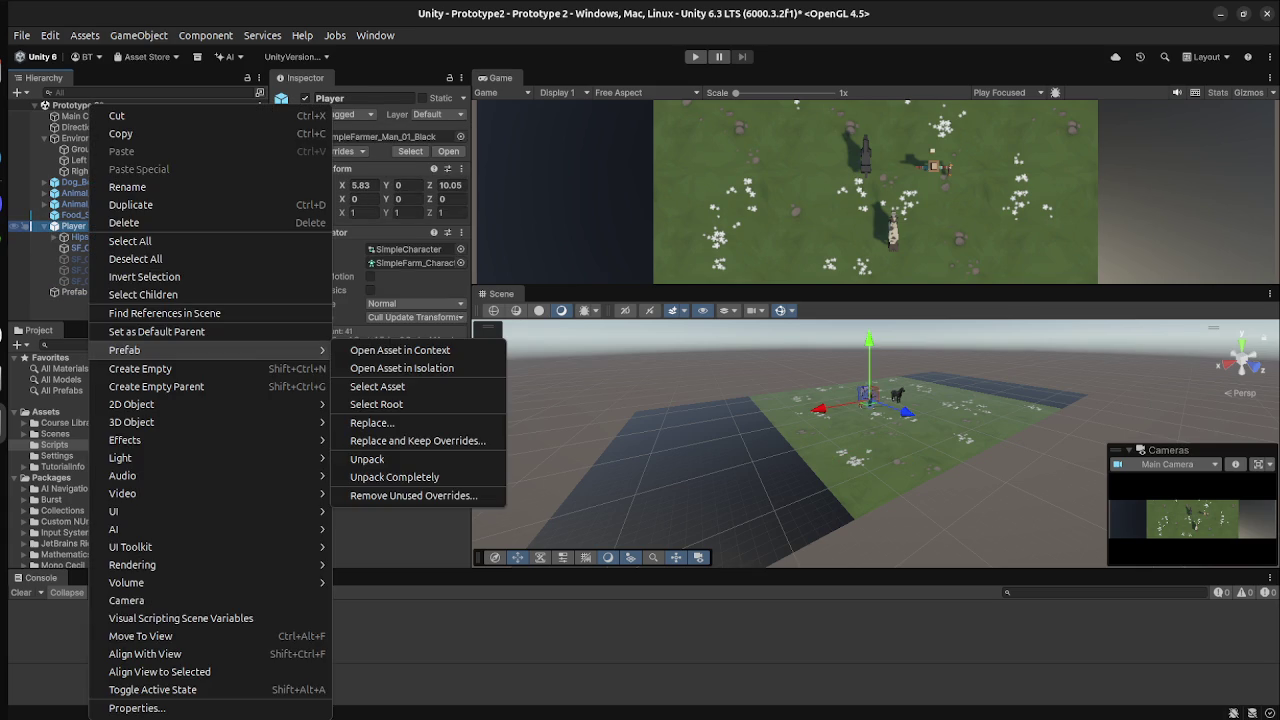
key("Escape")
key("Escape")
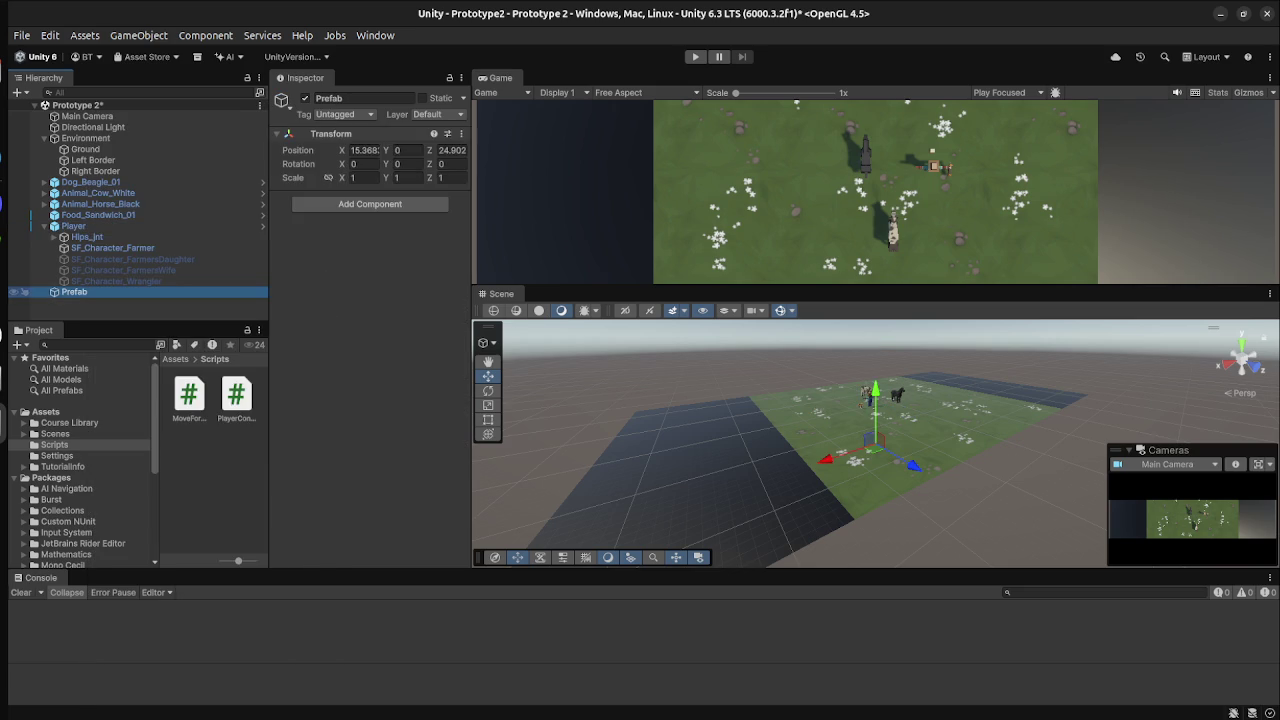
key("super")
left_click(382, 207)
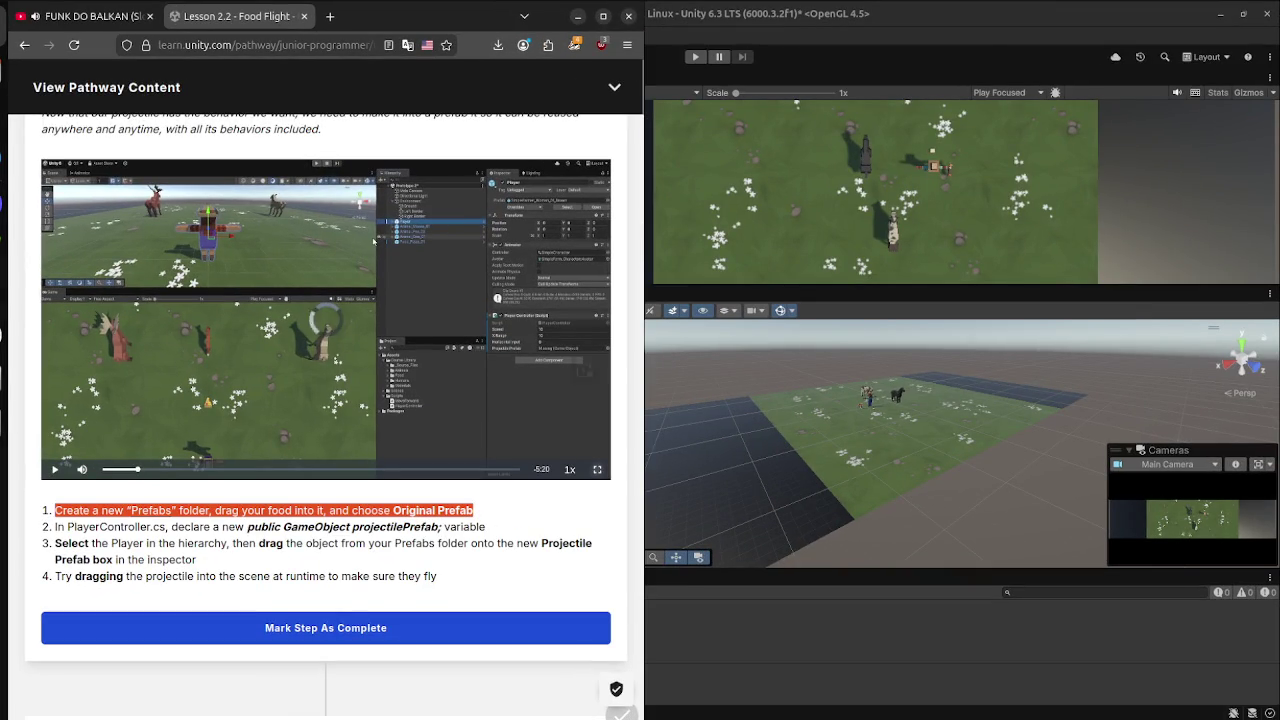
Select and reread the lesson's first prefab instruction, then return to the Unity editor.
key("super")
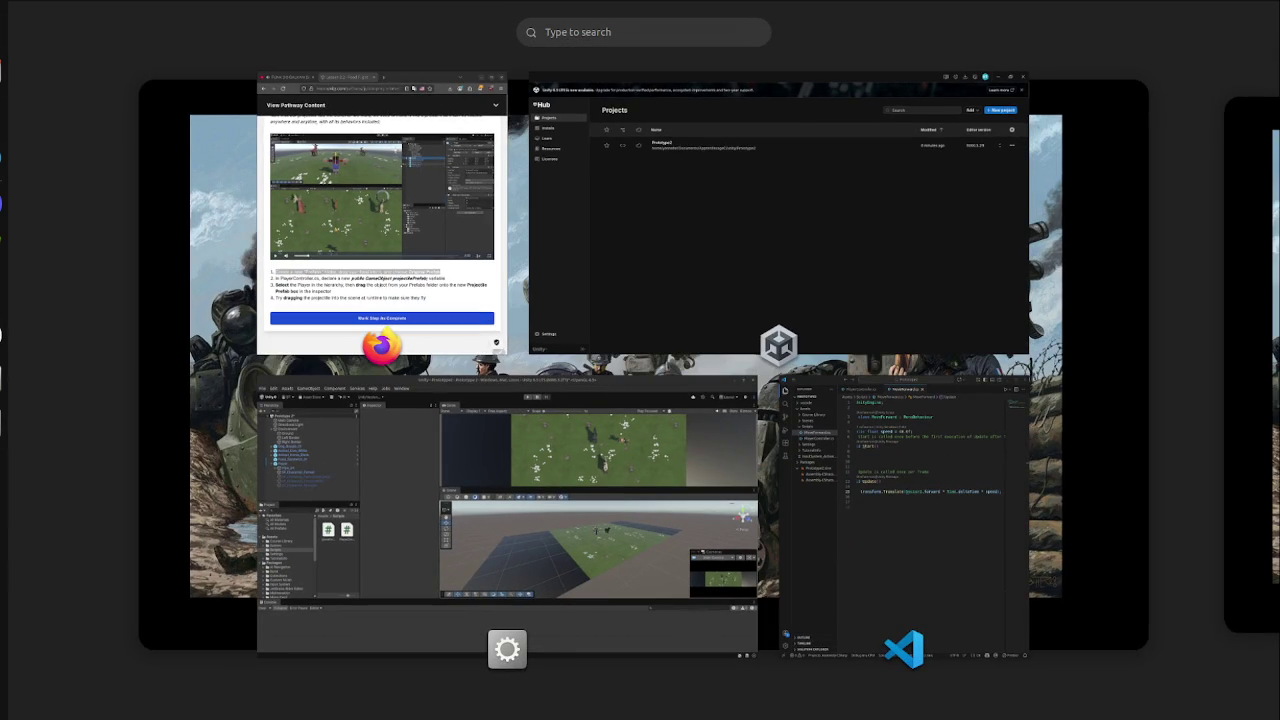
key("super")
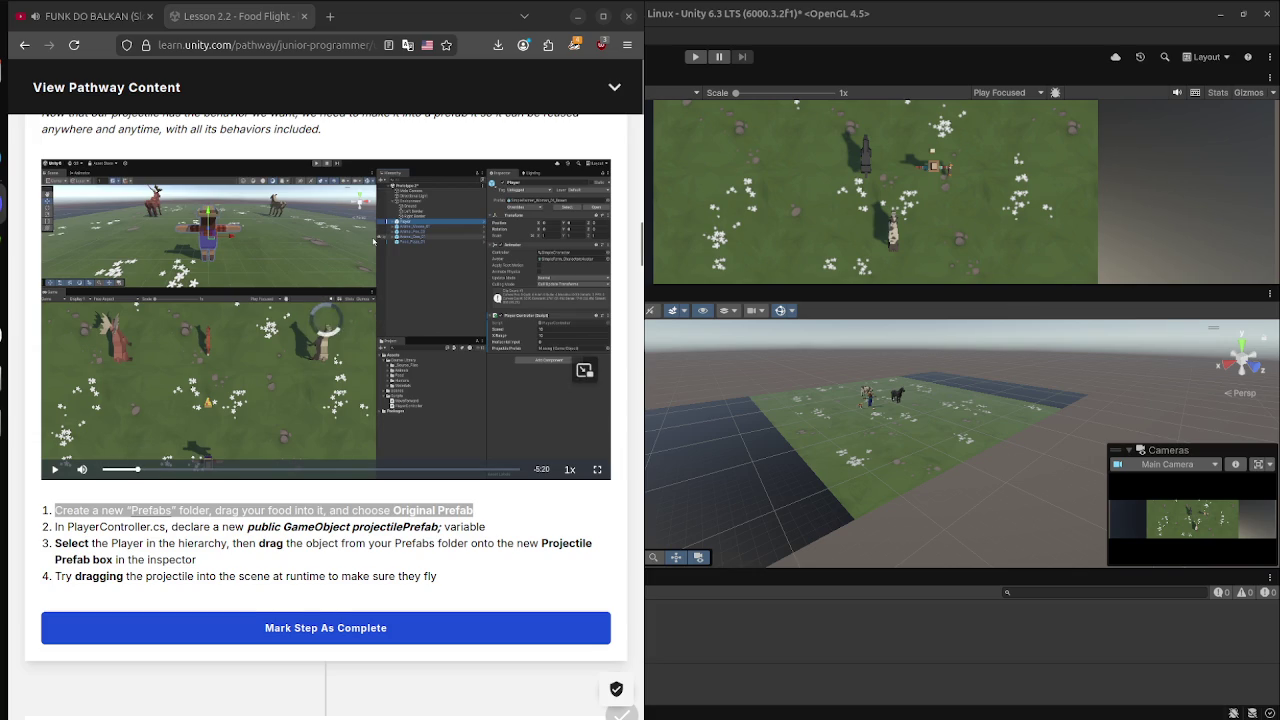
scroll(325, 400, "up", 2)
mouse_move(373, 336)
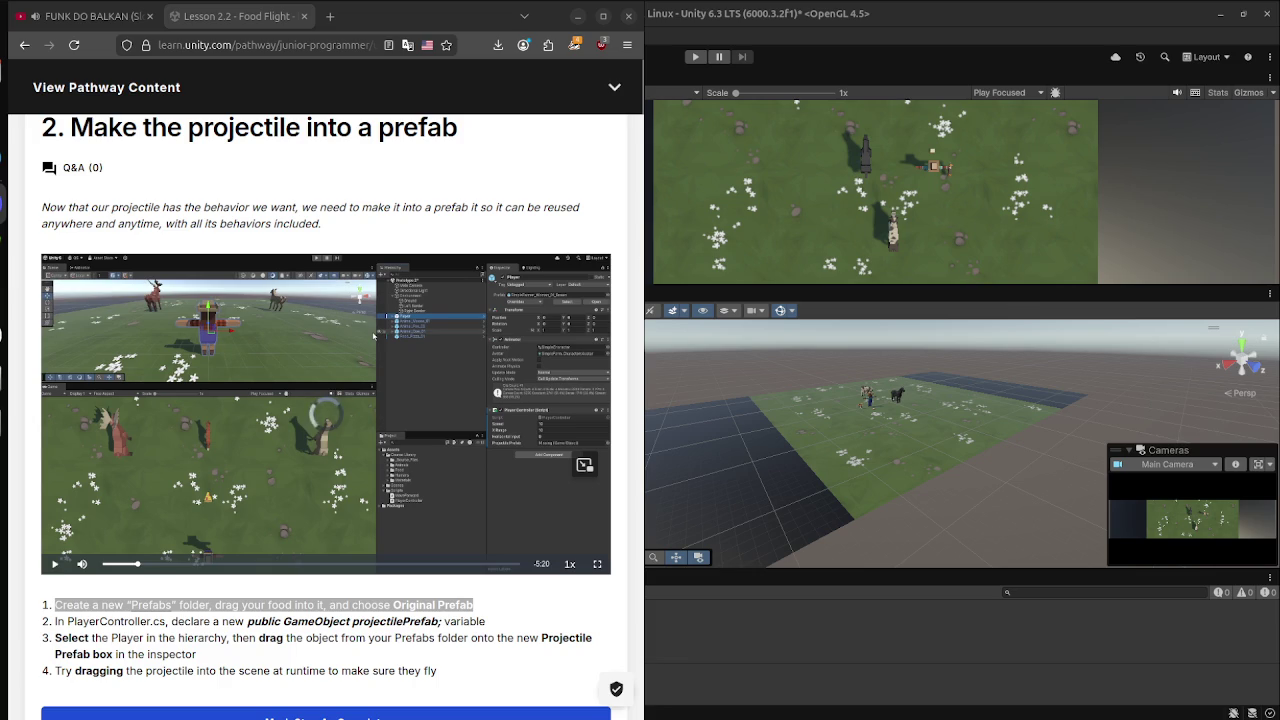
scroll(325, 400, "down", 4)
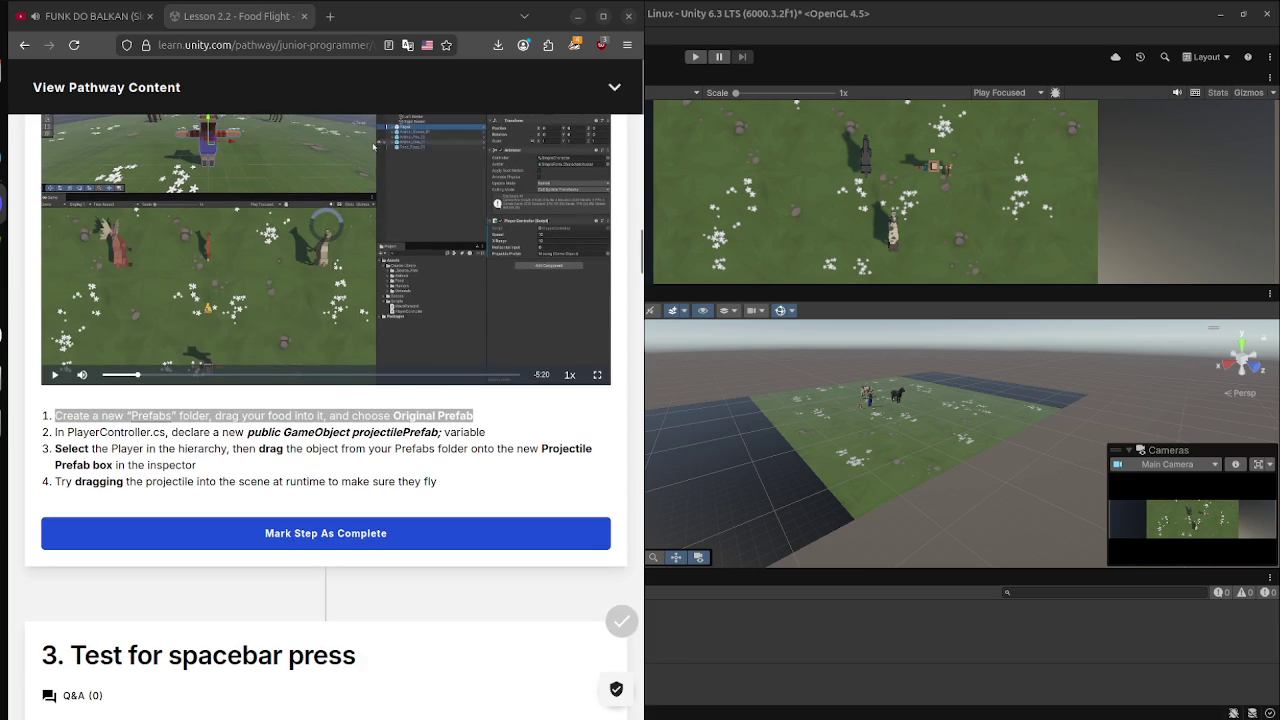
triple_click(305, 415)
left_click(375, 147)
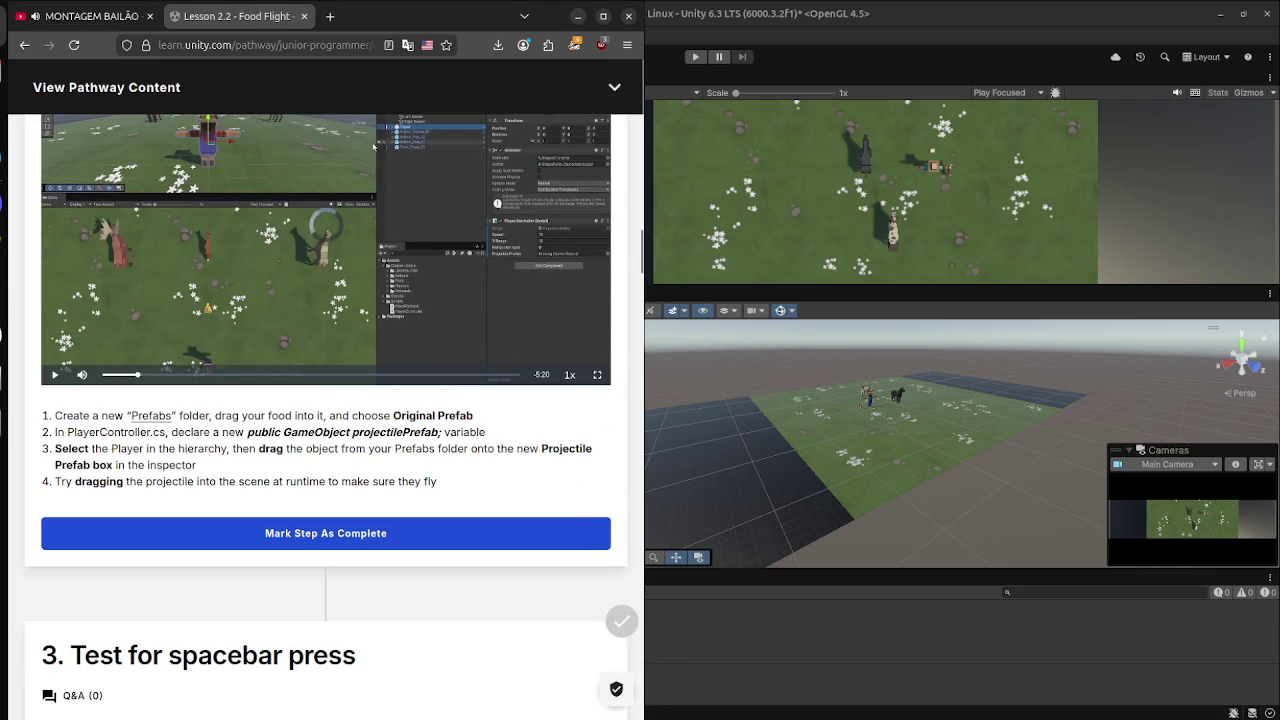
key("alt+Tab")
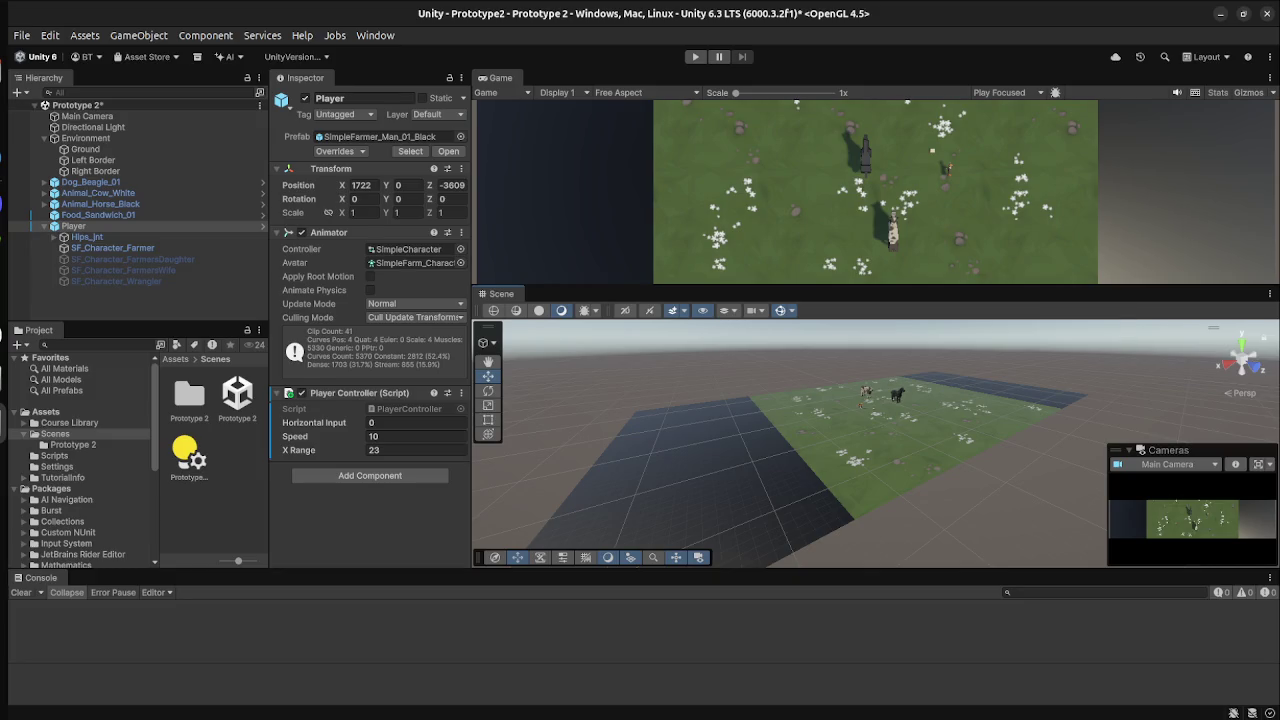
Frame the farmer Player in the Scene view and tilt the camera to see it.
left_click(95, 171)
left_click(85, 149)
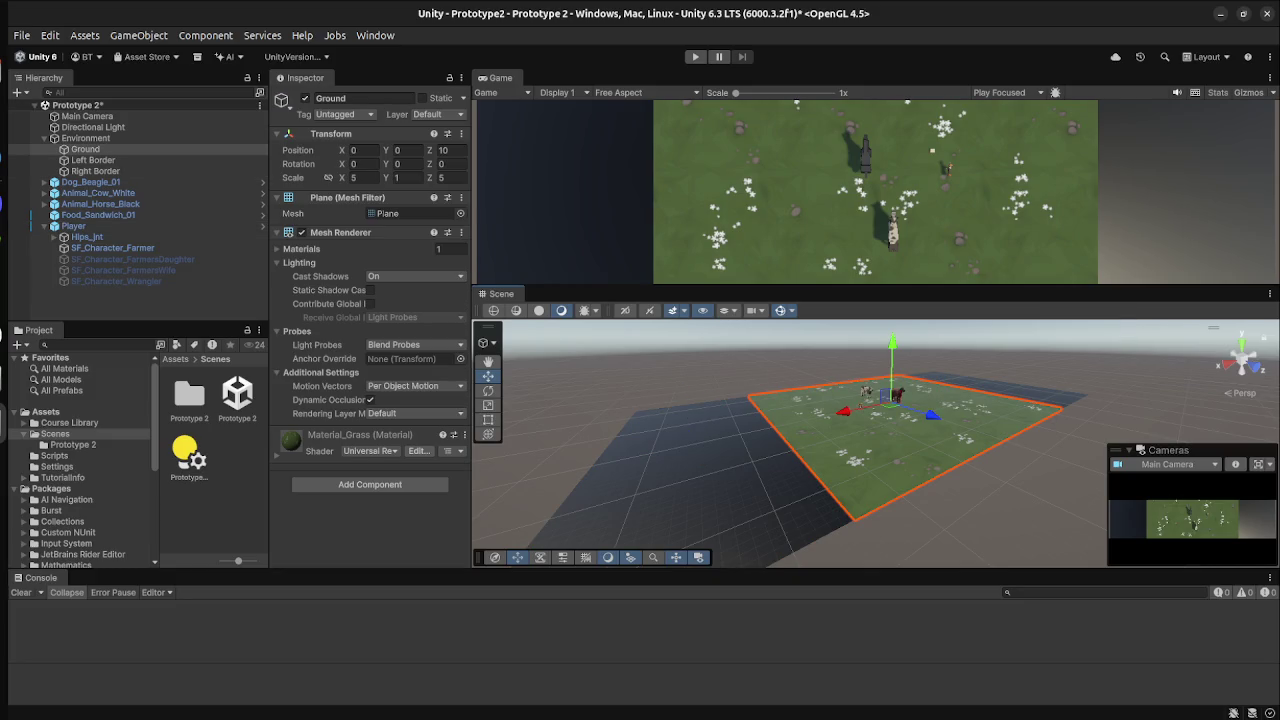
scroll(875, 443, "up", 5)
left_click(95, 171)
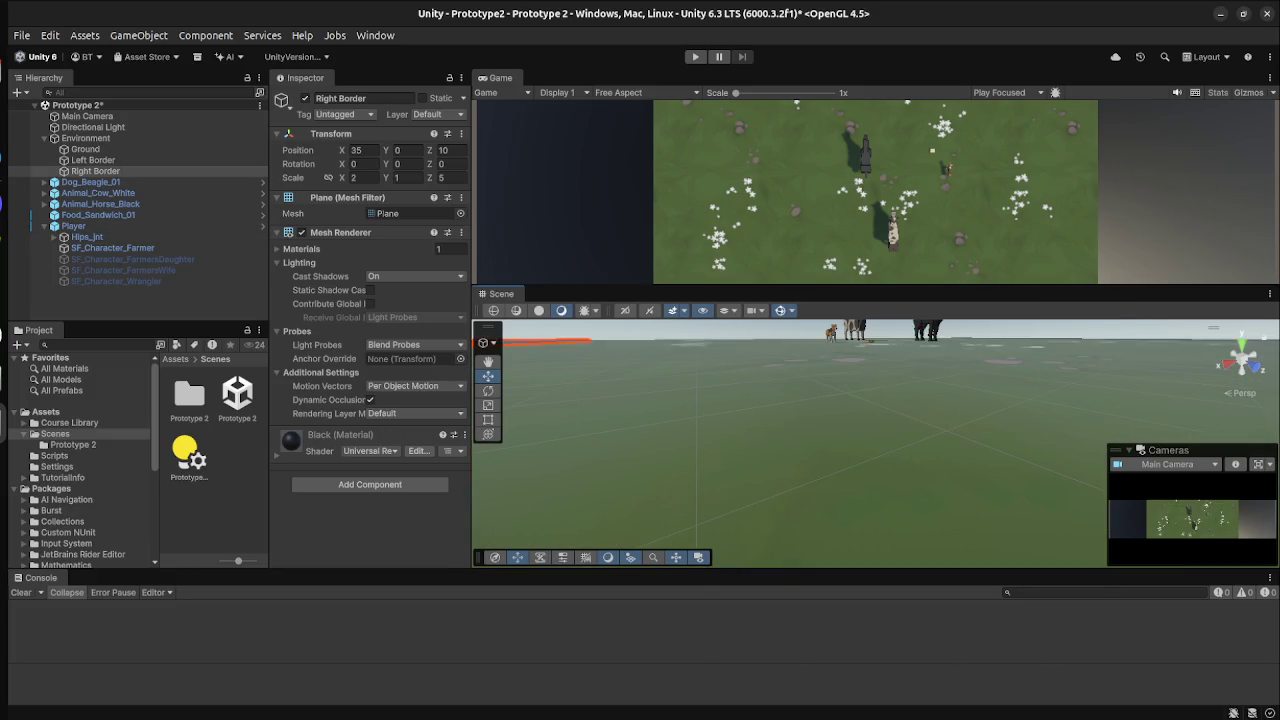
scroll(503, 387, "down", 5)
left_click(73, 226)
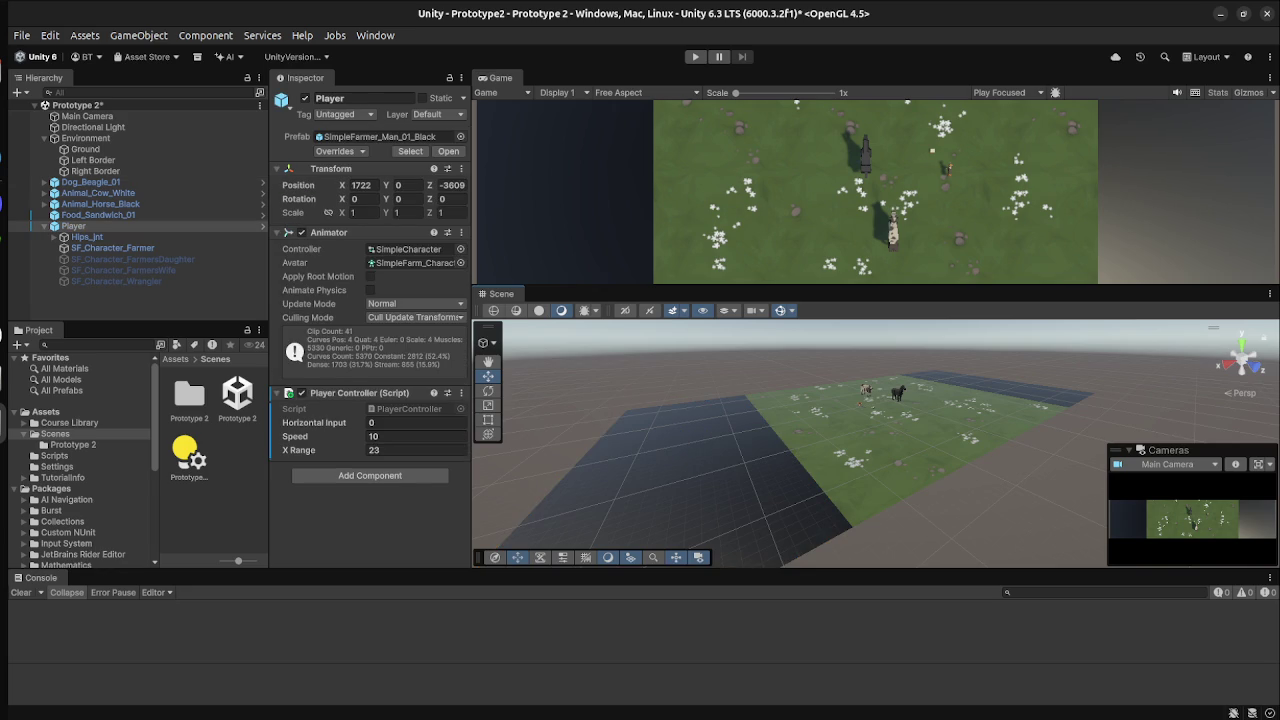
left_click(85, 149)
double_click(73, 226)
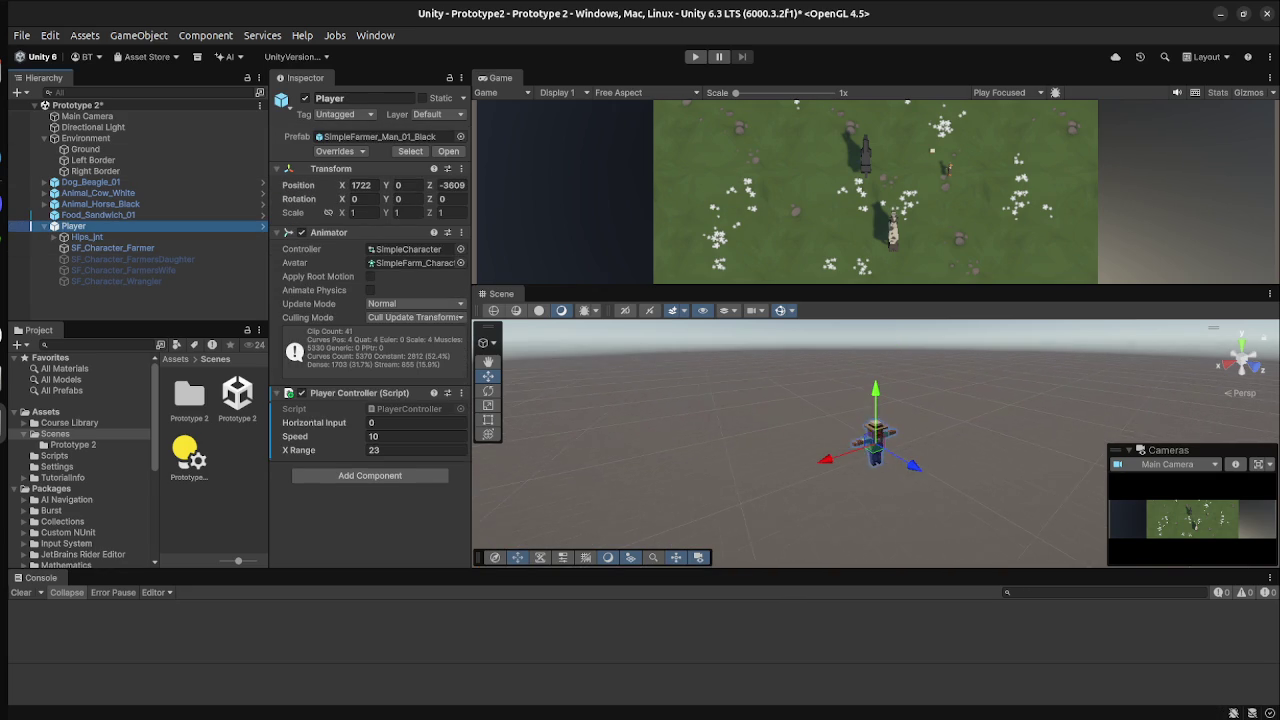
mouse_move(875, 440)
left_mouse_down()
mouse_move(875, 380)
mouse_move(832, 470)
left_mouse_up()
left_click(832, 470)
left_click(832, 470)
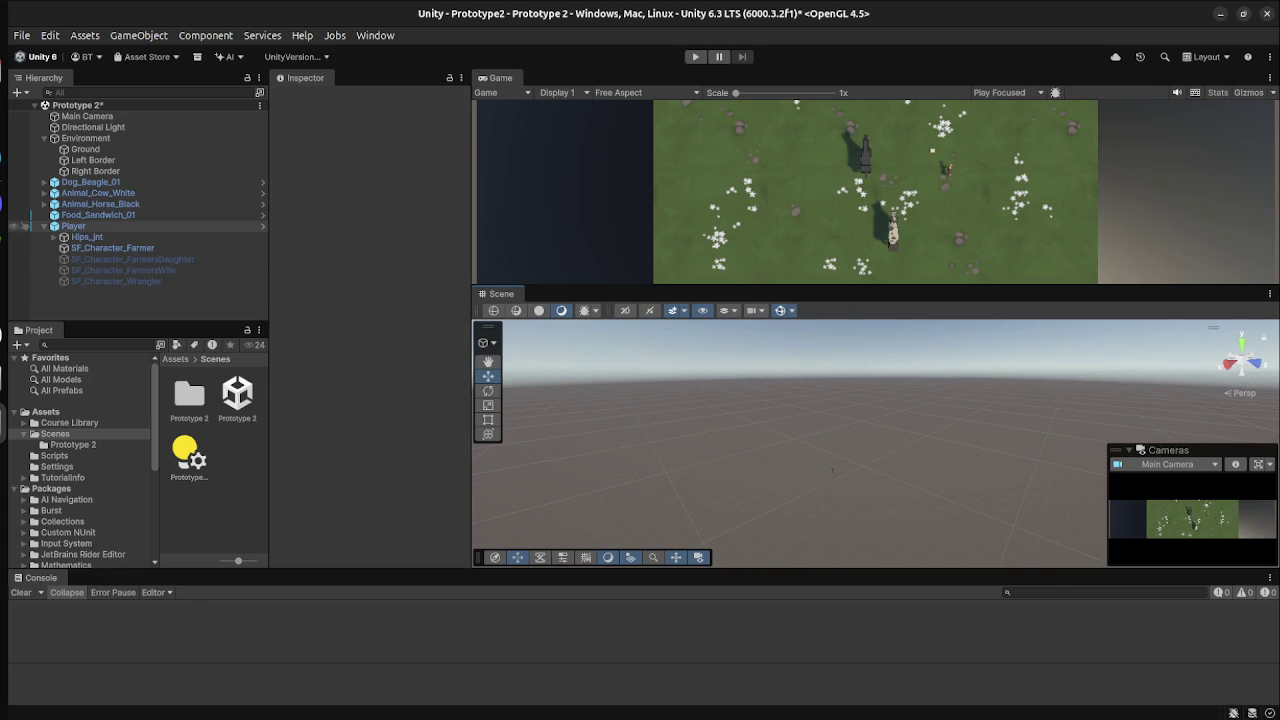
Set the Player's Position X and Z to 0, then frame it with F.
left_click(362, 185)
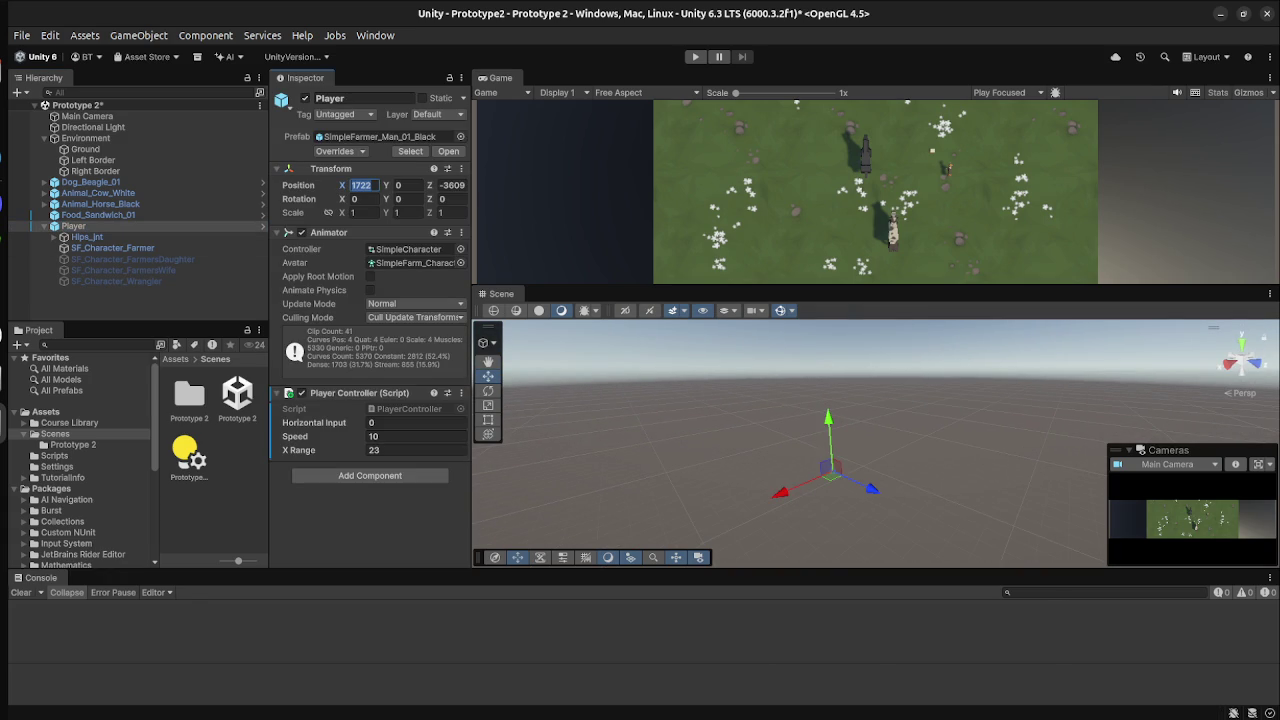
type("0")
key("Tab")
key("Tab")
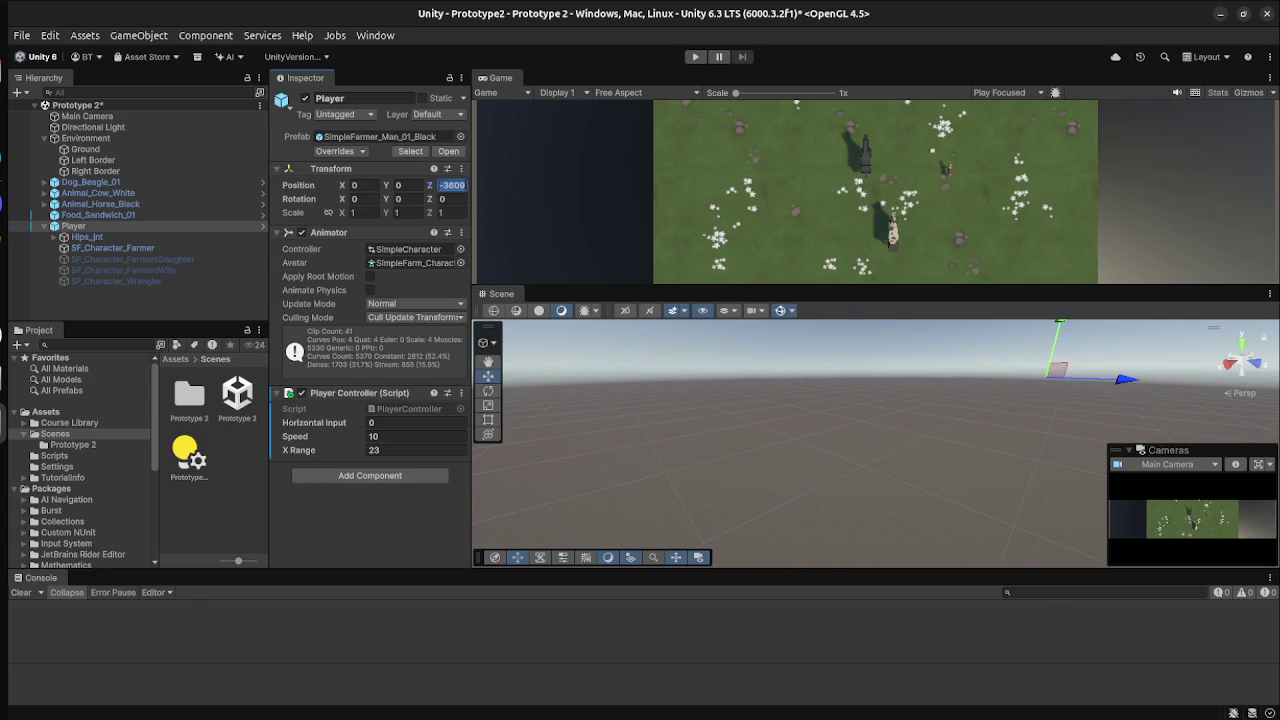
type("0")
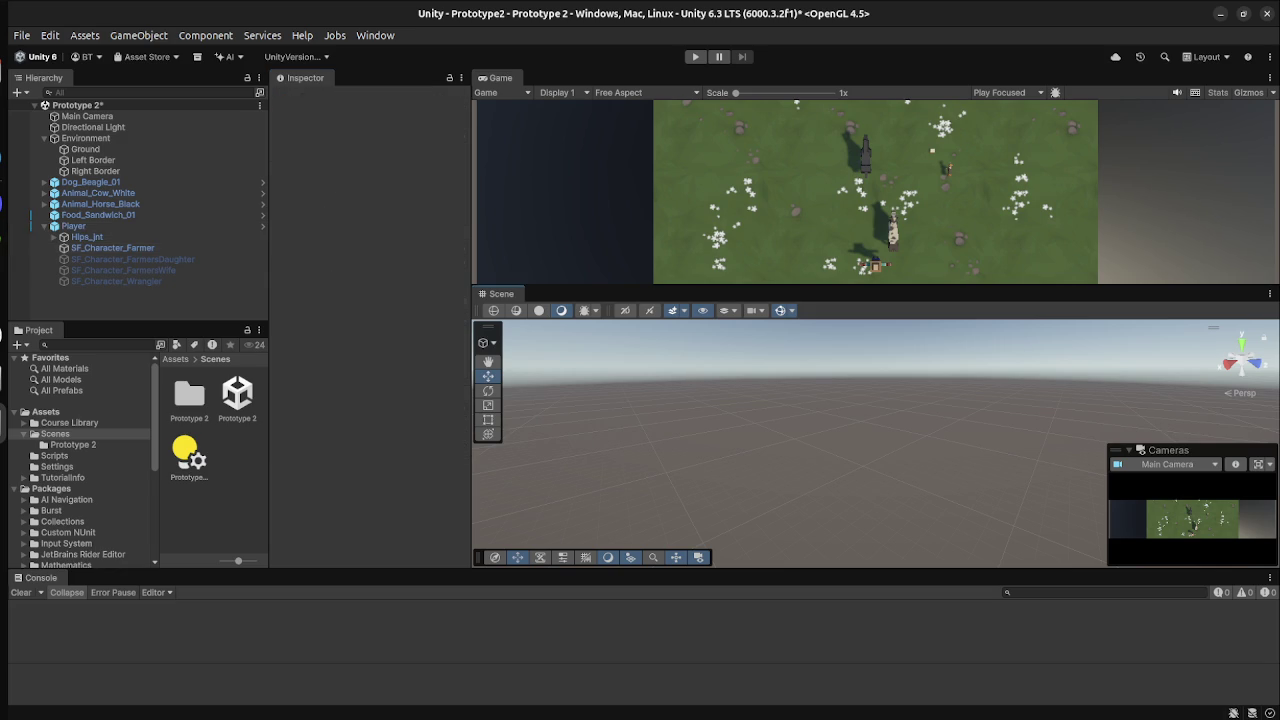
left_click(73, 226)
key("f")
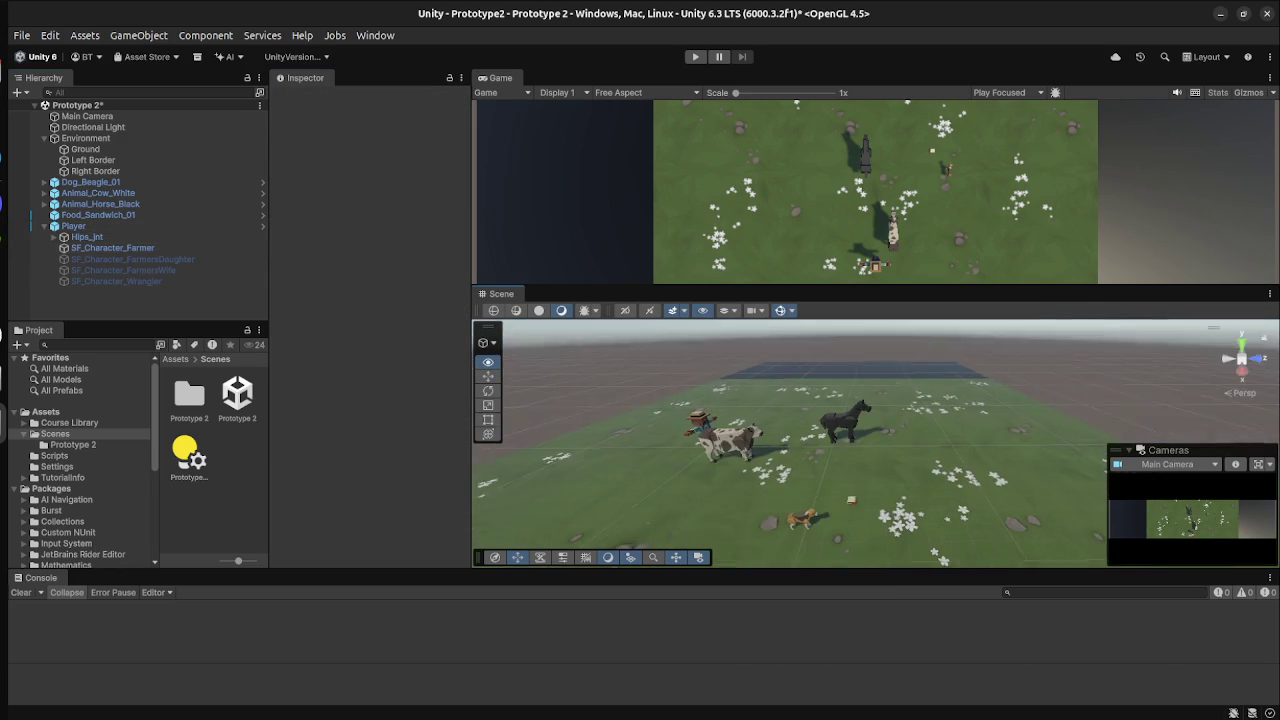
right_click(136, 230)
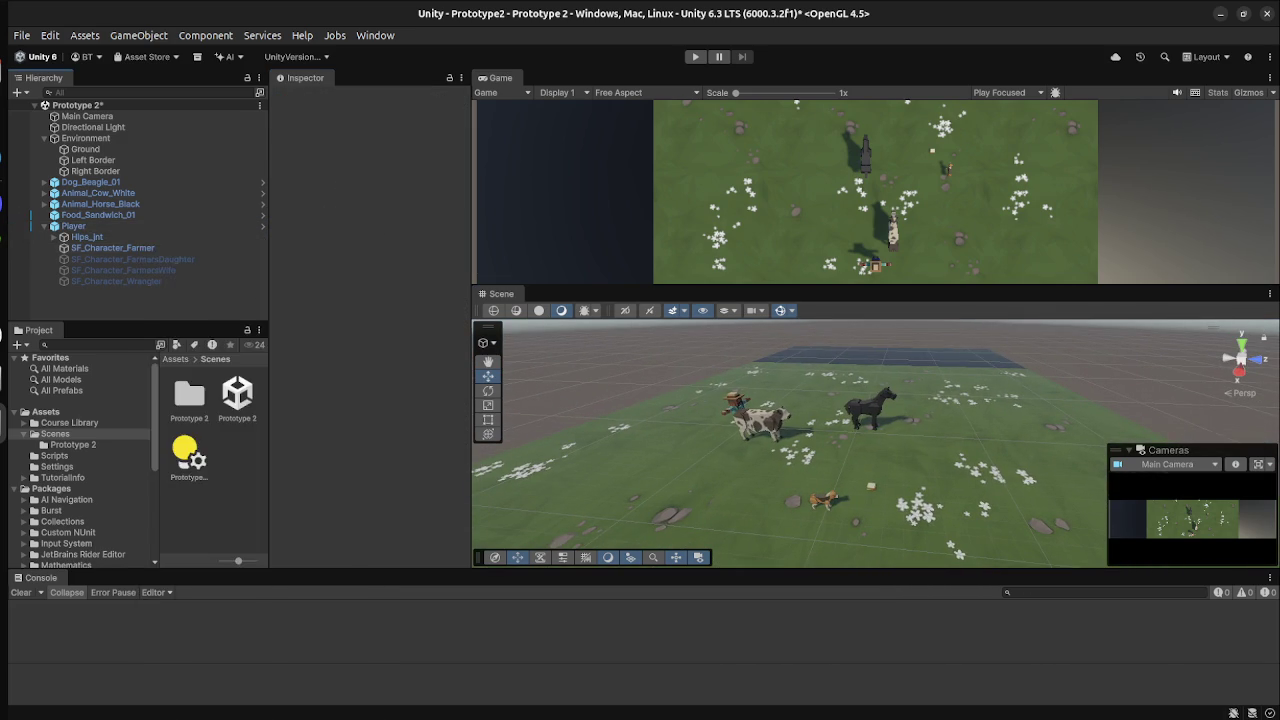
right_click(125, 231)
left_click(177, 476)
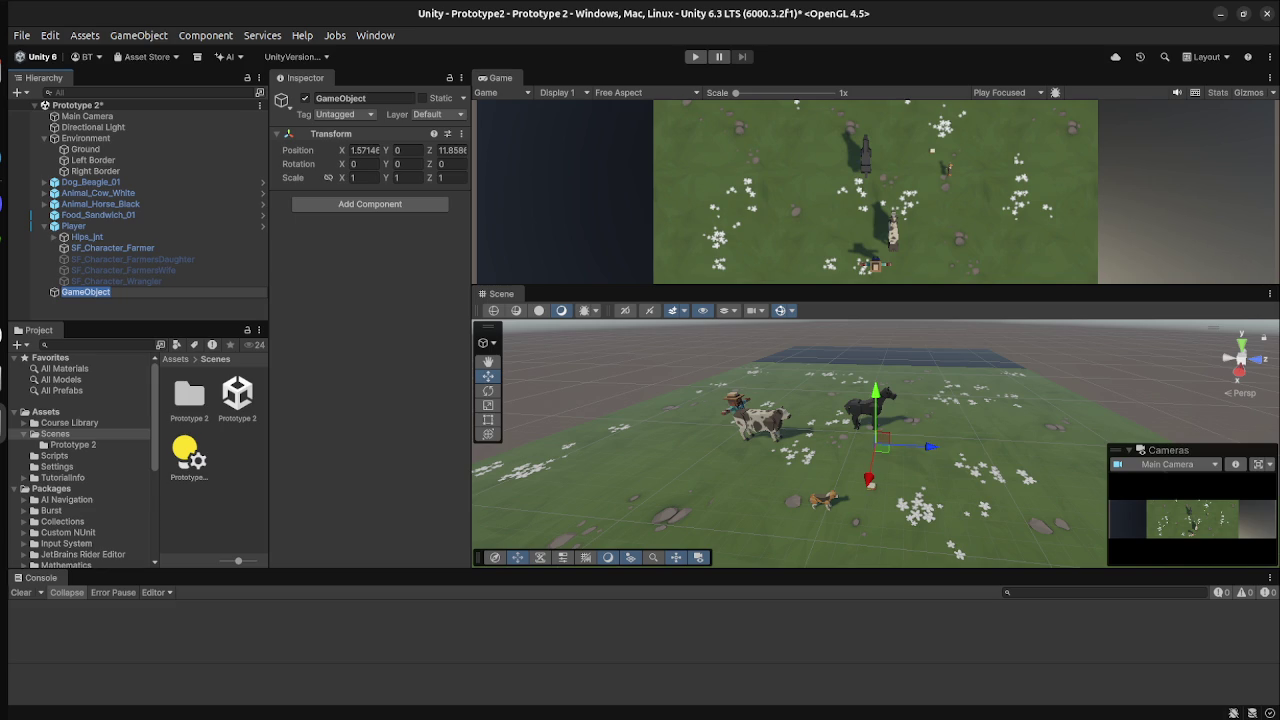
key("Return")
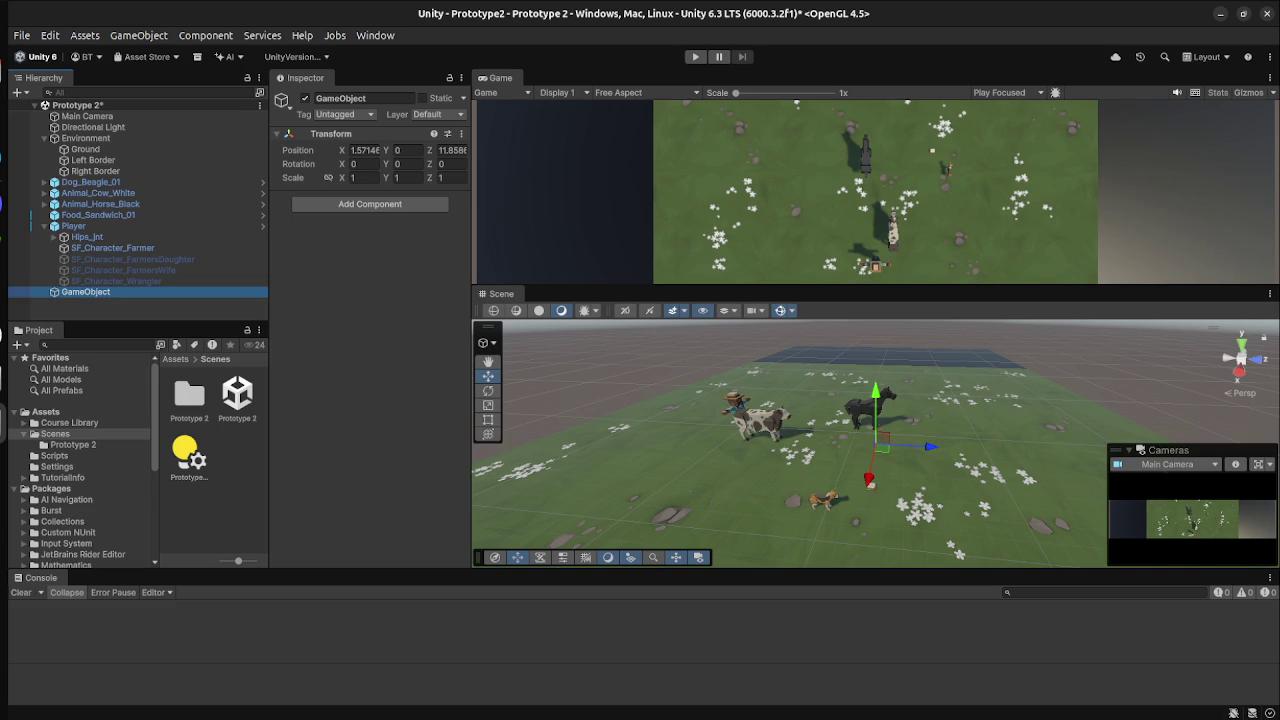
key("Delete")
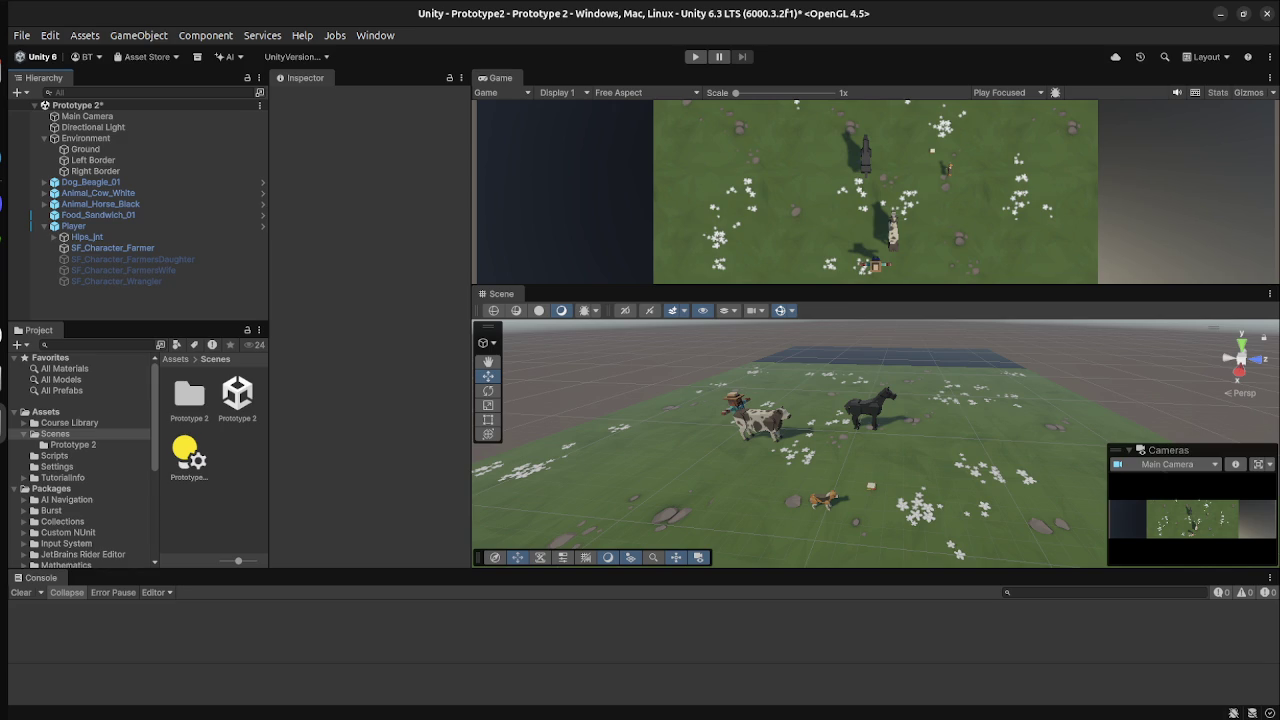
key("super")
left_click(373, 147)
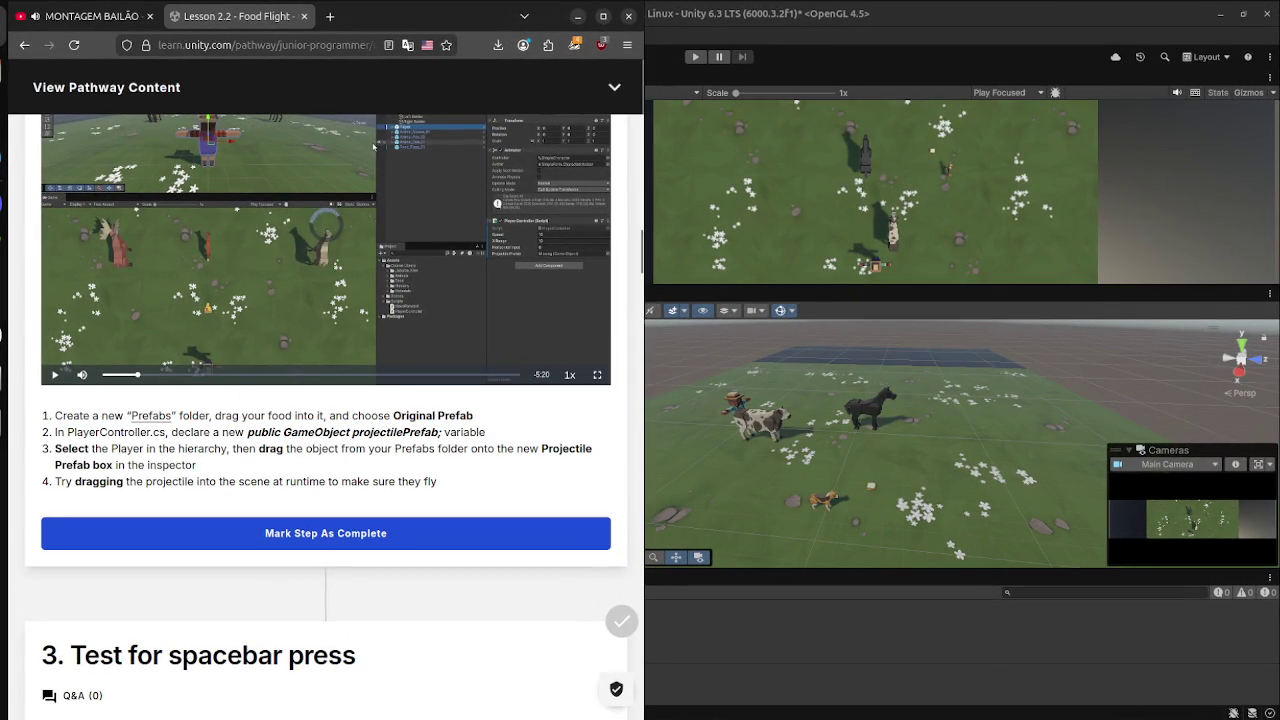
key("super")
left_click(500, 530)
key("super")
left_click(373, 147)
mouse_move(373, 147)
key("super")
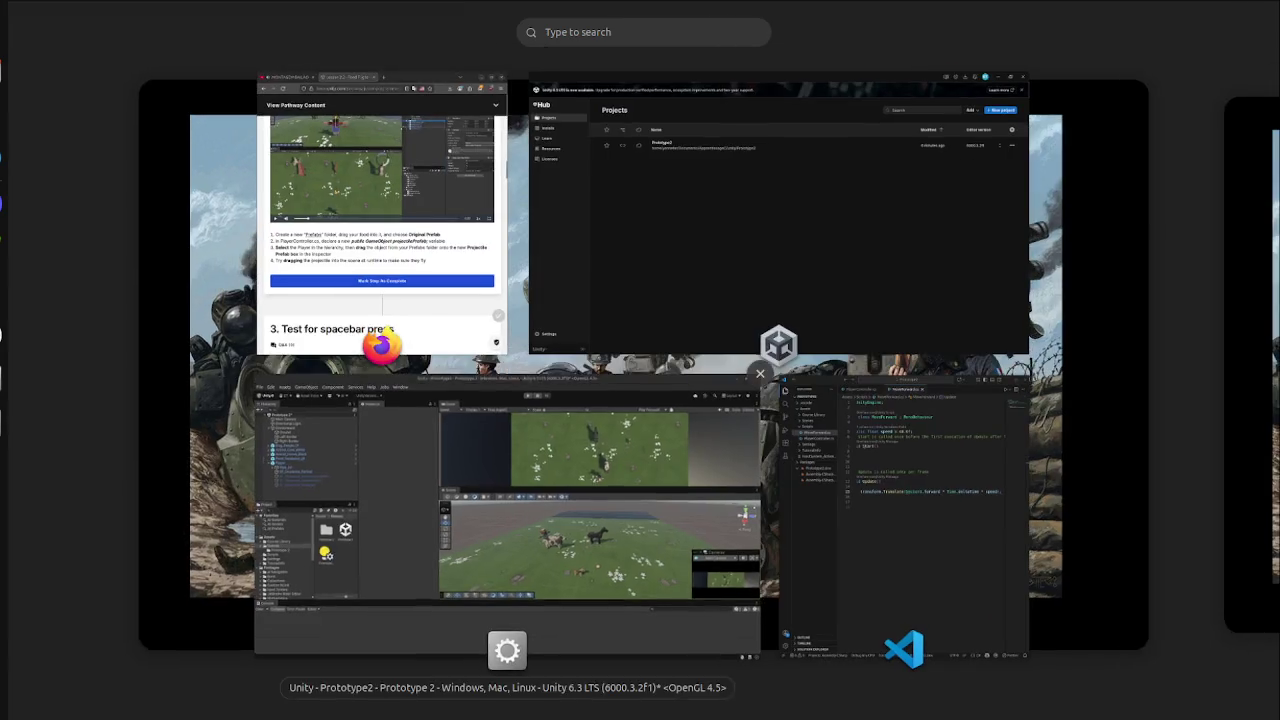
left_click(430, 430)
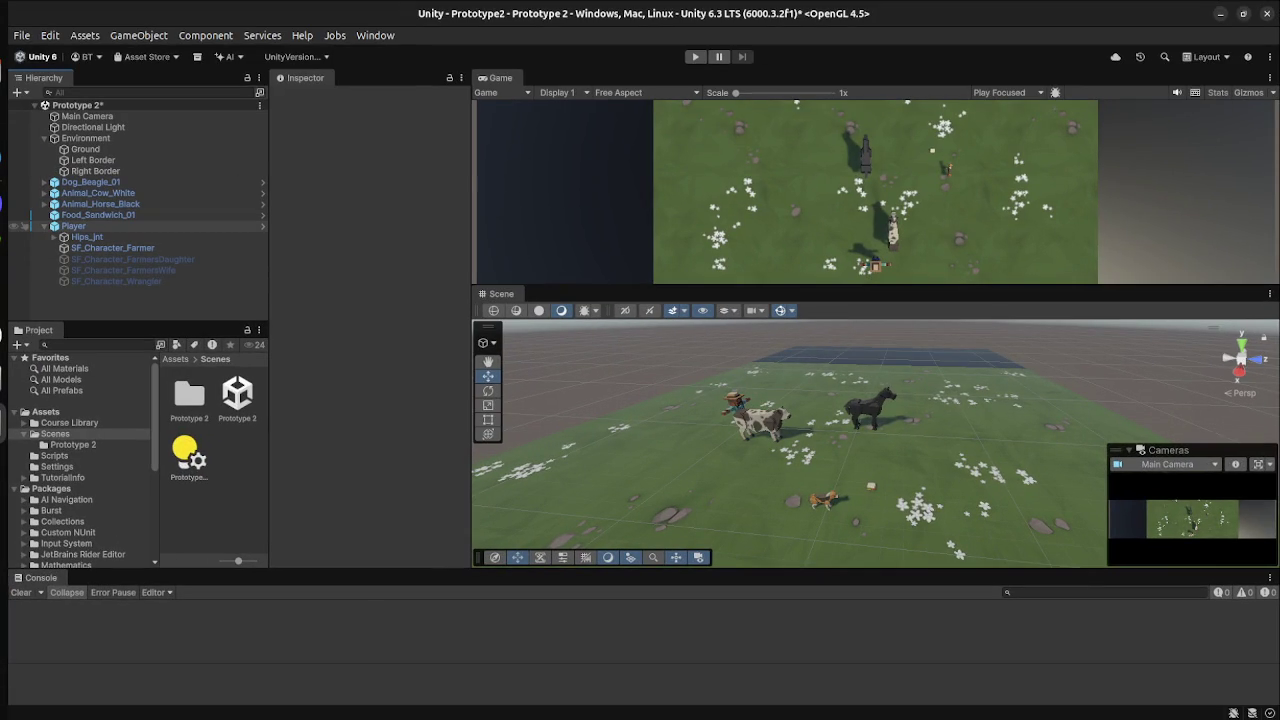
Select the Player's SimpleFarmer_Man_01_Black prefab asset in the Humans folder via Prefab > Select Asset.
right_click(64, 226)
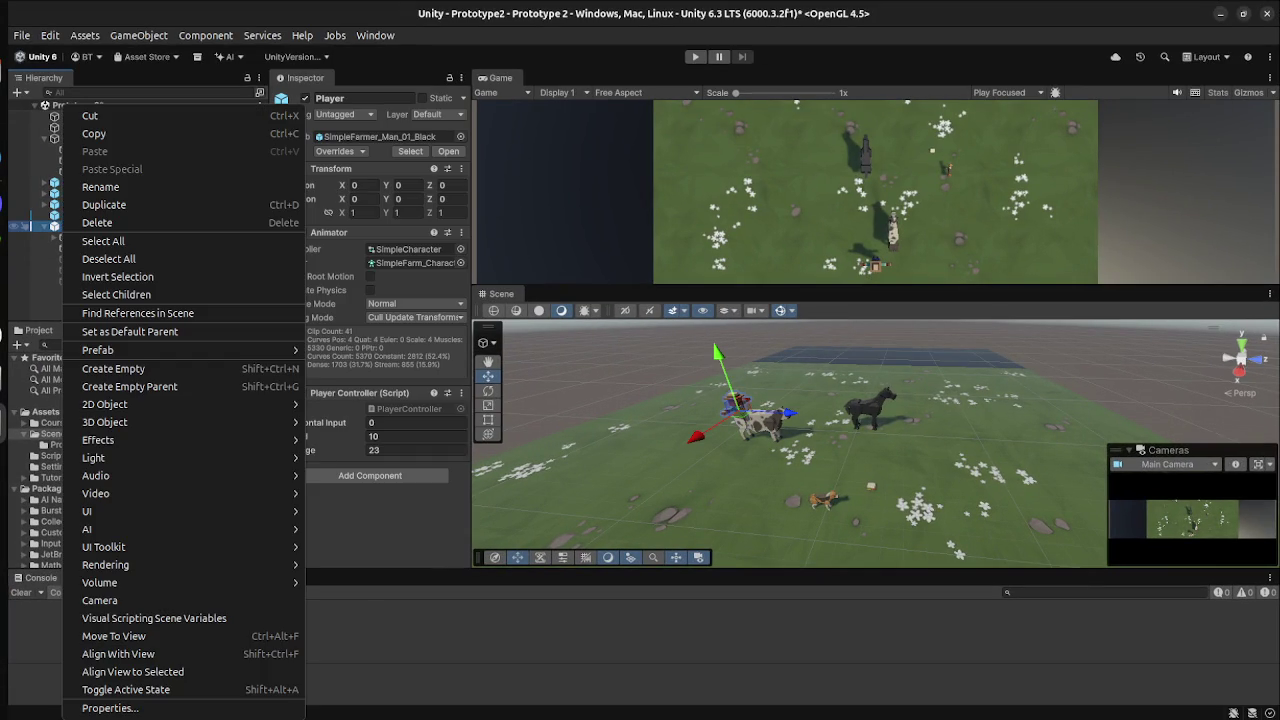
mouse_move(98, 350)
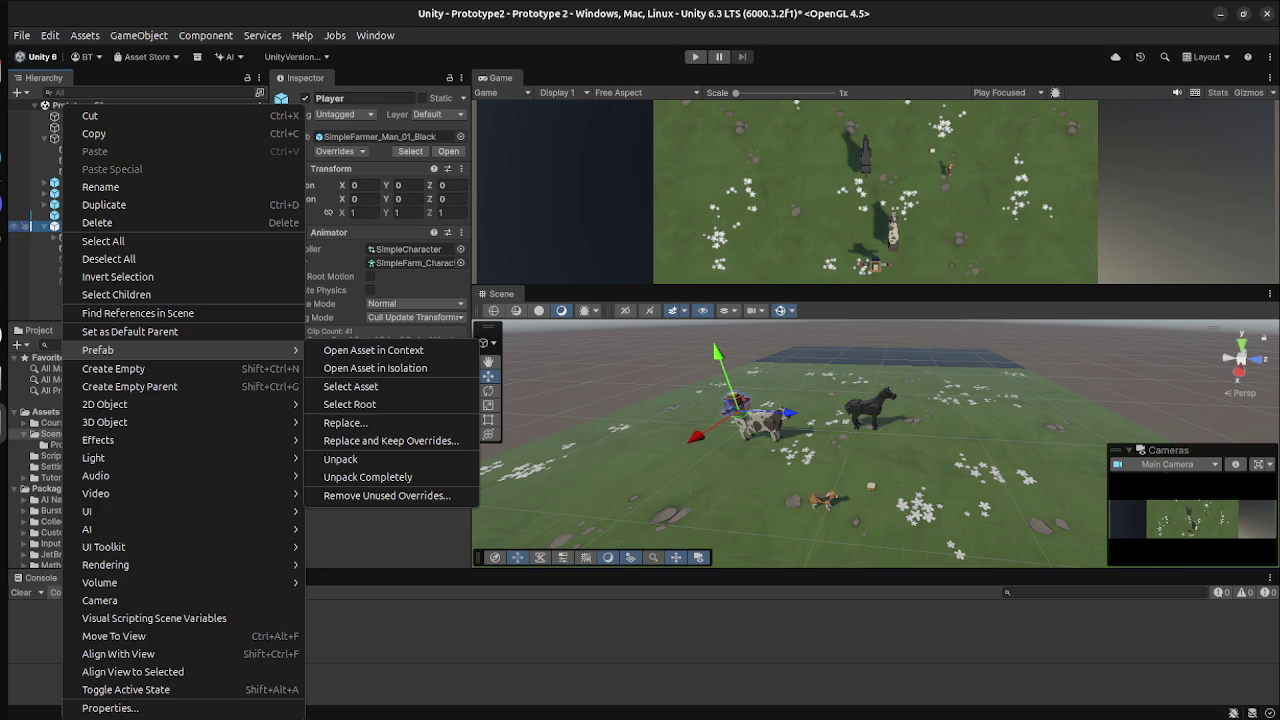
left_click(350, 386)
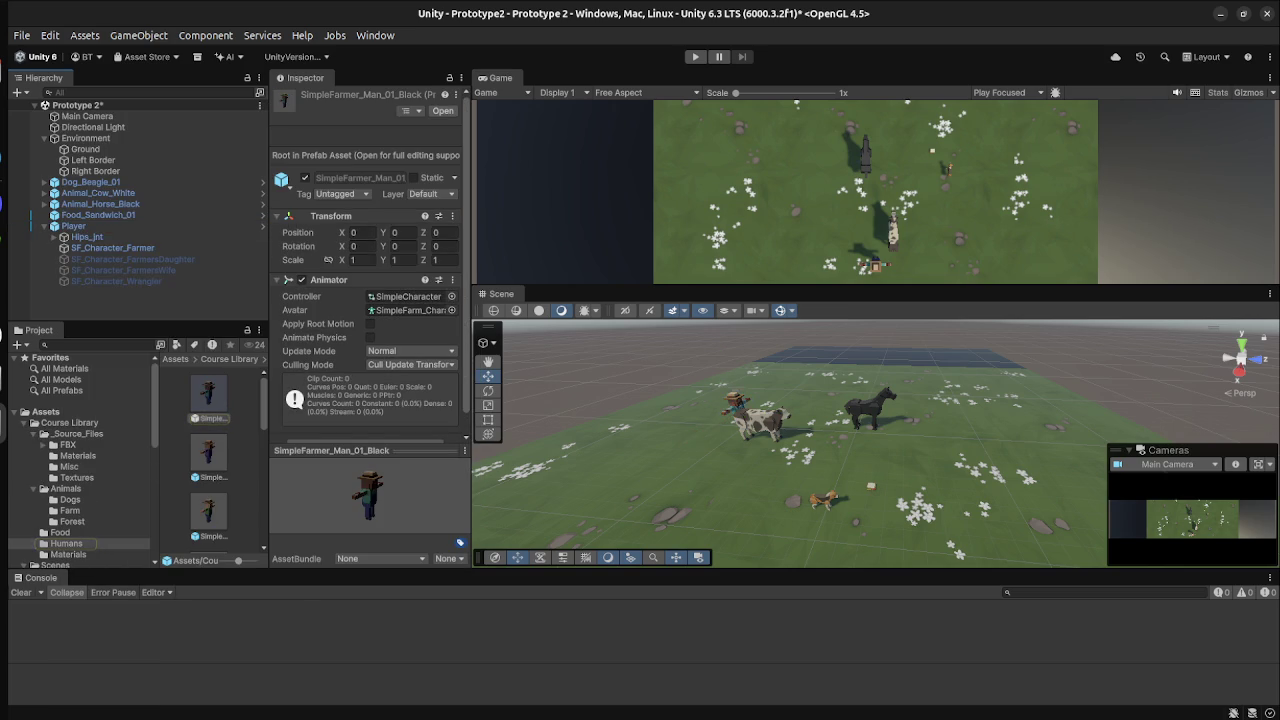
left_click(208, 400)
Open SimpleFarmer_Man_01_Black in Prefab Mode, then exit back to the farm scene.
double_click(208, 400)
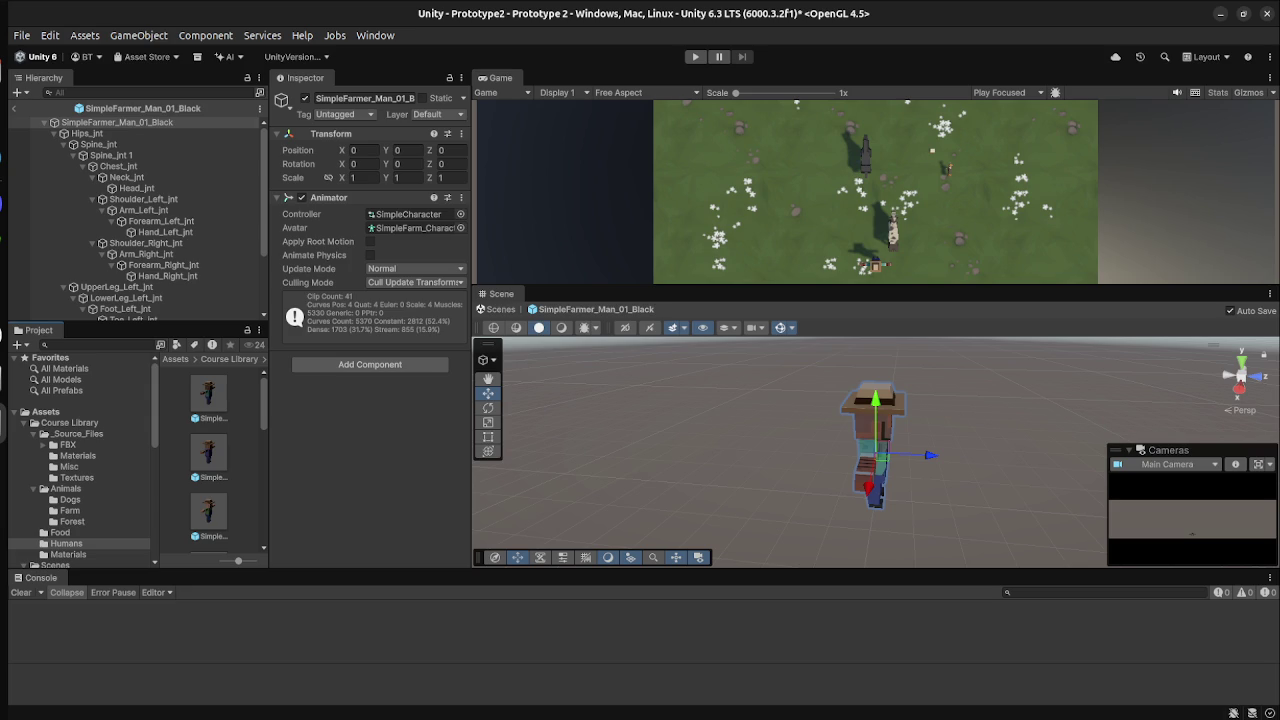
scroll(130, 287, "down", 3)
scroll(130, 287, "up", 3)
left_click(13, 108)
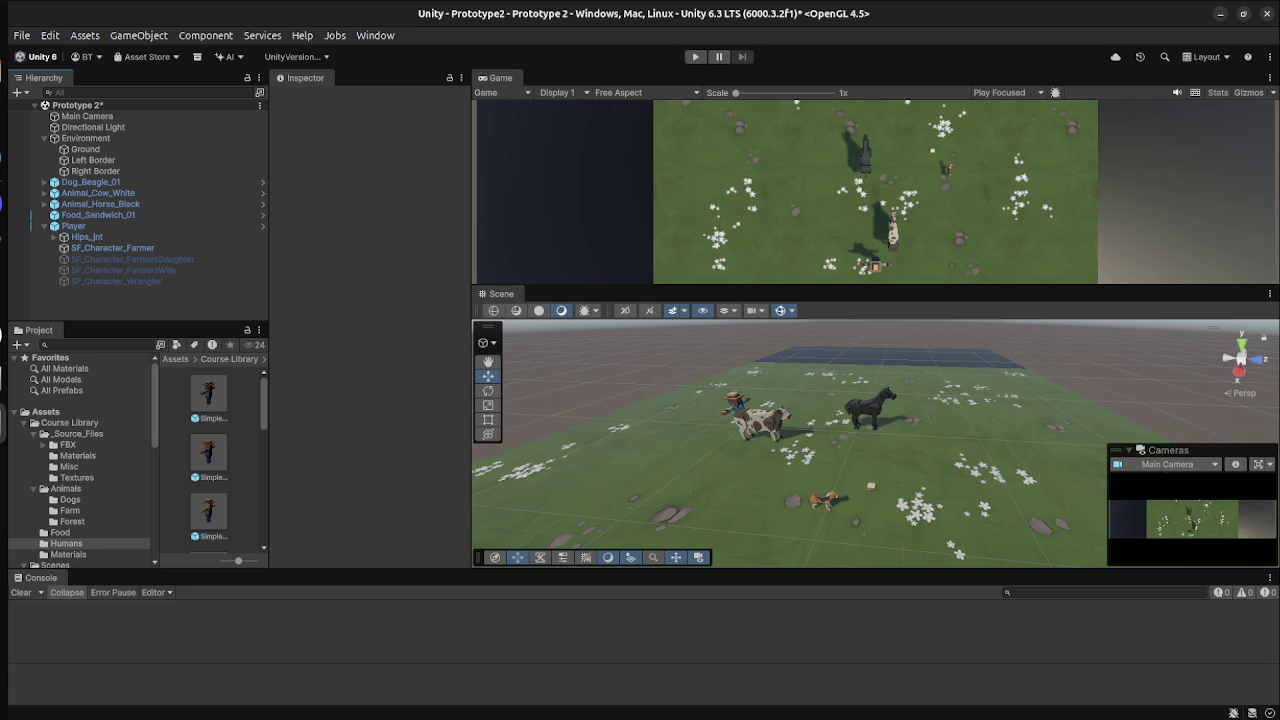
key("super")
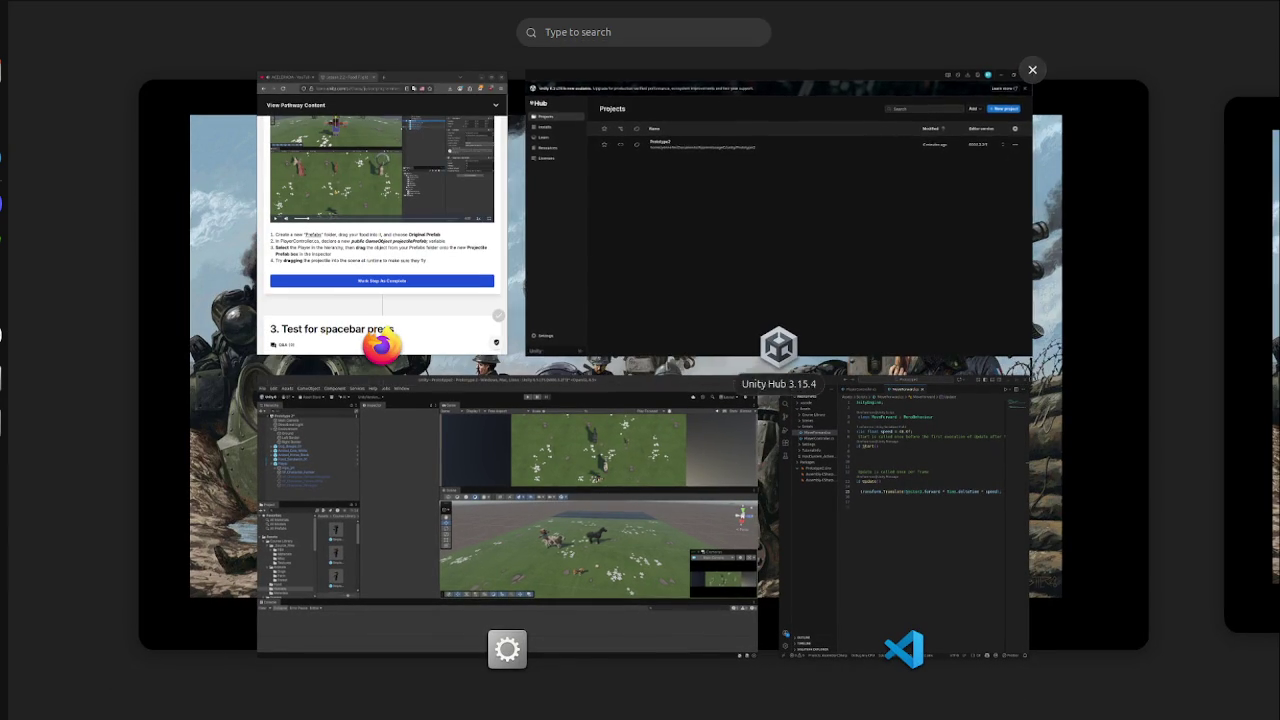
left_click(500, 480)
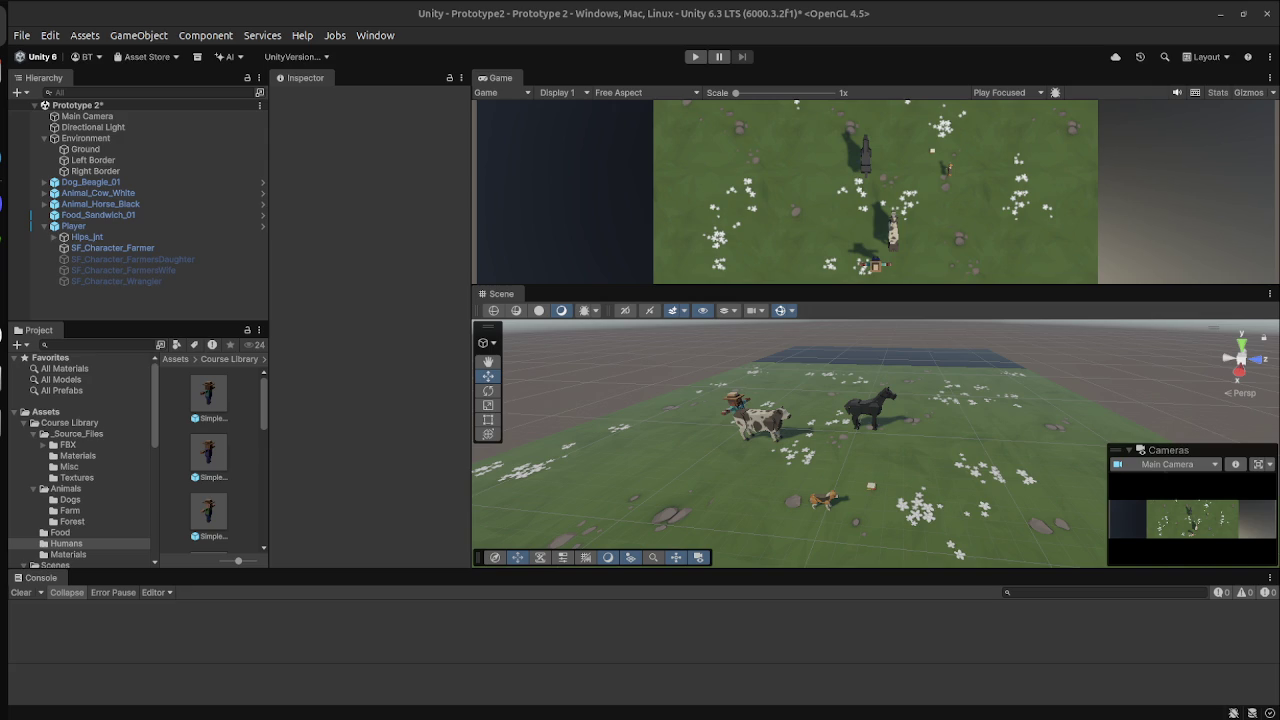
key("super")
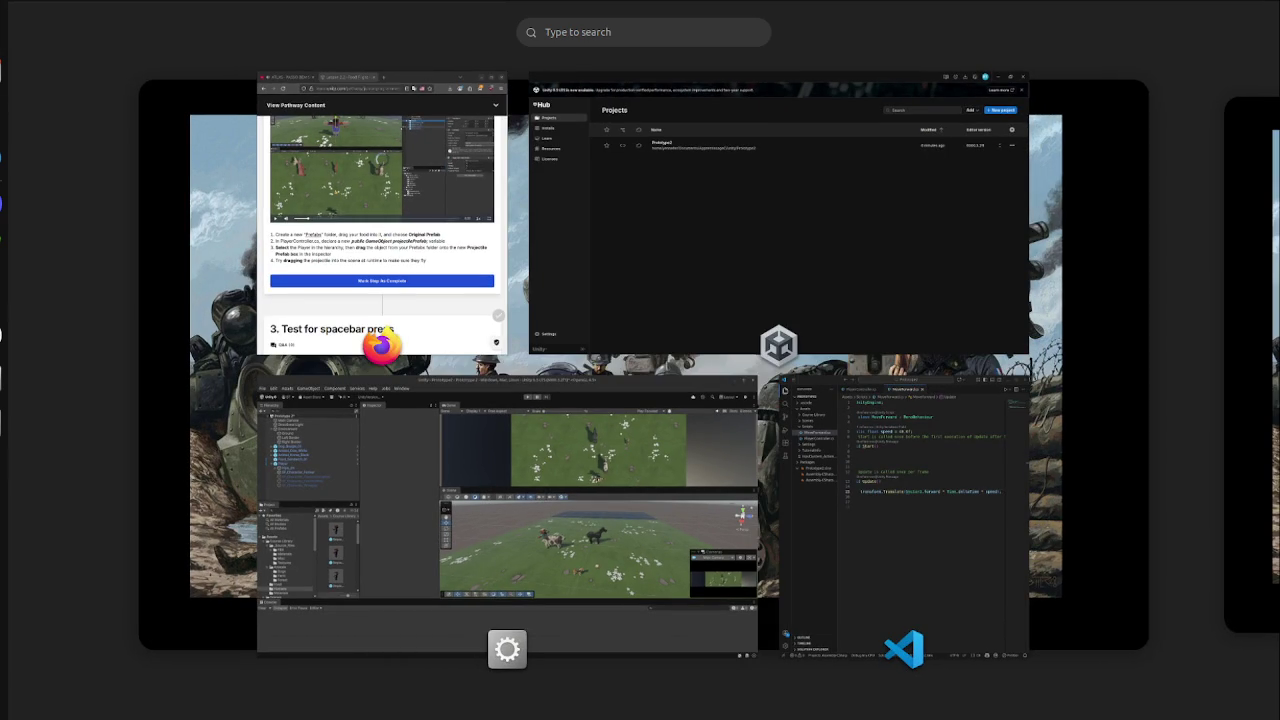
key("super")
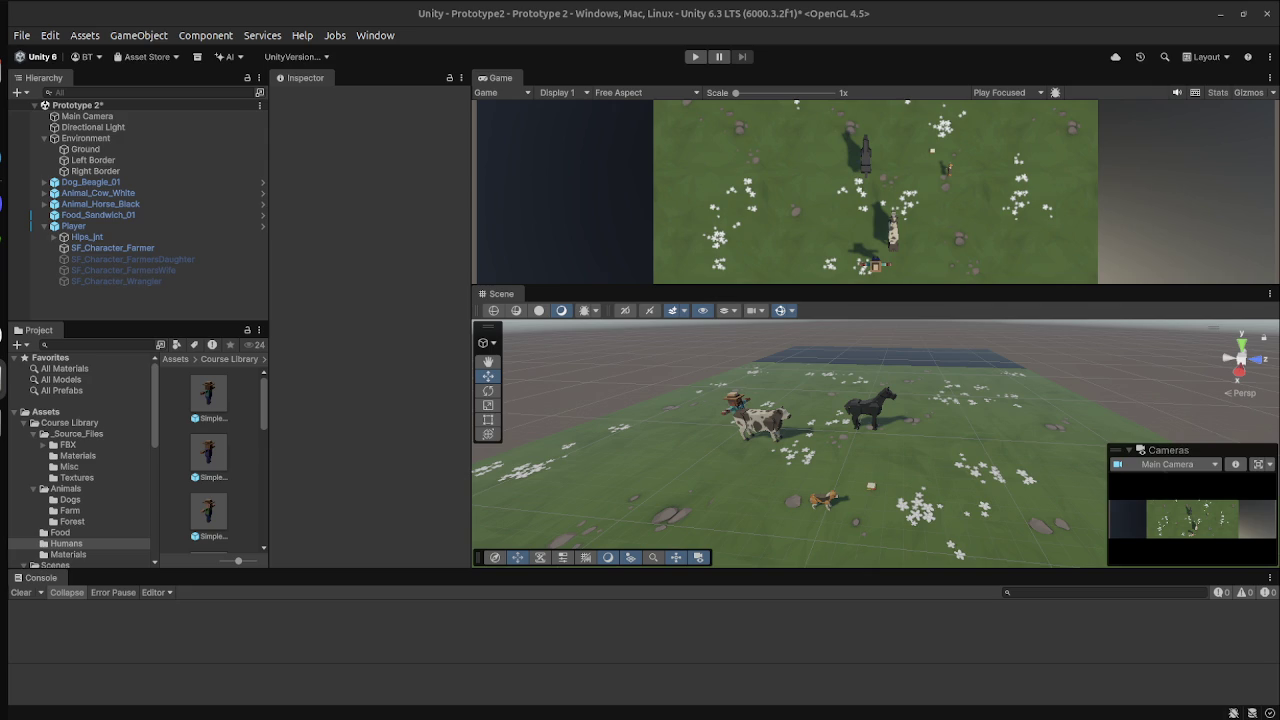
Open a full-screen terminal over the Unity editor and type 'sudo su', correcting it with 'ufw'.
key("ctrl+alt+t")
key("super+Up")
type("sudo su")
key("BackSpace")
key("BackSpace")
key("BackSpace")
type("ufw")
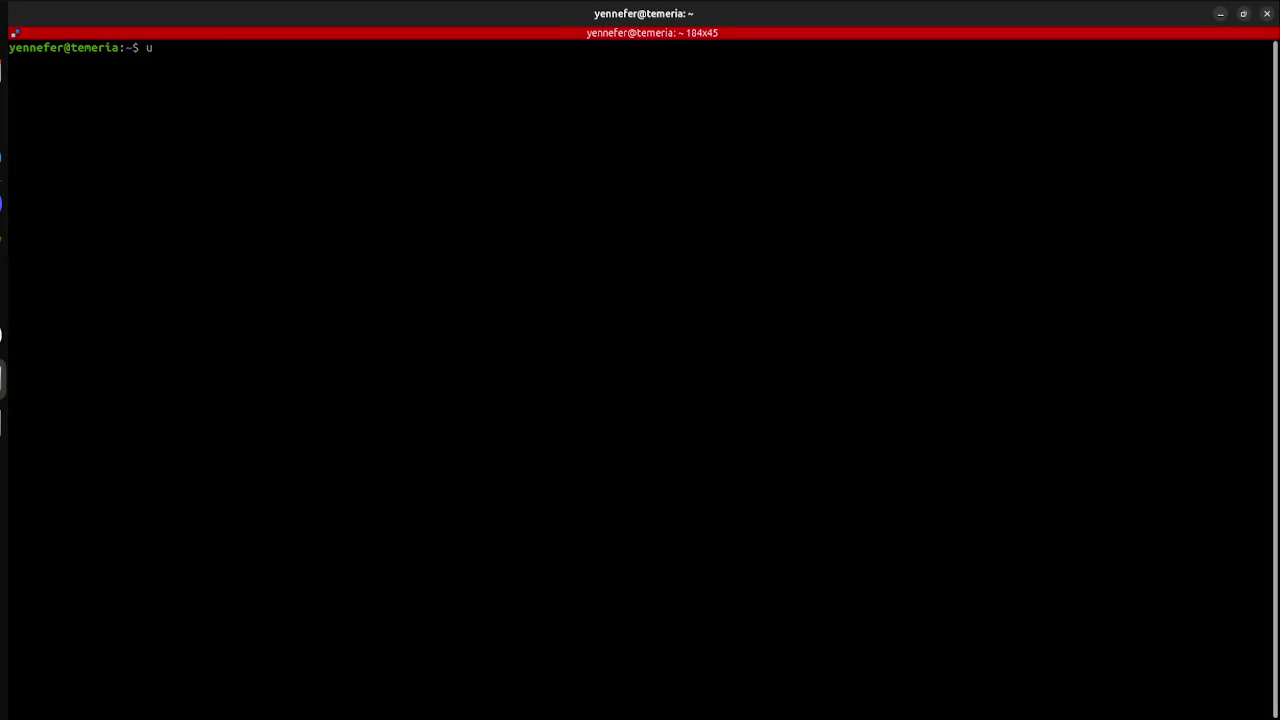